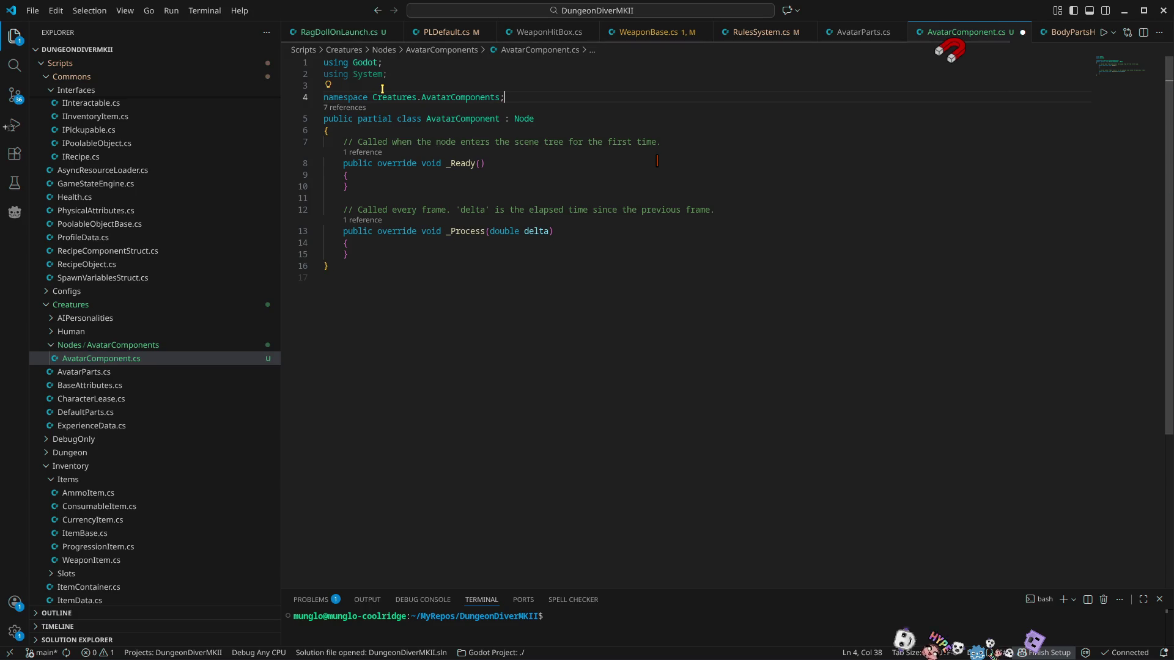
Step: Delete the _Ready and _Process methods and collapse the class body to {}// EOF CLASS
key("Return")
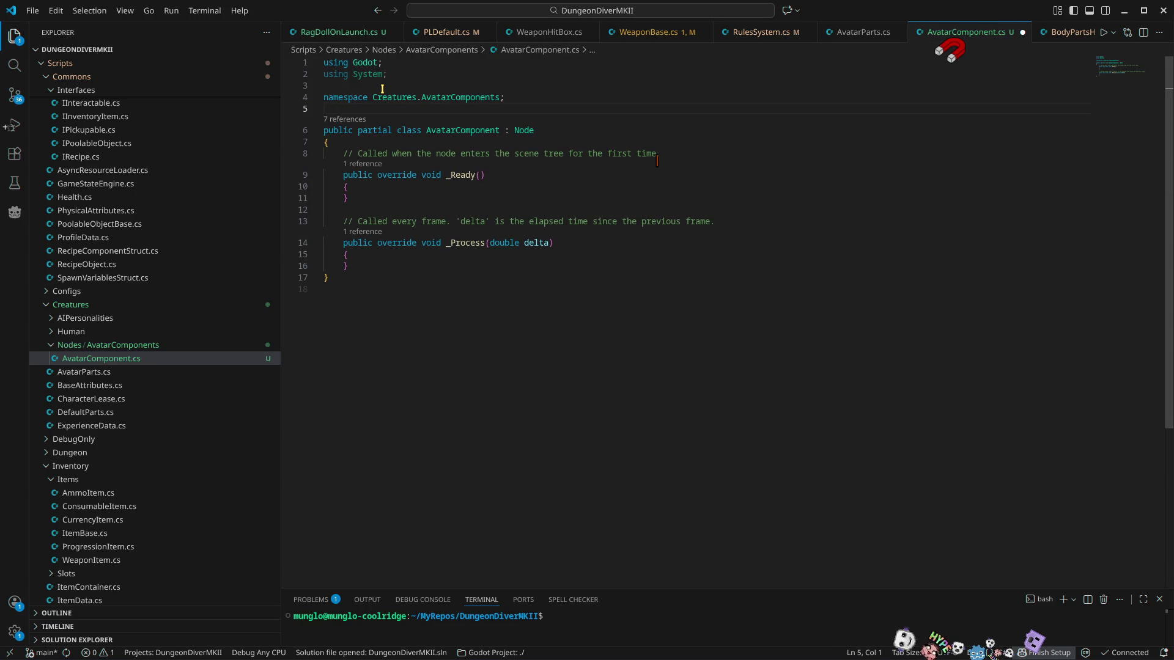
left_click(363, 274)
type("// EOF")
key("BackSpace")
type("CLASS")
key("Up")
key("Up")
key("Up")
key("Up")
key("Up")
key("Up")
key("ctrl+shift+k")
key("ctrl+shift+k")
key("ctrl+shift+k")
key("ctrl+shift+k")
key("ctrl+shift+k")
key("BackSpace")
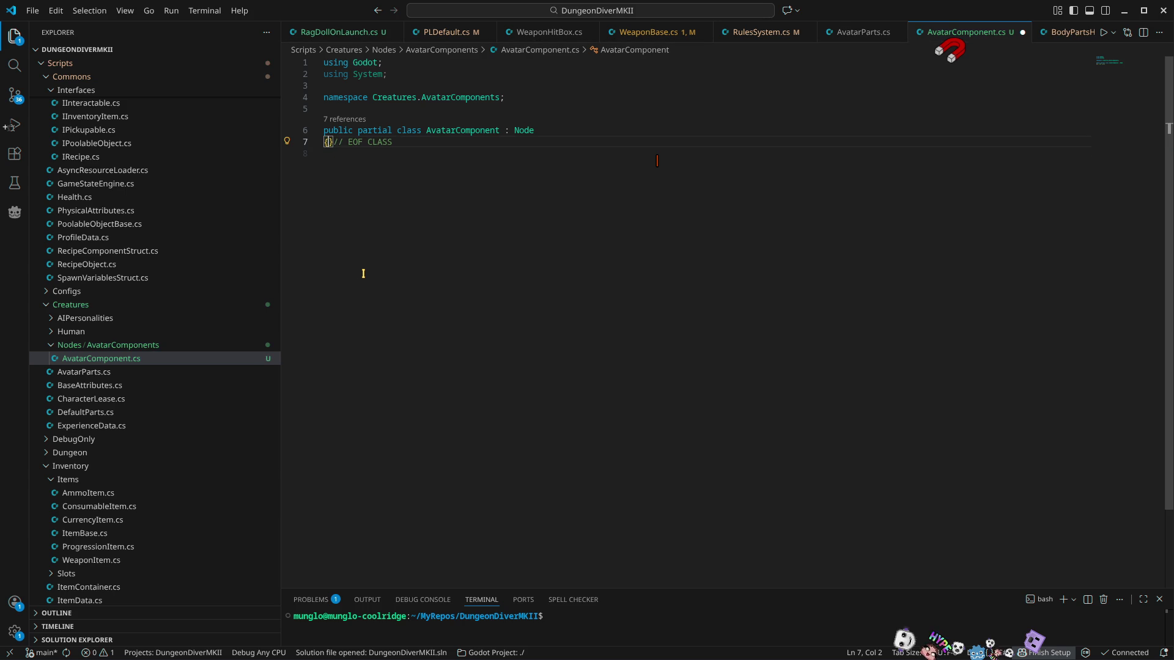
key("End")
key("Delete")
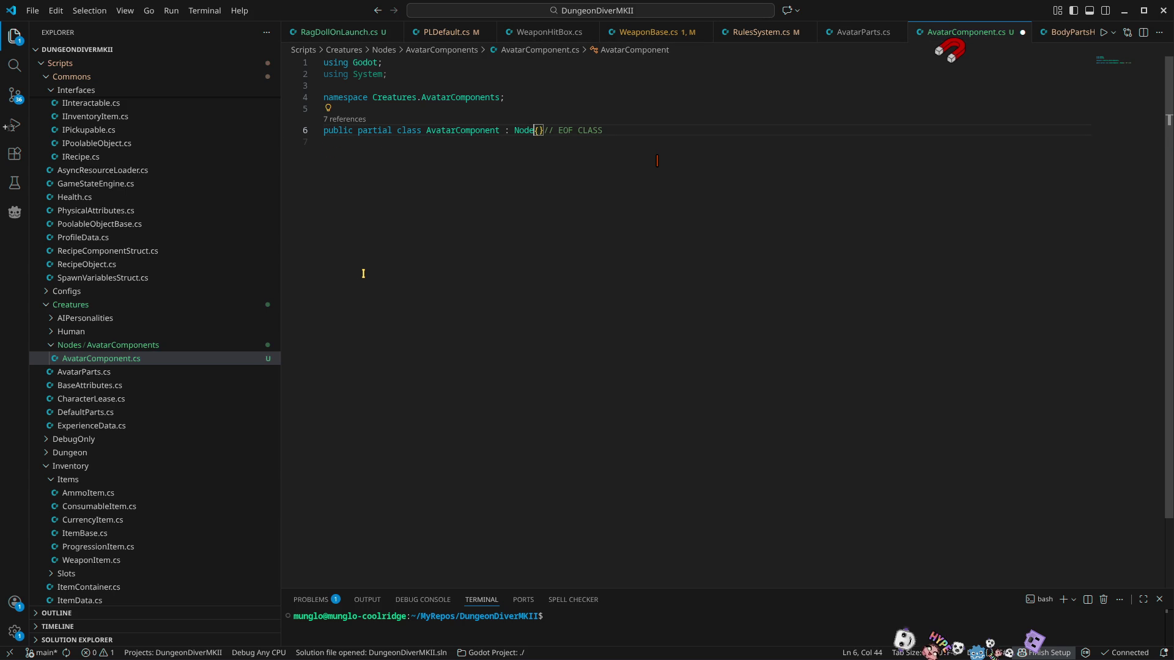
key("Up")
key("Return")
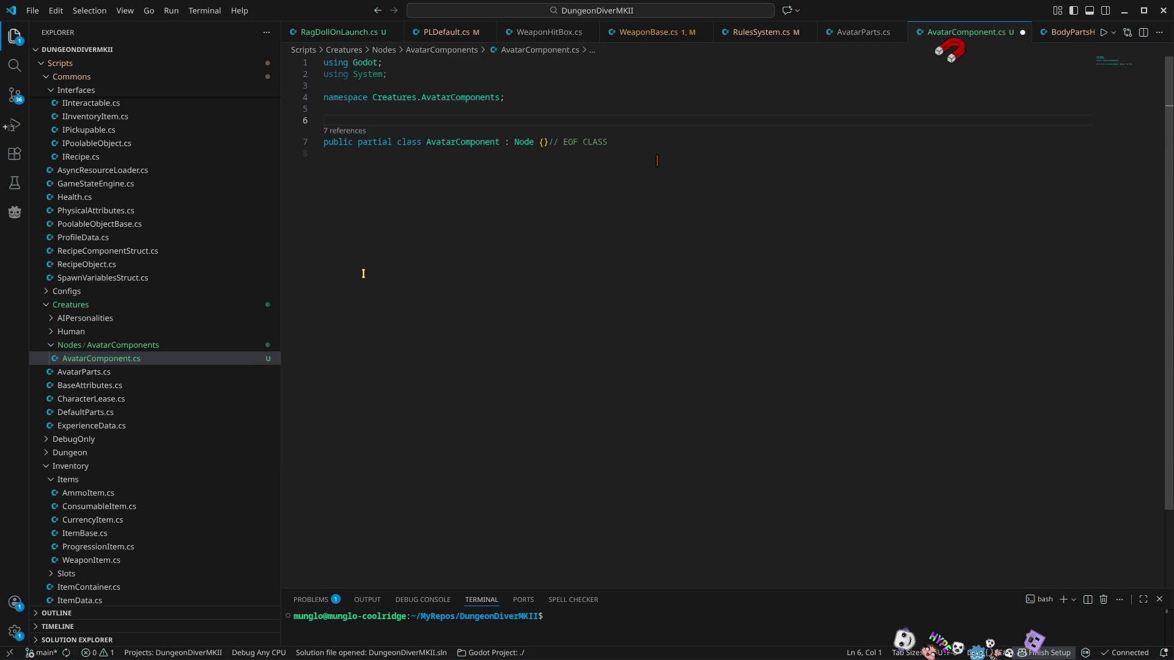
Step: Mark the class [GlobalClass], add a /// comment about organizing AvatarComponents, and save
type("[glo")
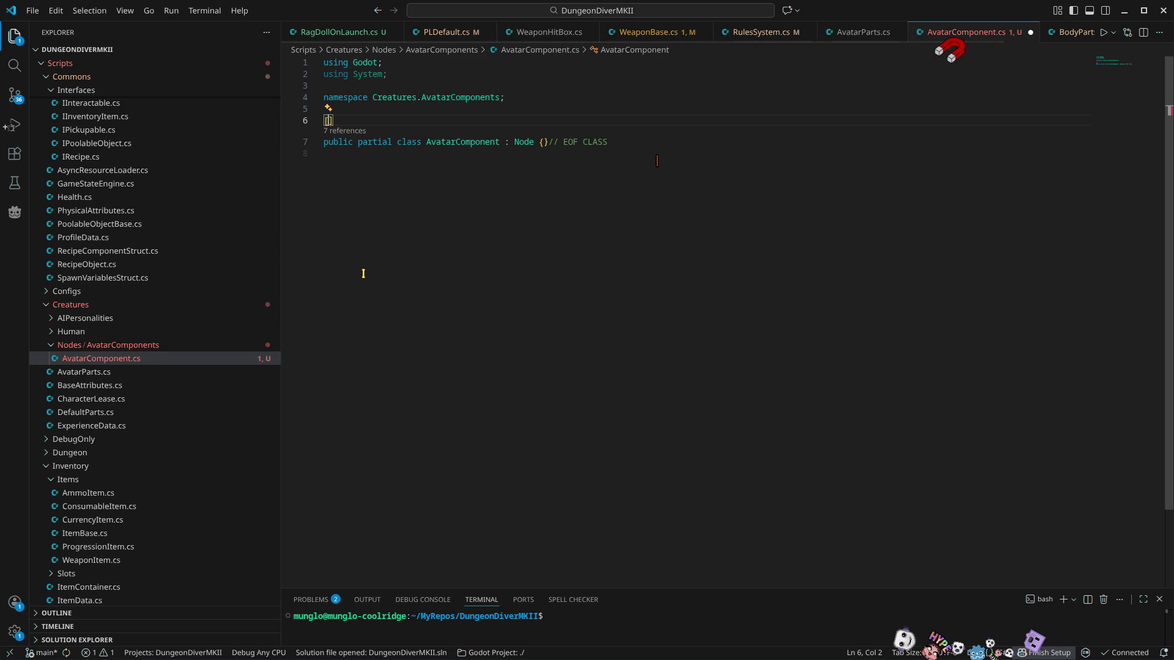
type("b")
key("Down")
key("Return")
key("Up")
type("/// ")
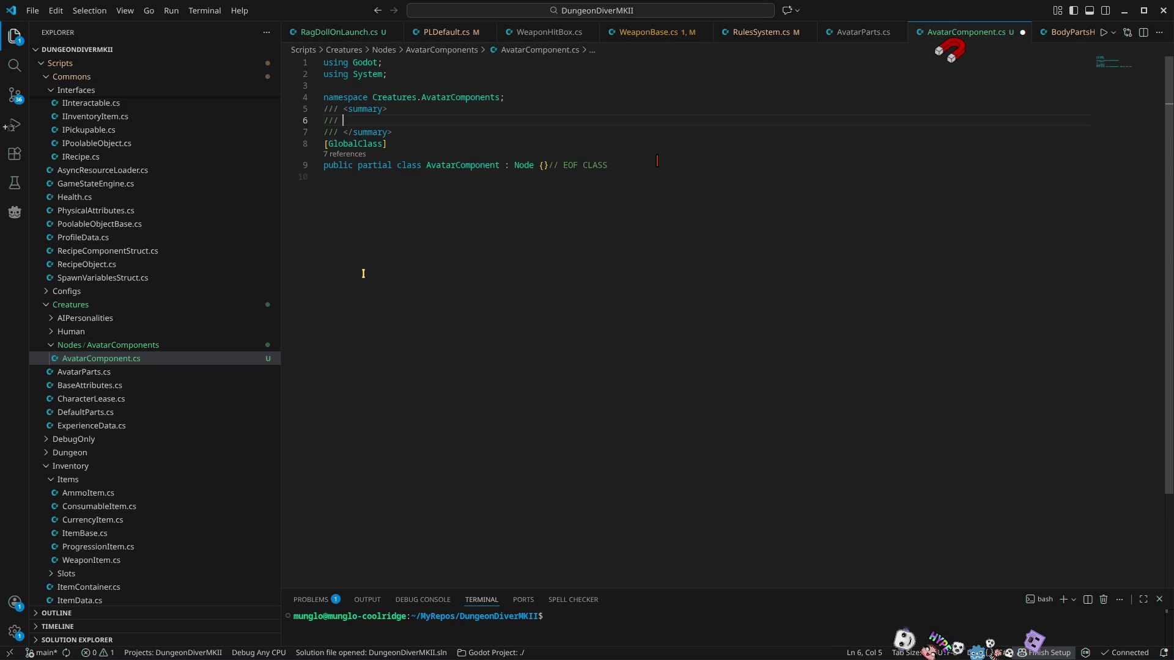
type("This i")
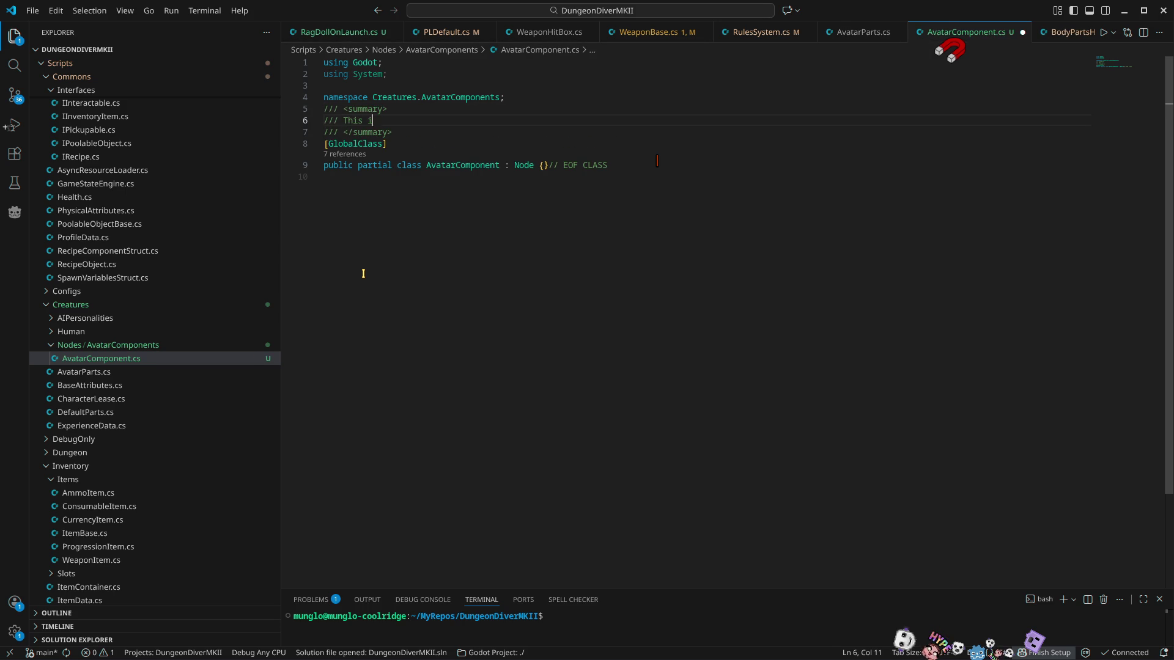
type("s for organizing all avf")
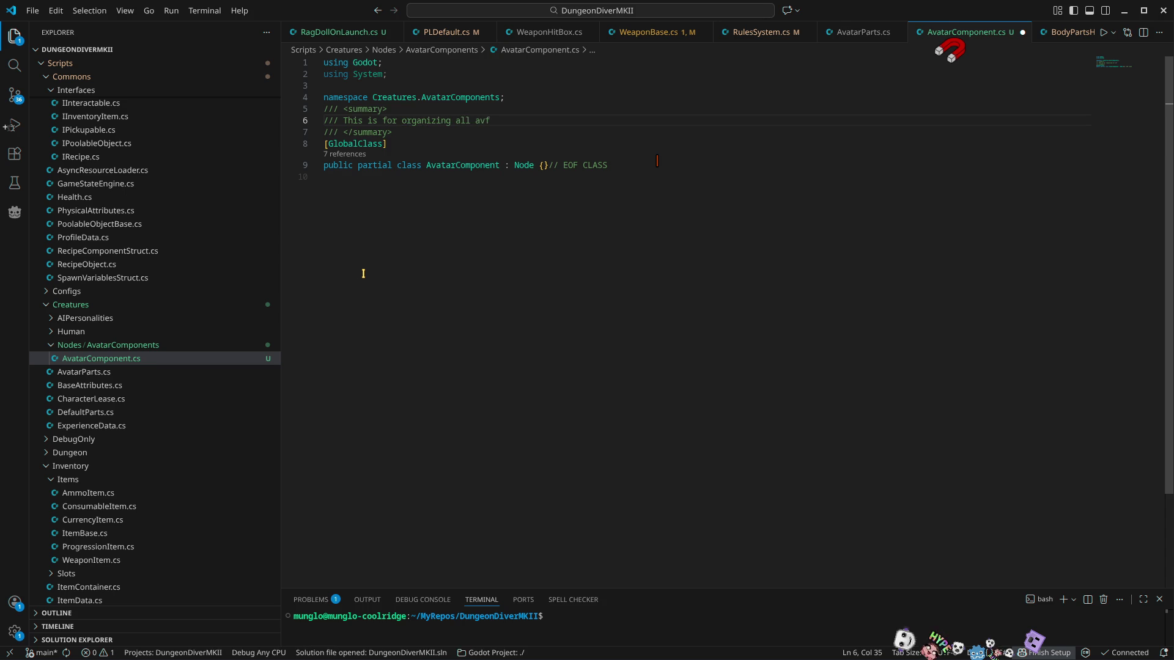
key("BackSpace")
key("BackSpace")
key("BackSpace")
type("Av")
type("atar")
type("Components ")
type("in ")
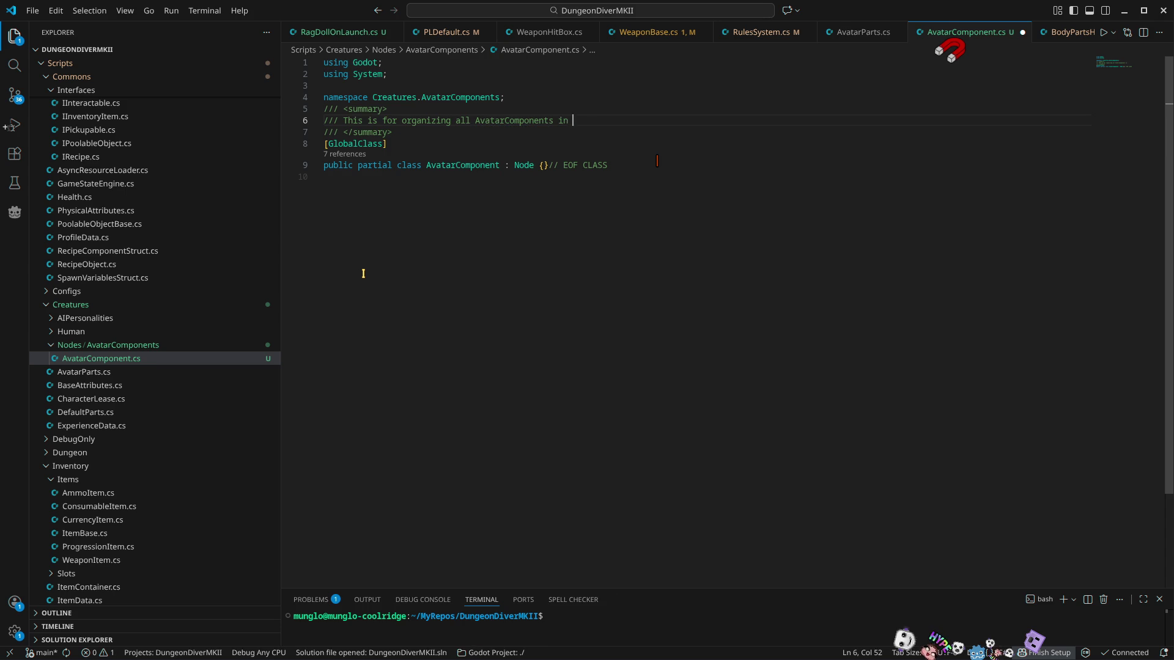
type("the add child node ")
type("tree")
key("ctrl+s")
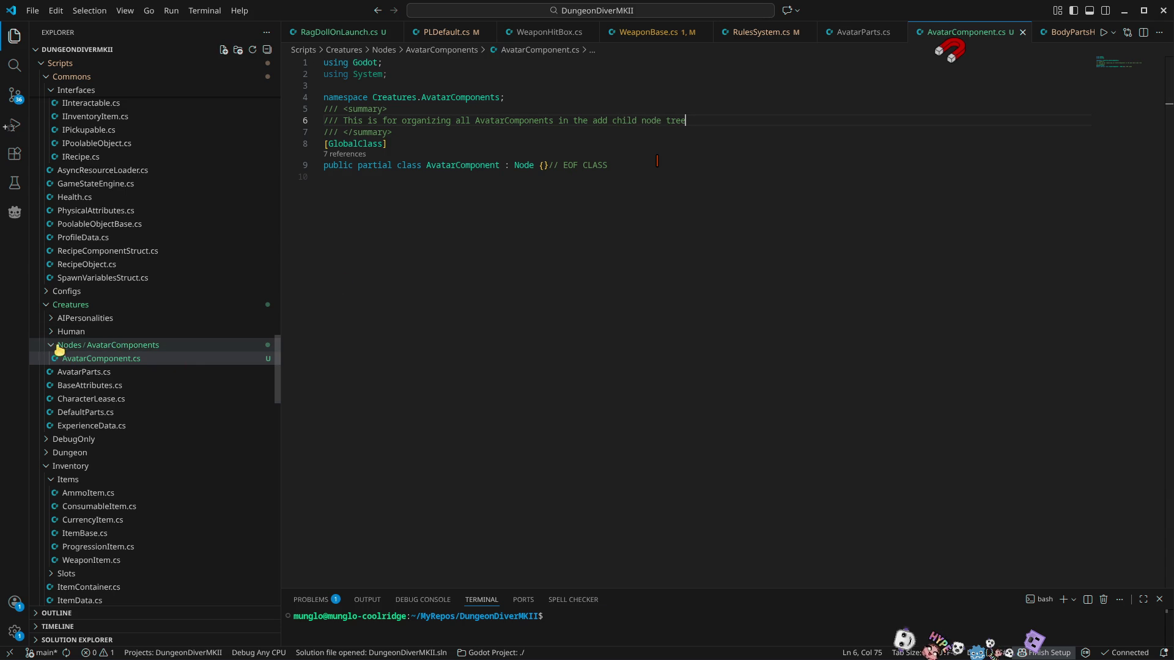
Step: Create a new WeightDistribution.cs file in the AvatarComponents folder from the Explorer
right_click(124, 347)
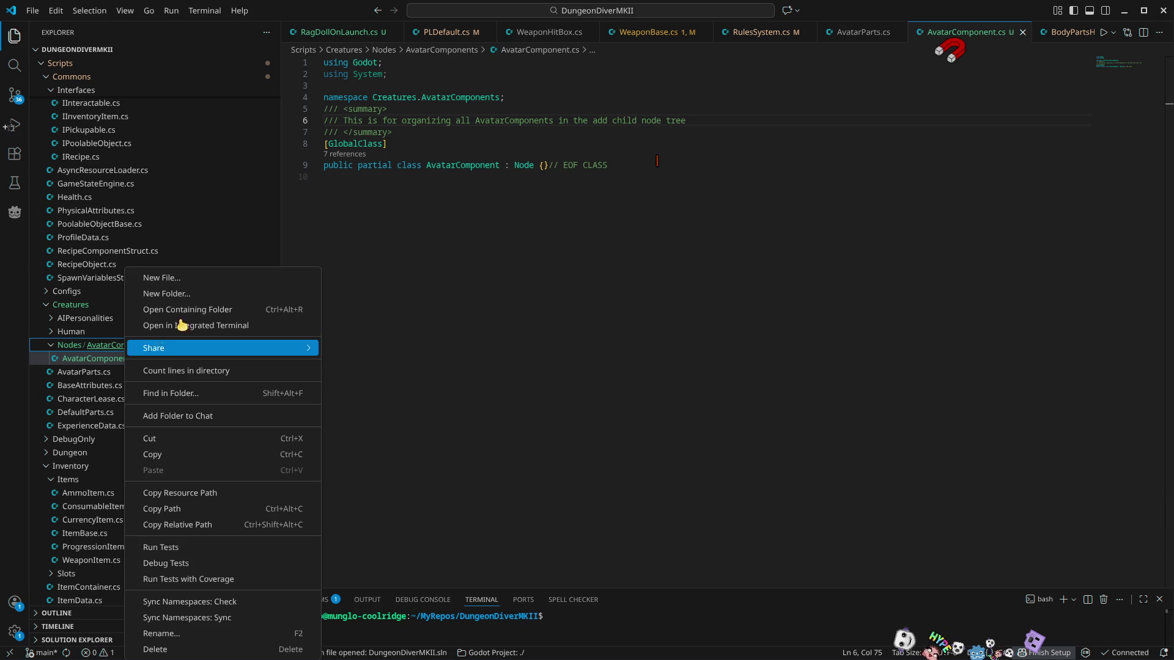
left_click(215, 278)
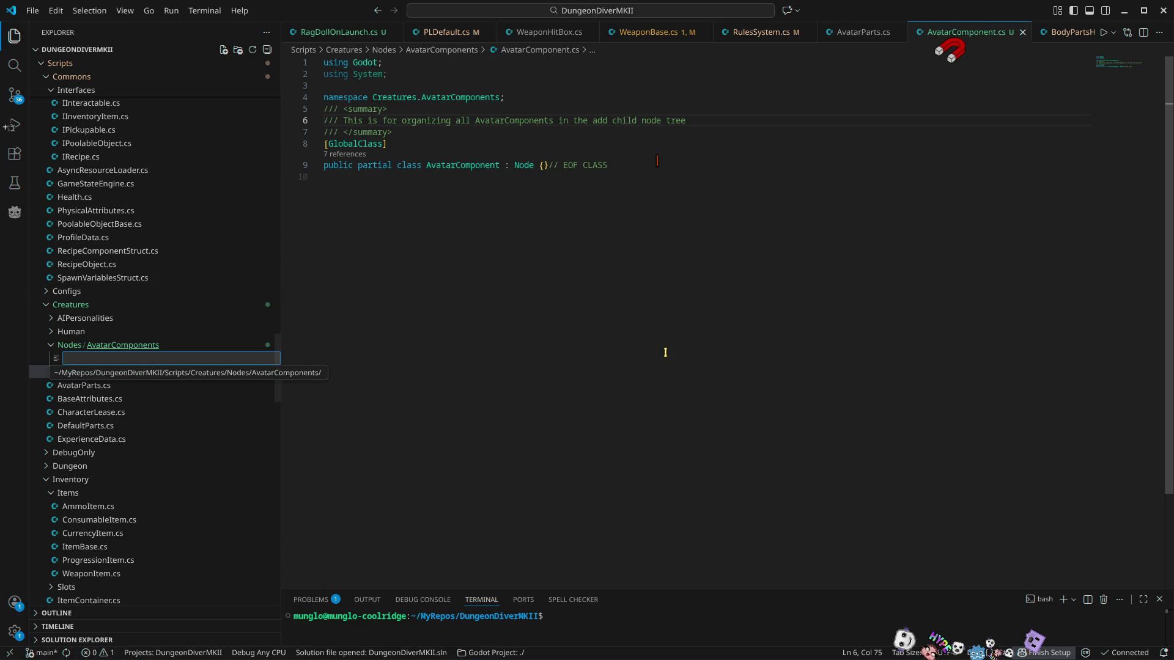
type("A")
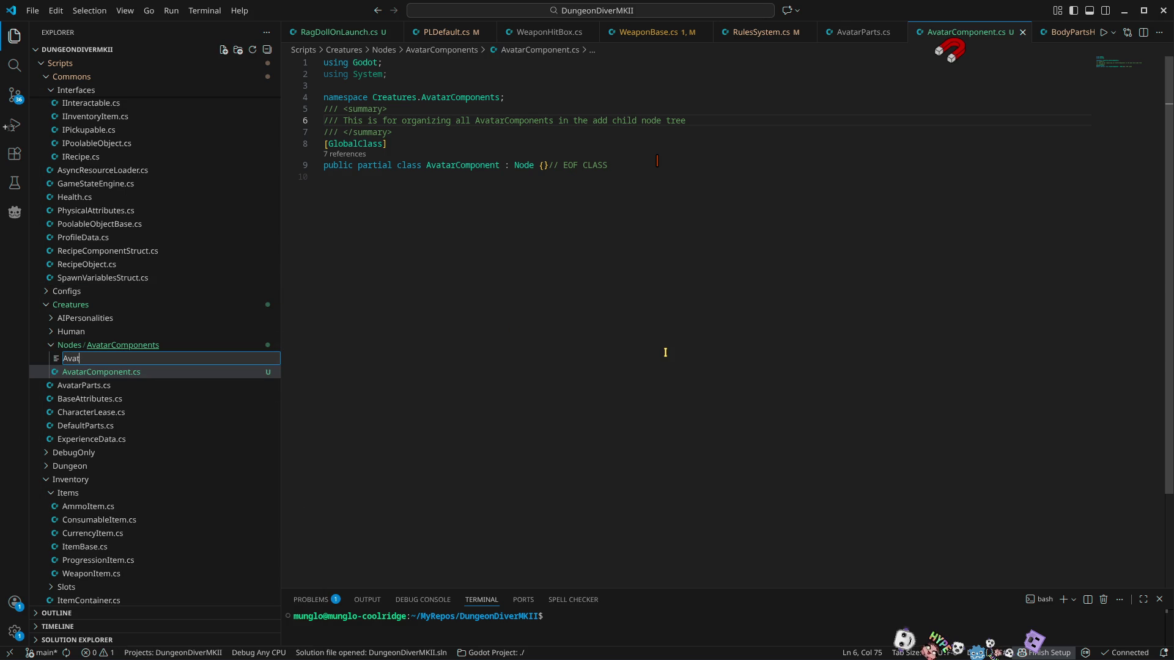
key("BackSpace")
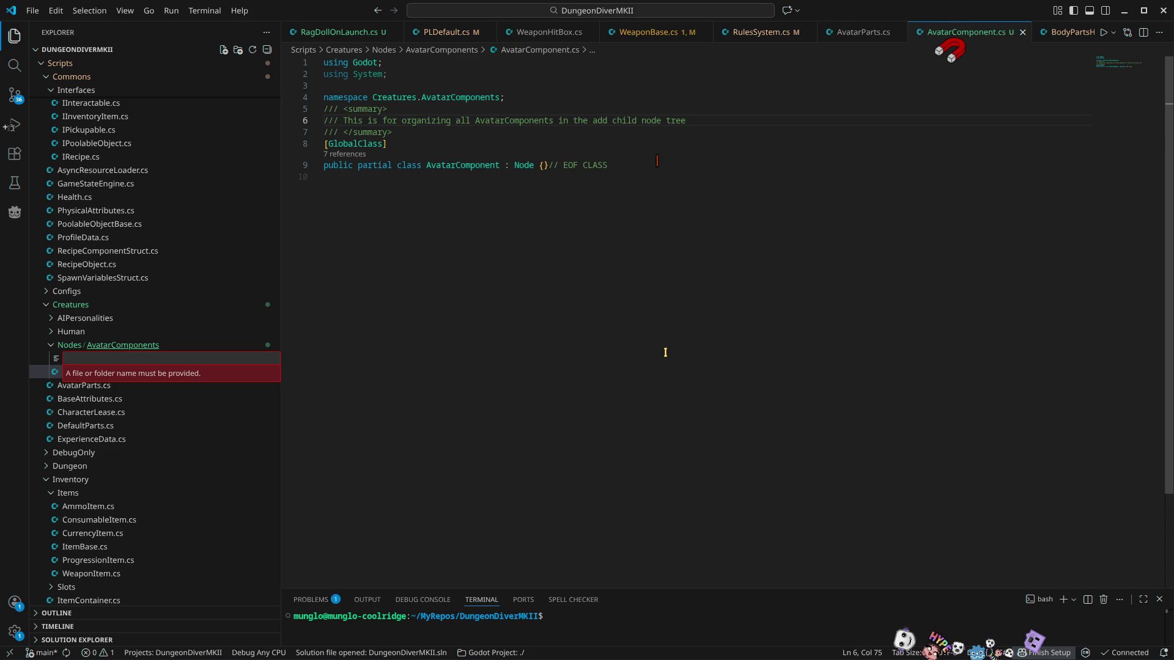
type("Hu")
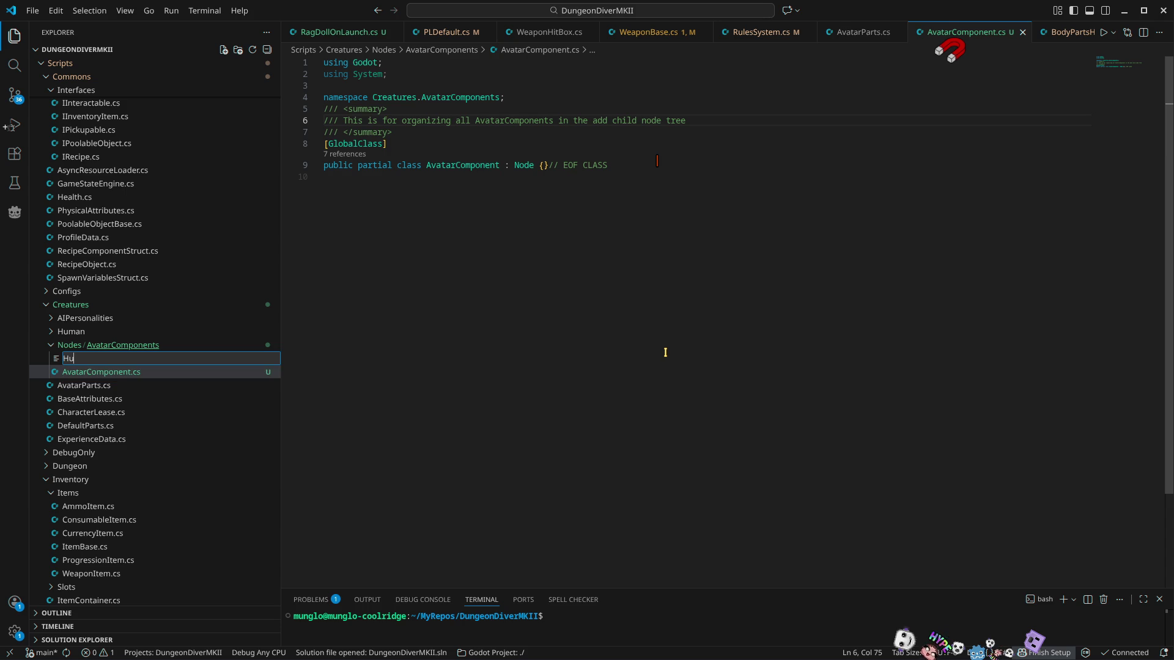
key("BackSpace")
key("BackSpace")
type("W")
type(".cs")
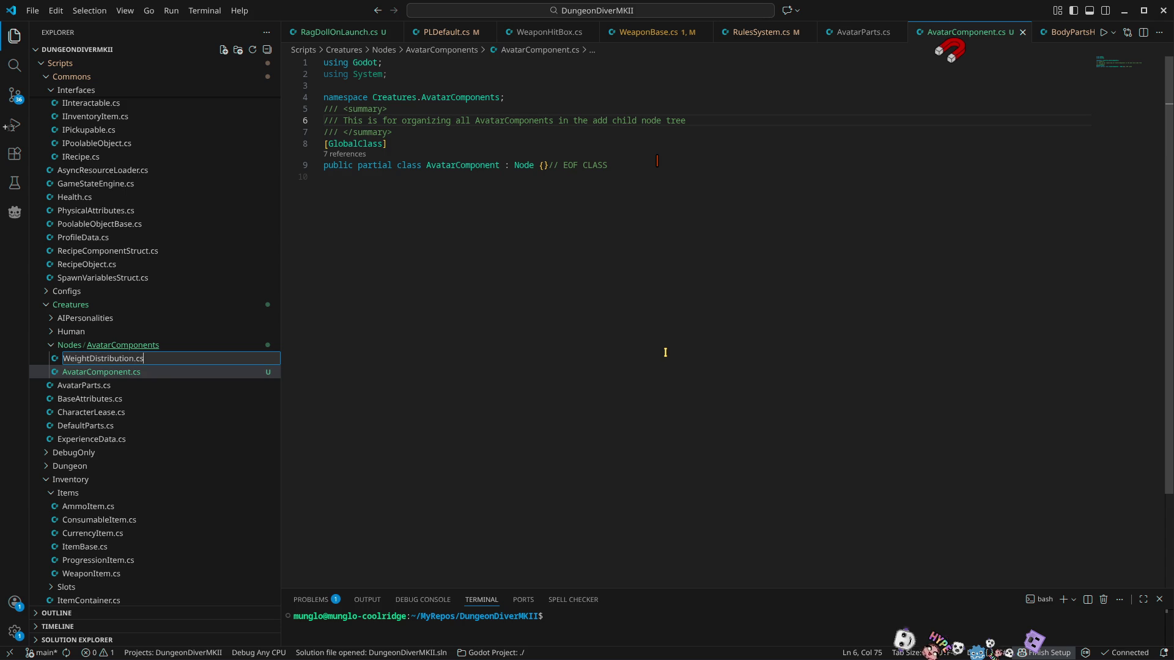
key("Return")
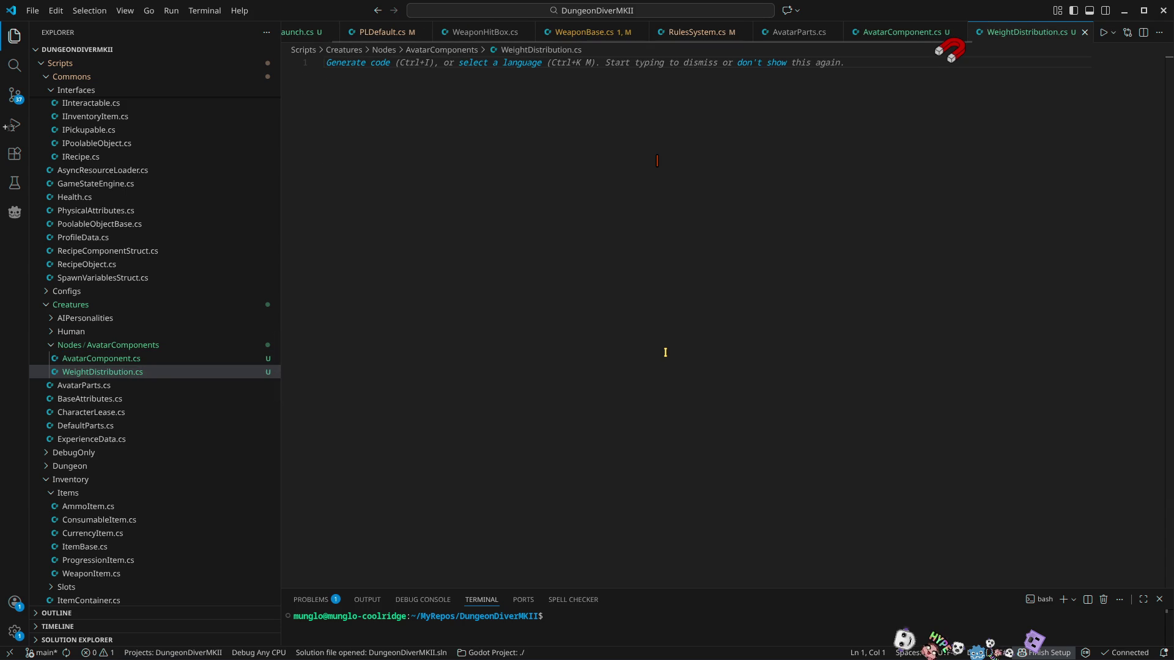
left_click(904, 33)
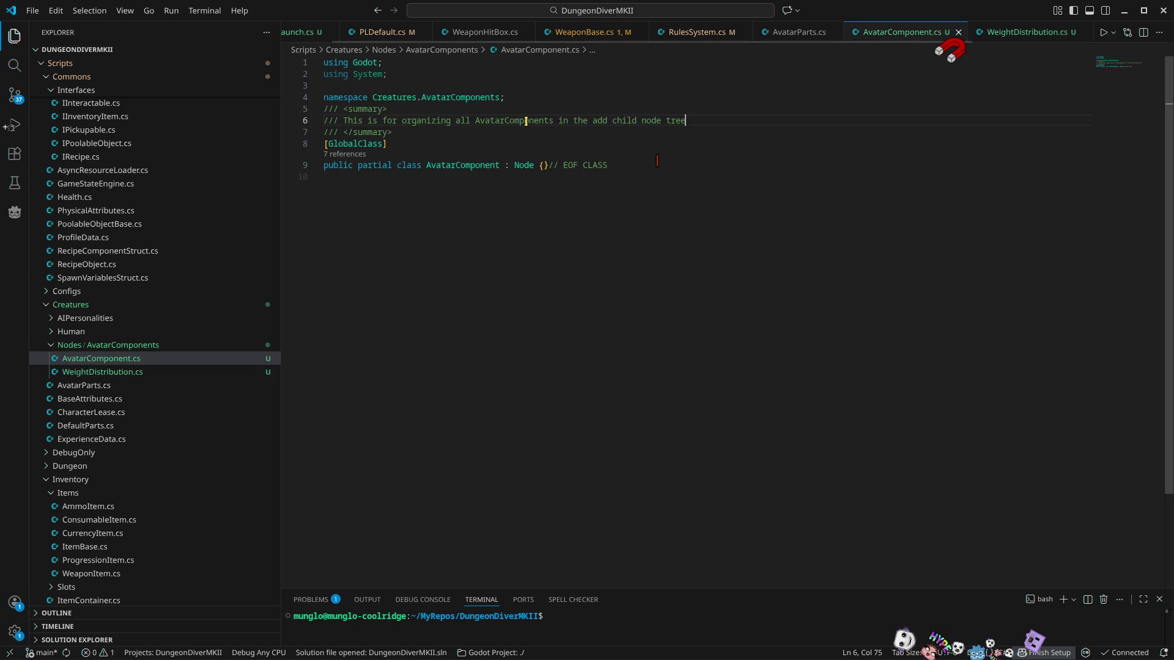
Step: Copy all the AvatarComponent.cs code and paste it into WeightDistribution.cs
key("ctrl+End")
key("ctrl+shift+Home")
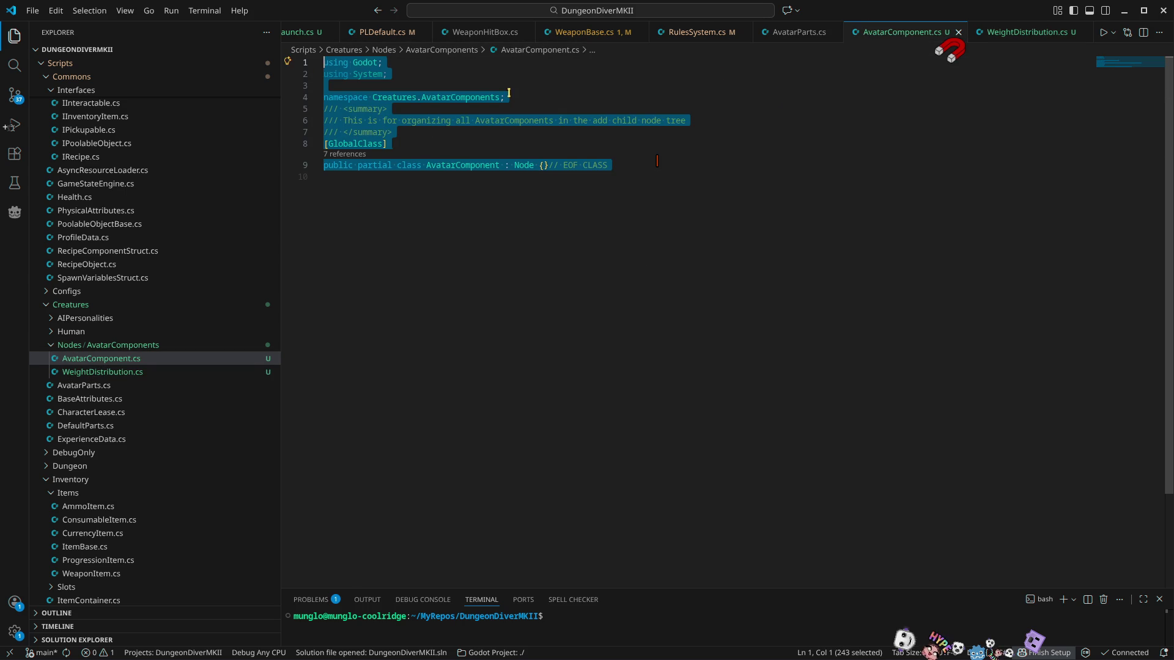
left_click(1008, 34)
type("using Godot; using System;  namespace Creatures.AvatarComponents; /// <summary> /// This is for organizing all AvatarComponents in the add child node tree /// </summary> [GlobalClass] public partial class AvatarComponent : Node {}// EOF CLASS")
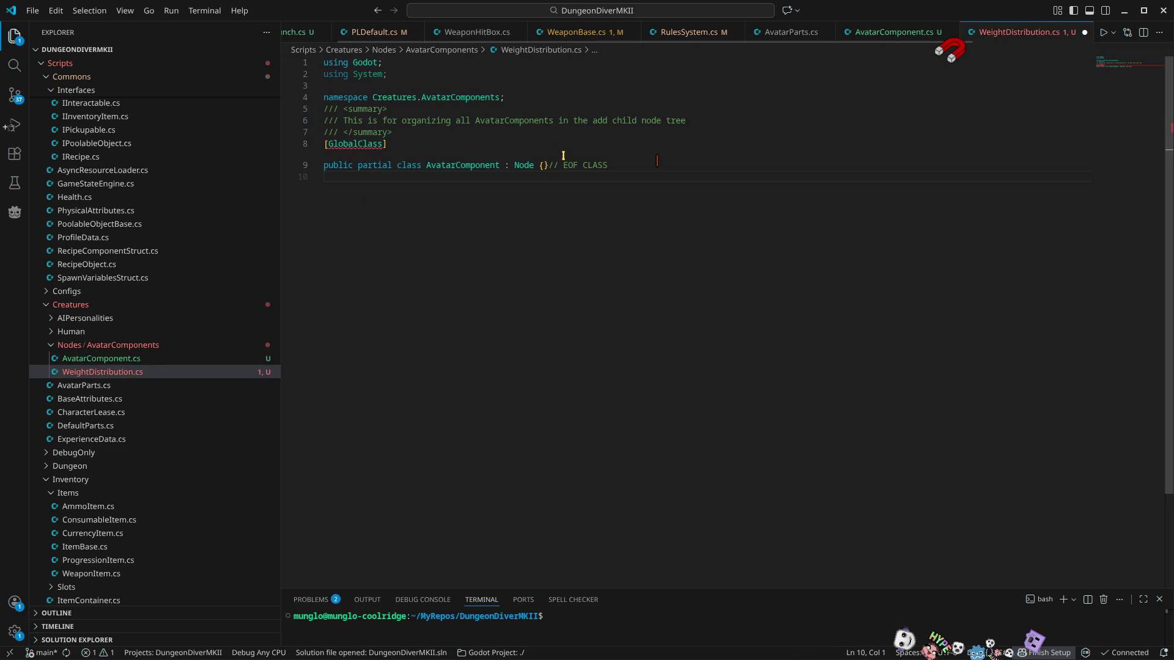
Step: Change the base class from Node to AvatarComponent and save WeightDistribution.cs
double_click(517, 165)
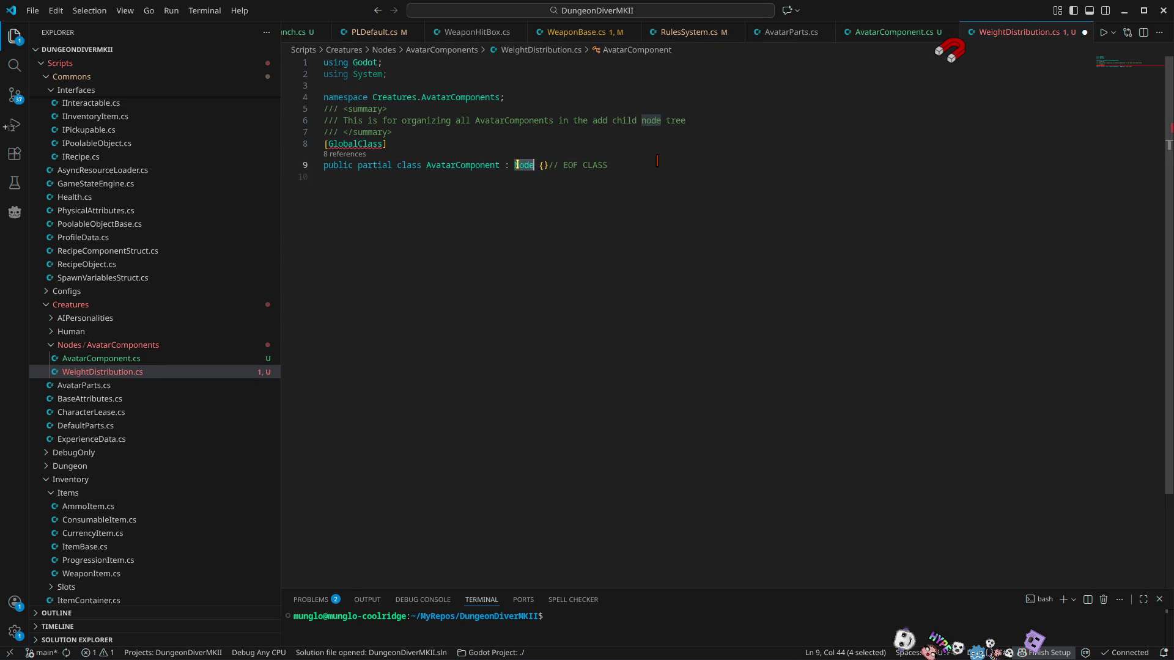
type("ava")
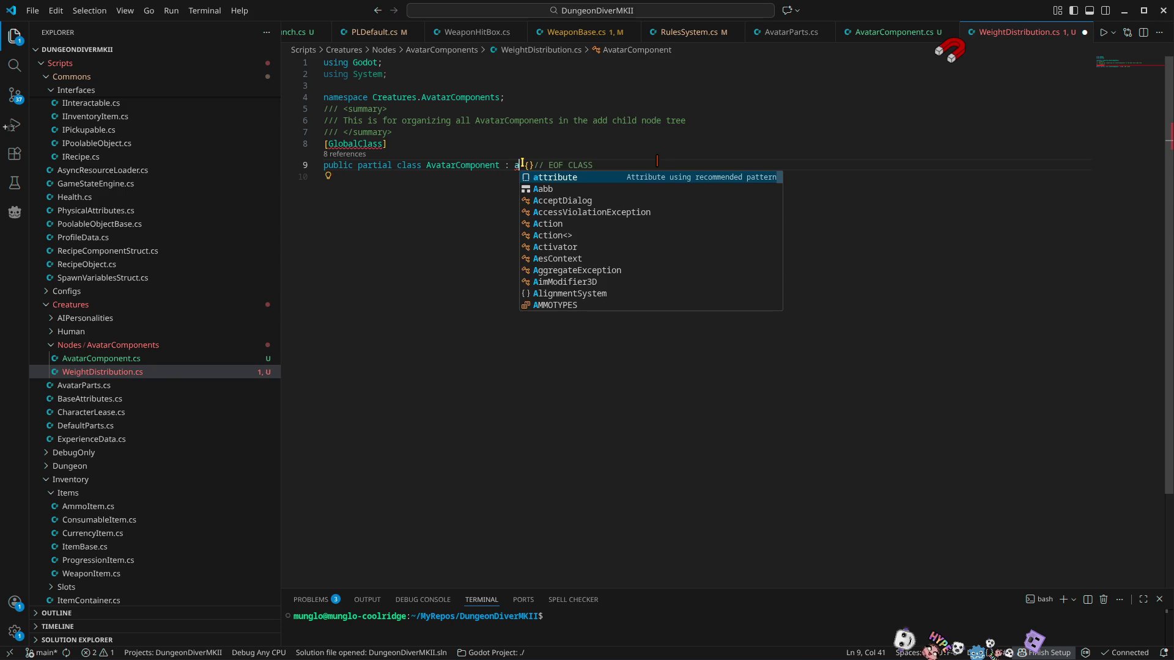
key("Down")
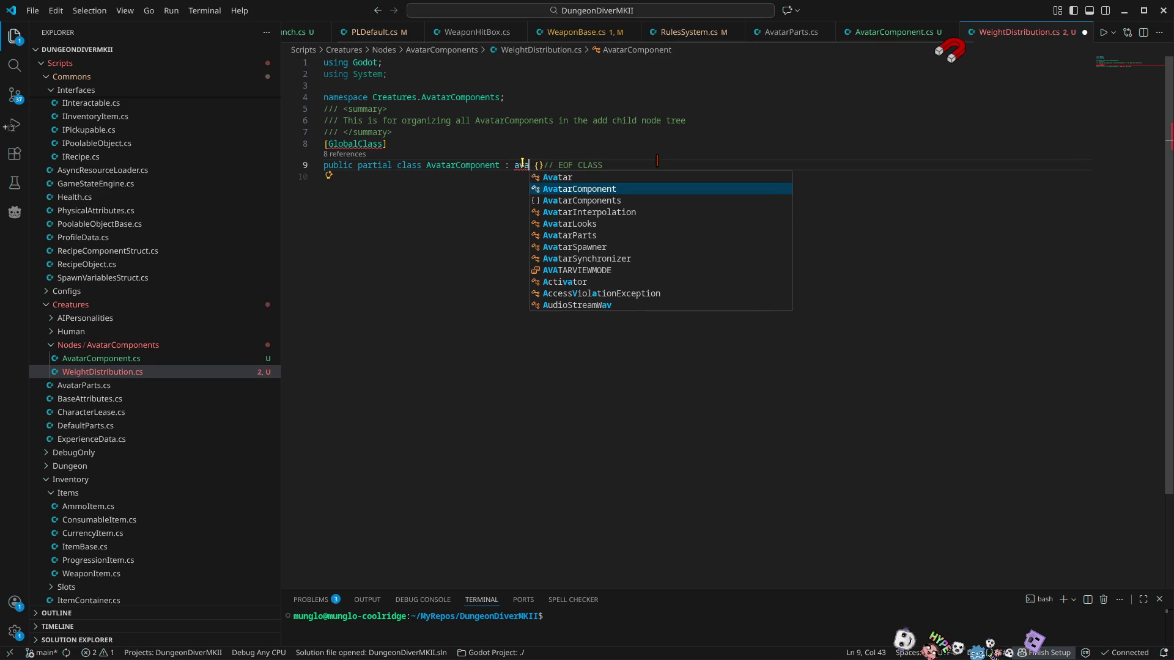
key("Return")
left_click(415, 145)
key("ctrl+s")
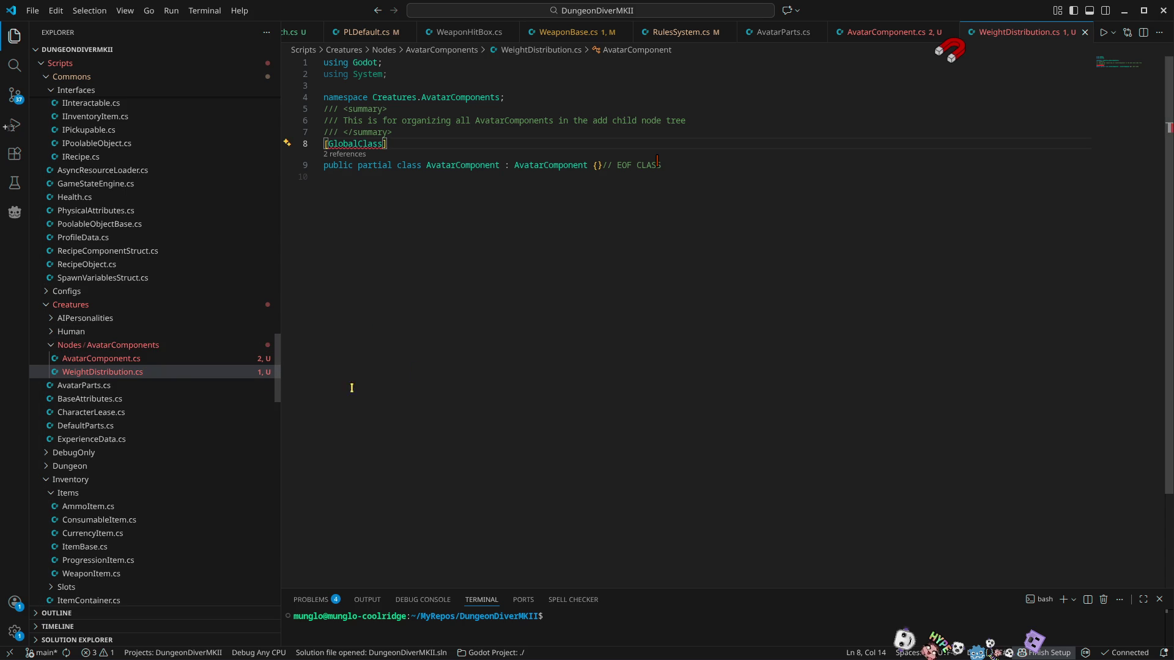
left_click(476, 260)
mouse_move(370, 148)
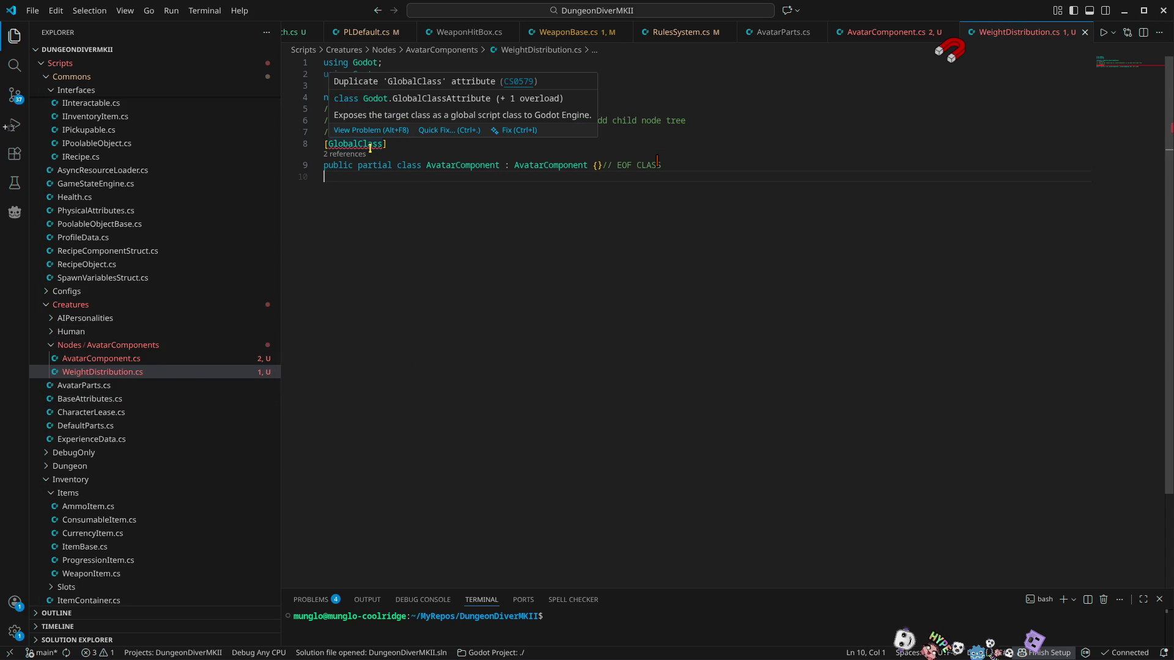
left_click(446, 144)
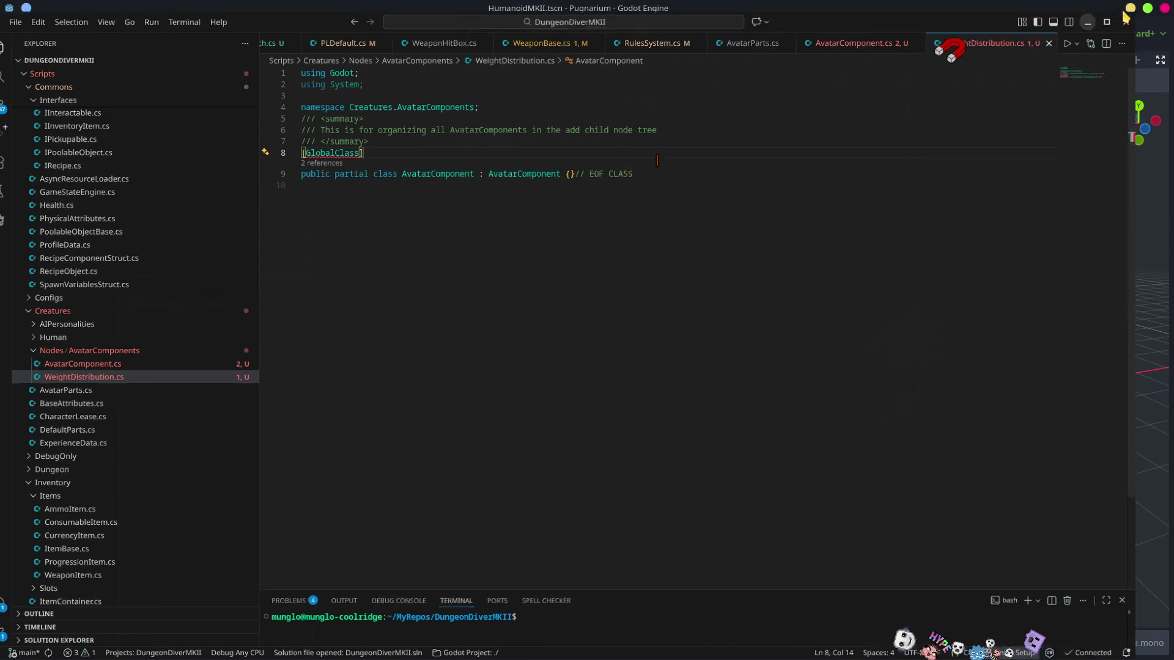
Step: Build the .NET project, hide warnings, and open the AvatarComponent base-class error
key("alt+Tab")
left_click(968, 31)
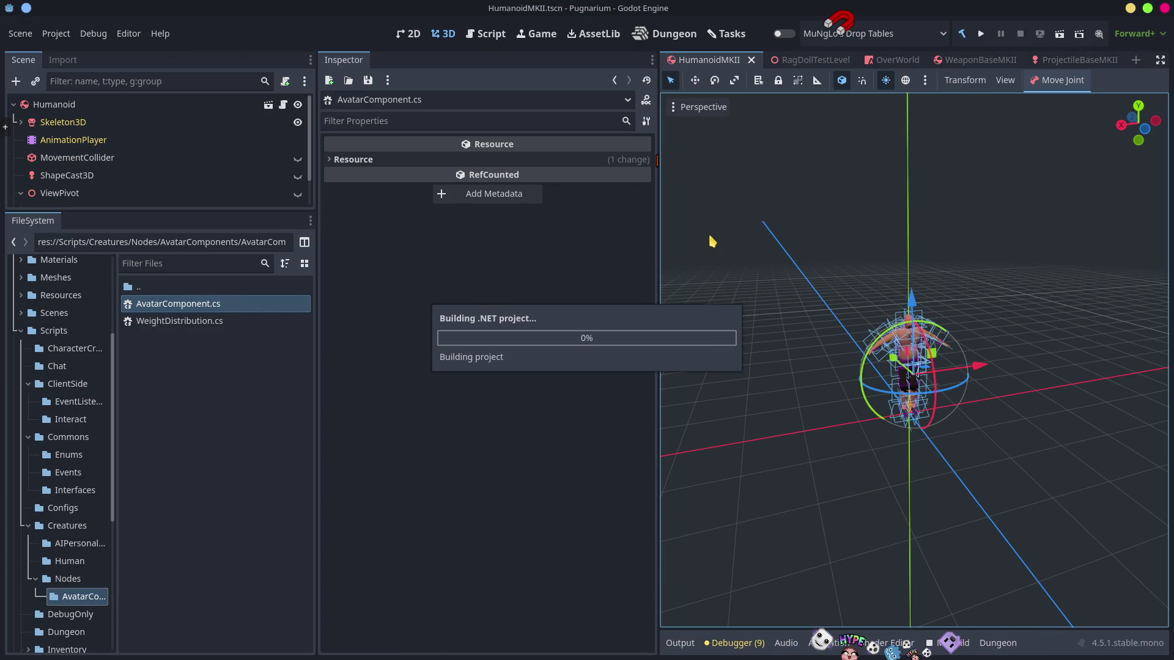
left_click(599, 343)
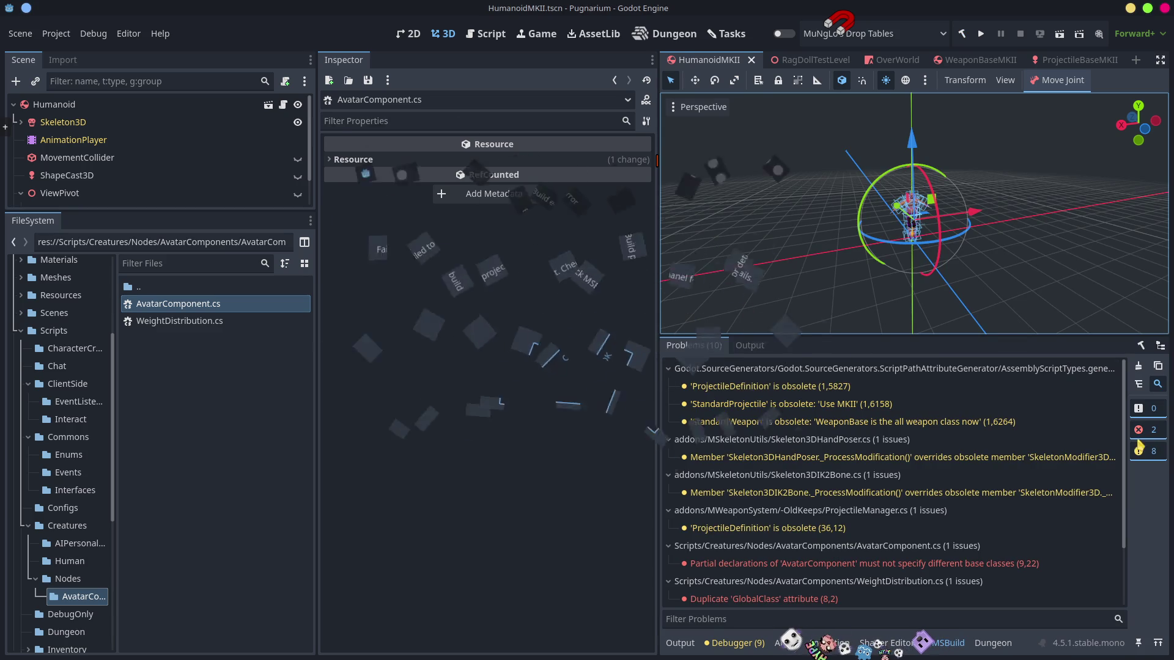
left_click(1139, 450)
left_click(825, 391)
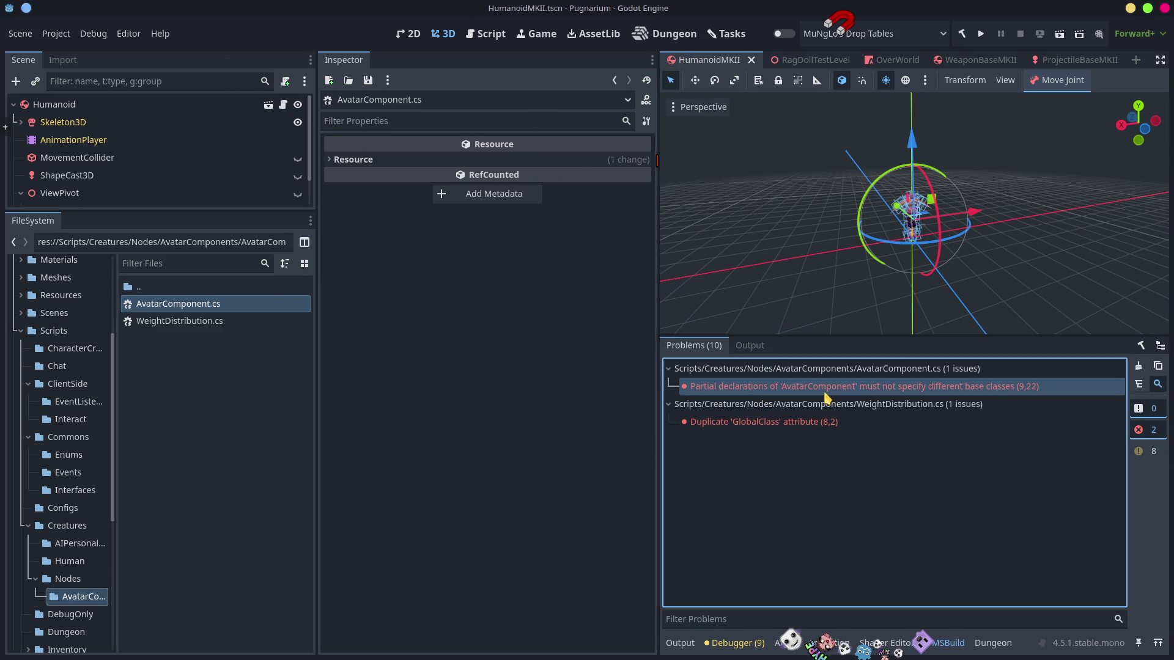
double_click(825, 394)
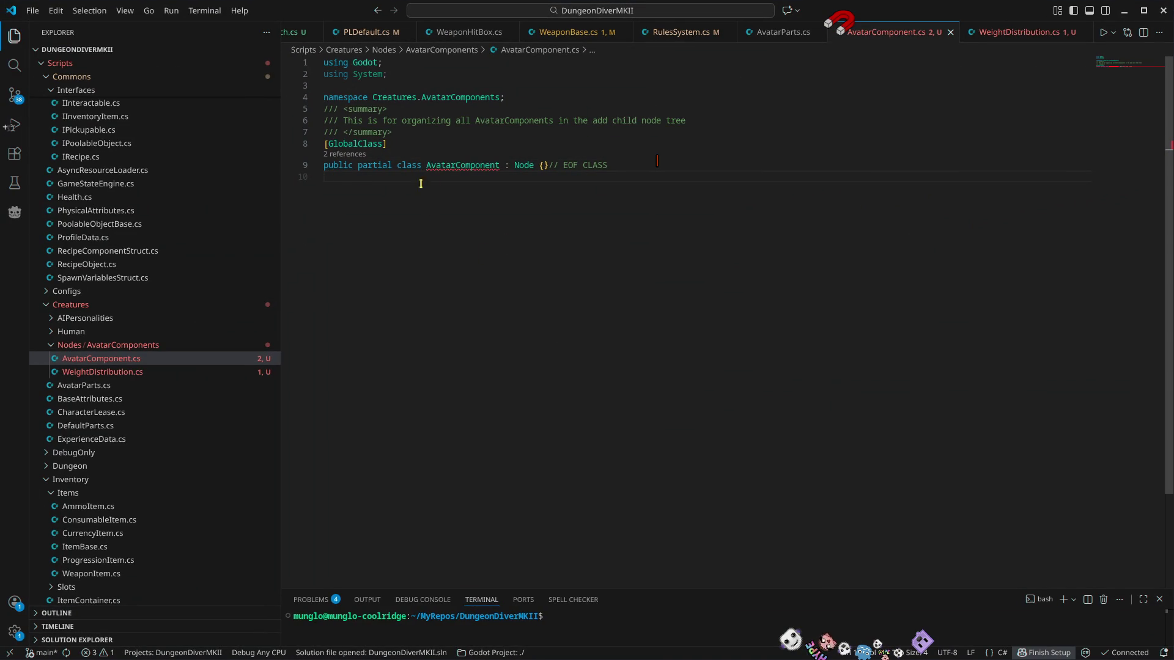
Step: Find the AvatarComponent references and open WeightDistribution.cs from them
mouse_move(462, 165)
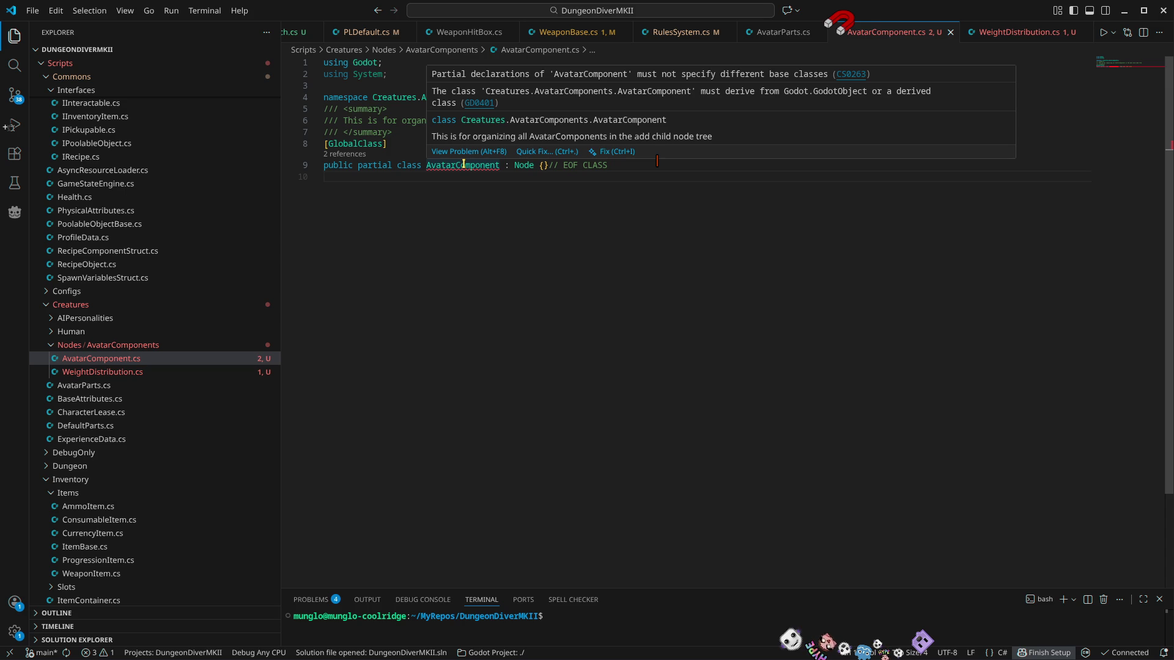
left_click(352, 155)
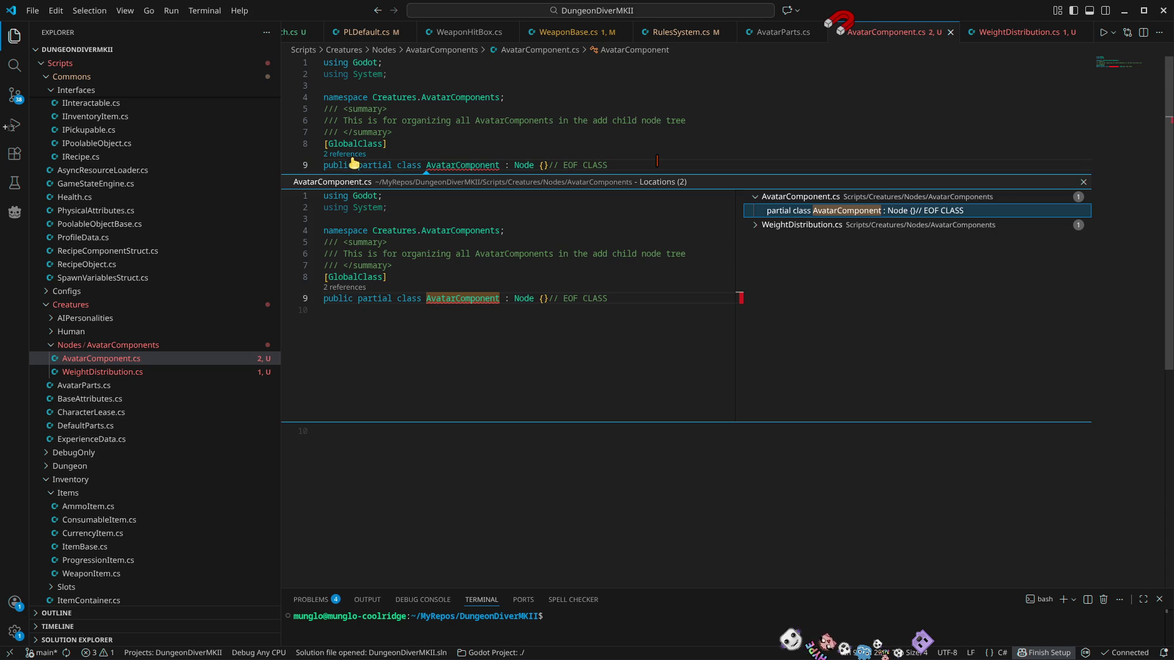
left_click(751, 226)
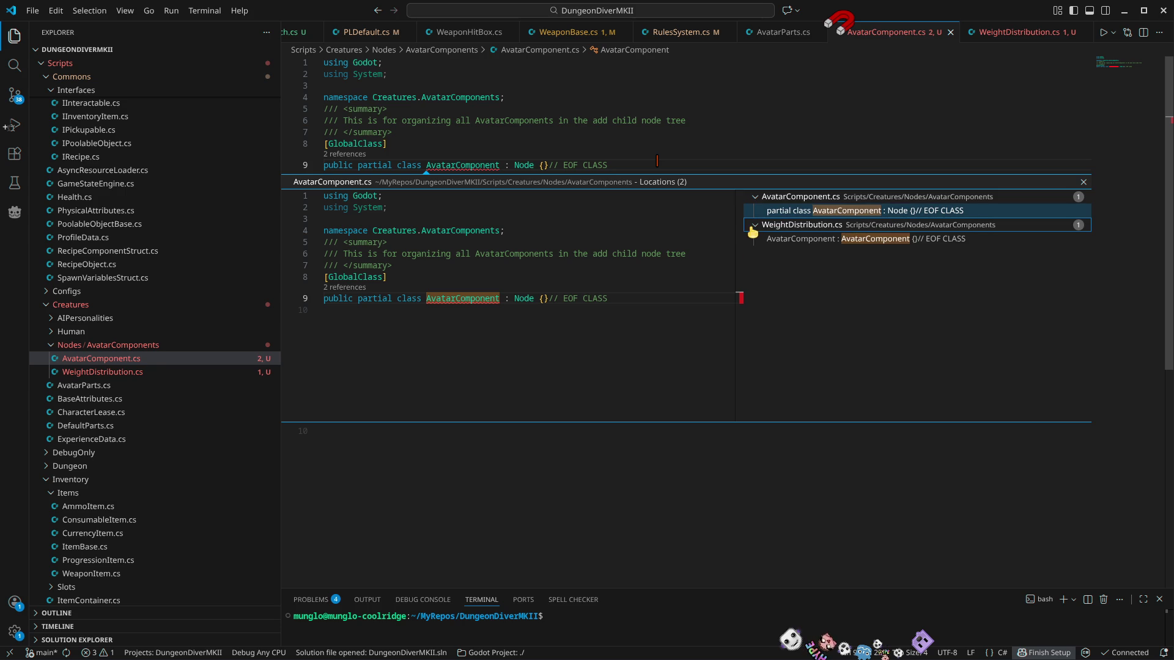
left_click(1020, 34)
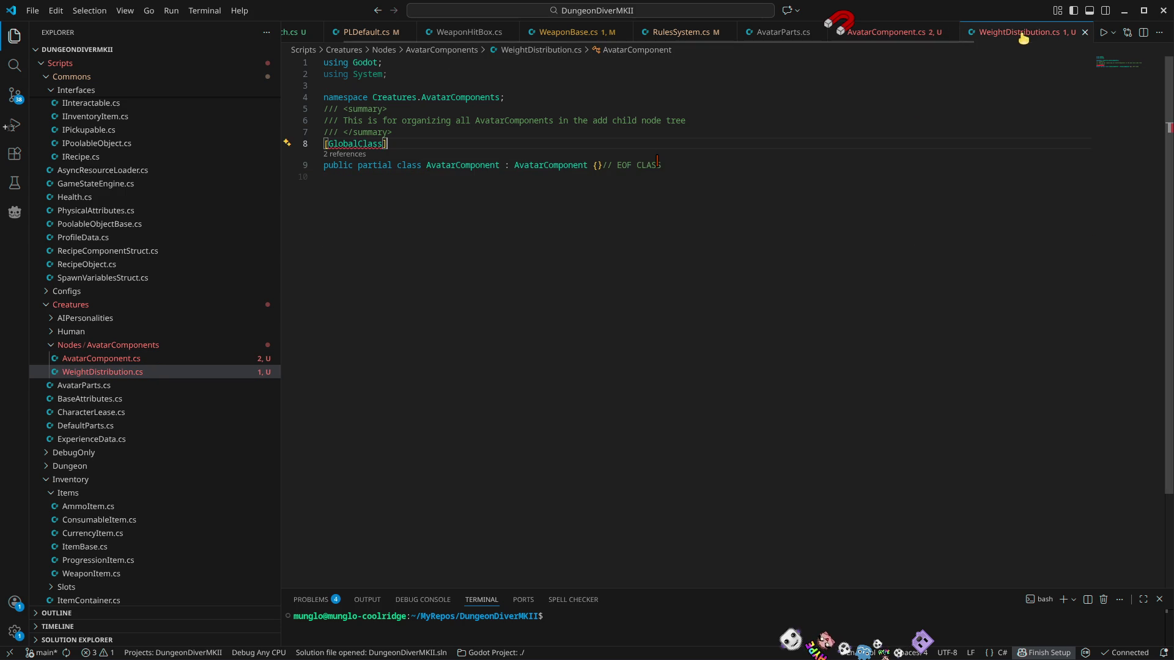
left_click(108, 360)
left_click(109, 373)
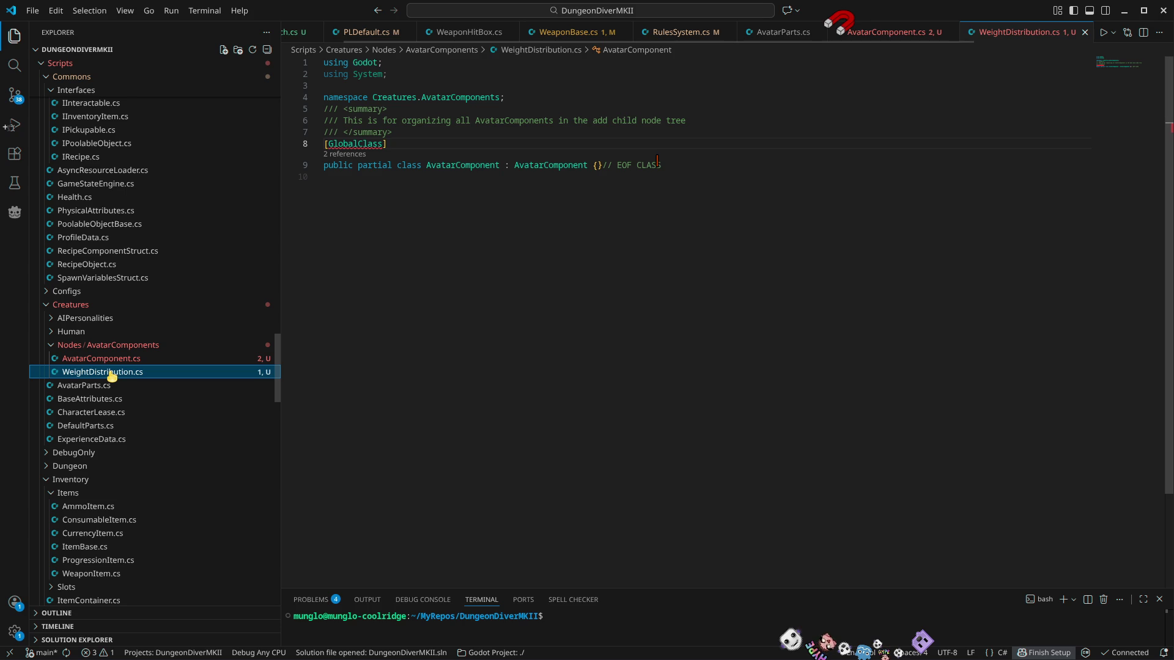
key("F2")
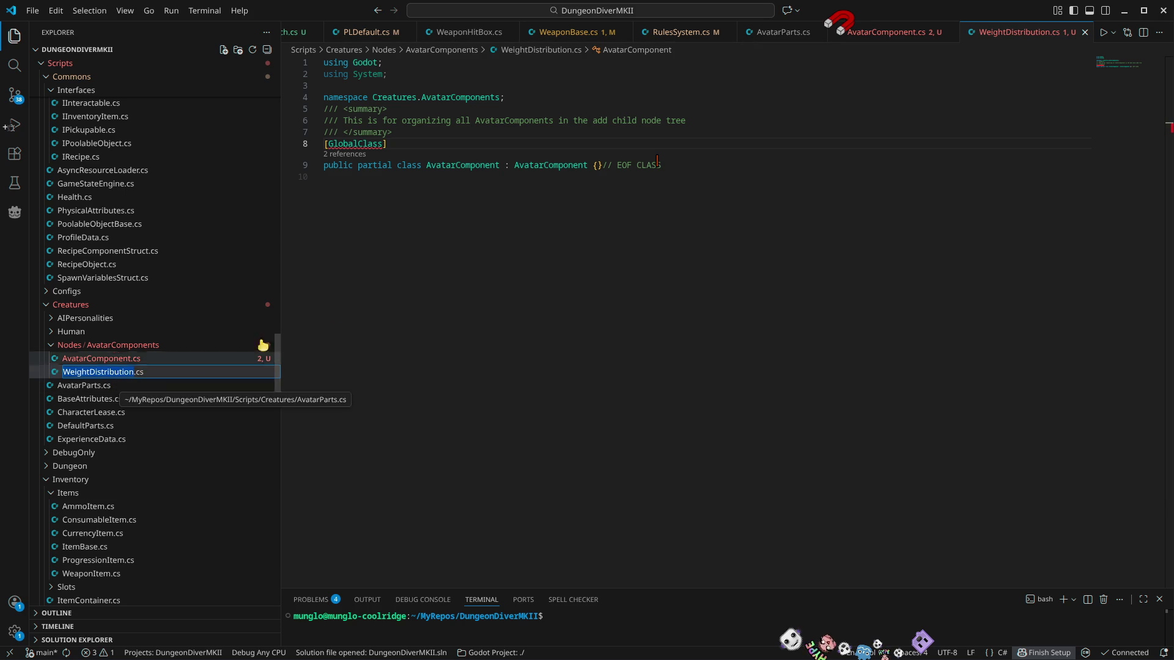
key("Escape")
Step: Rename the class on line 9 to WeightDistribution, then start a project build in Godot
left_click(445, 167)
double_click(445, 167)
type("WeightDistribution")
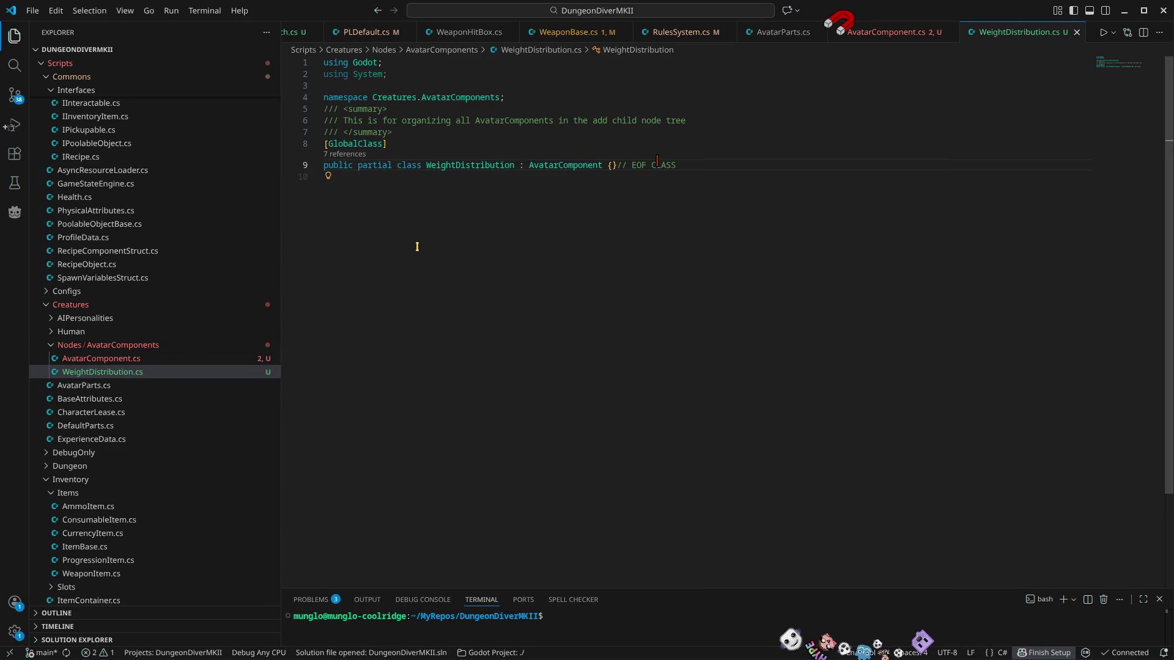
left_click(893, 32)
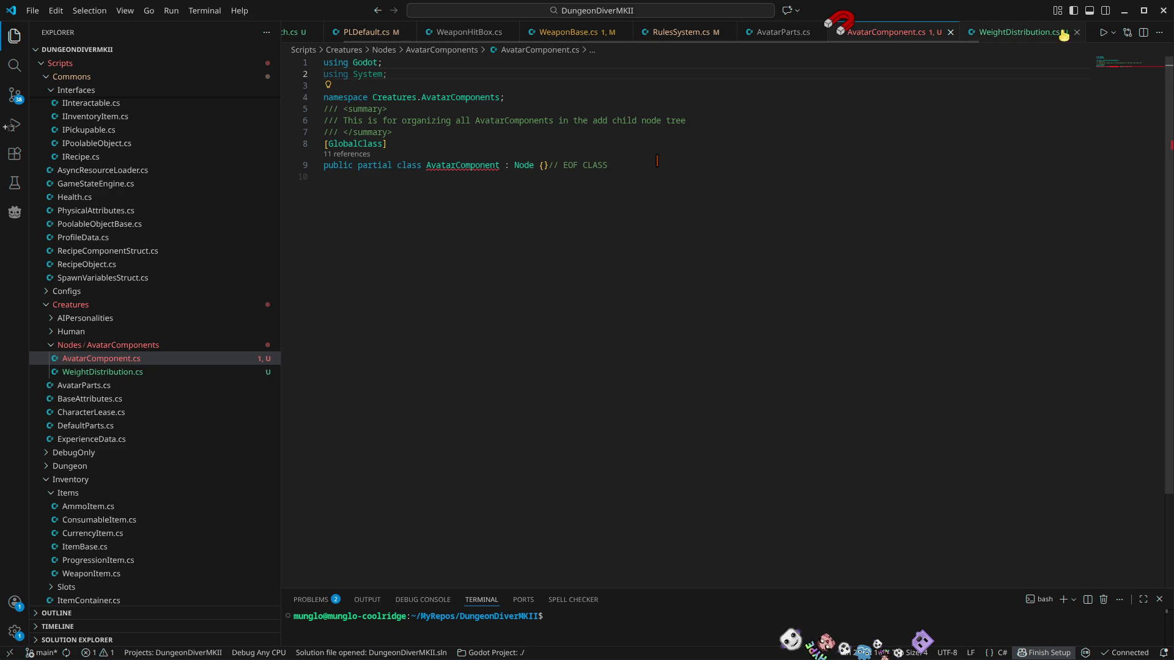
left_click(1123, 10)
left_click(980, 35)
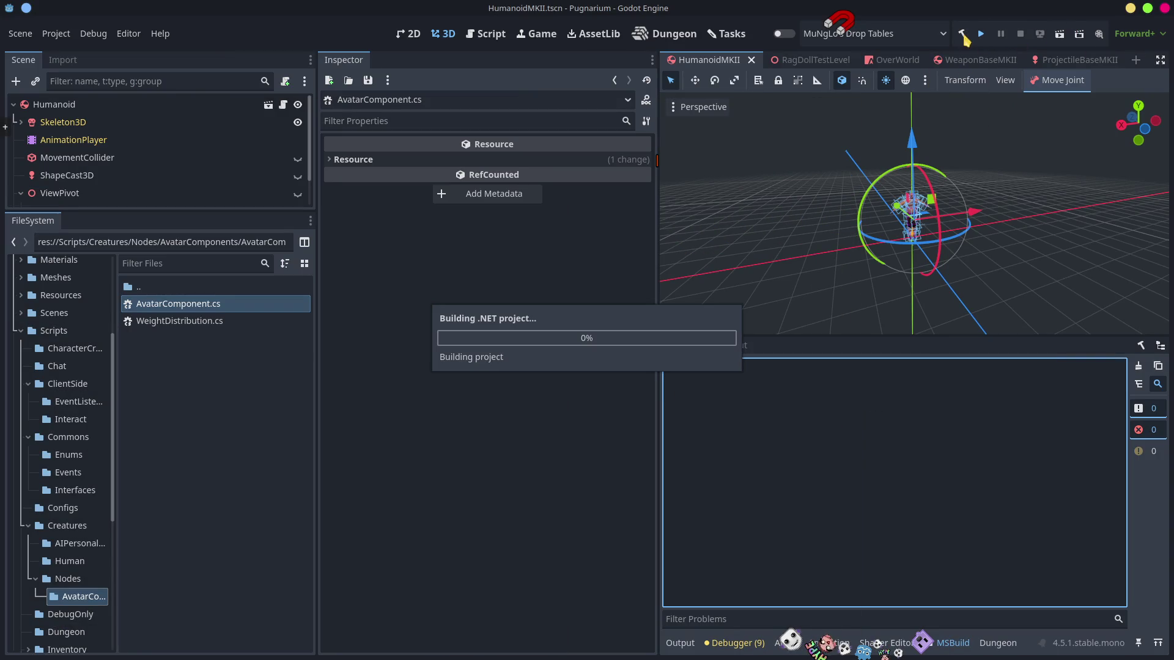
Step: Stop the test run, enlarge the scene tree panel, and select the Humanoid root node
left_click(1019, 37)
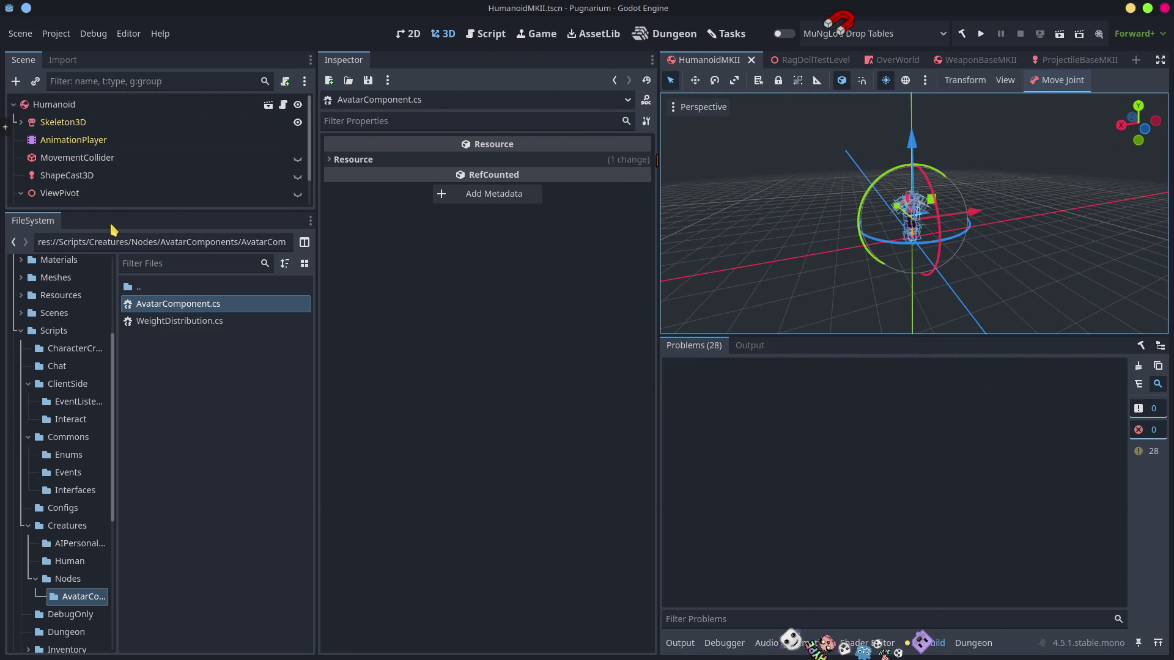
left_click_drag(113, 214, 116, 437)
left_click(12, 193)
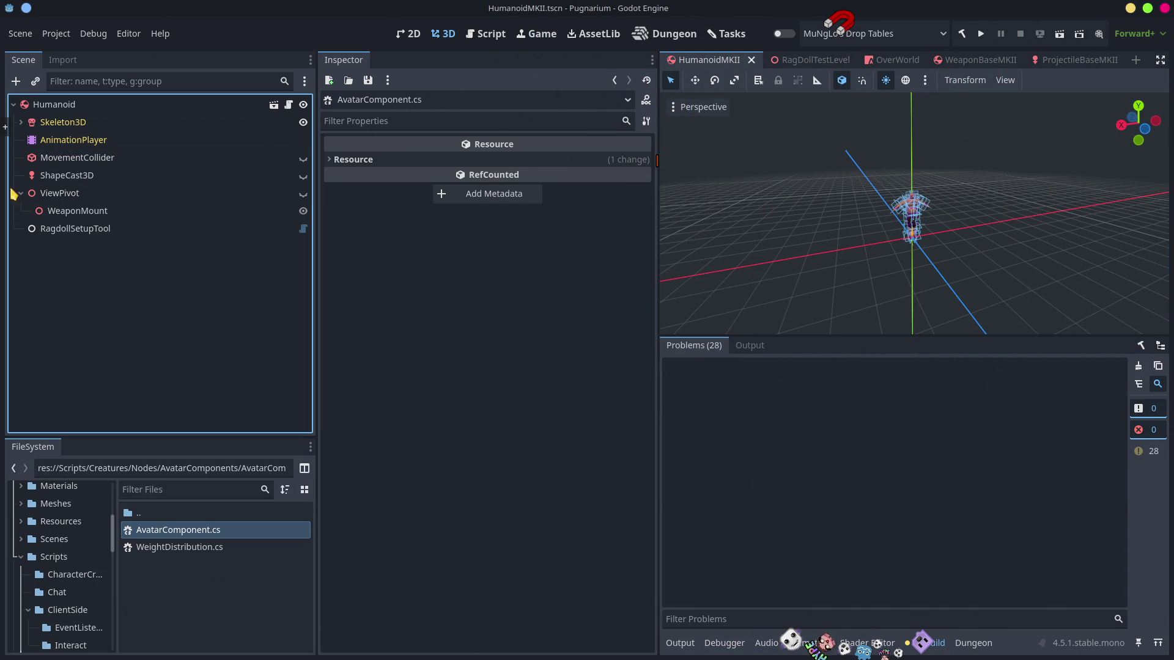
left_click(19, 125)
left_click(20, 123)
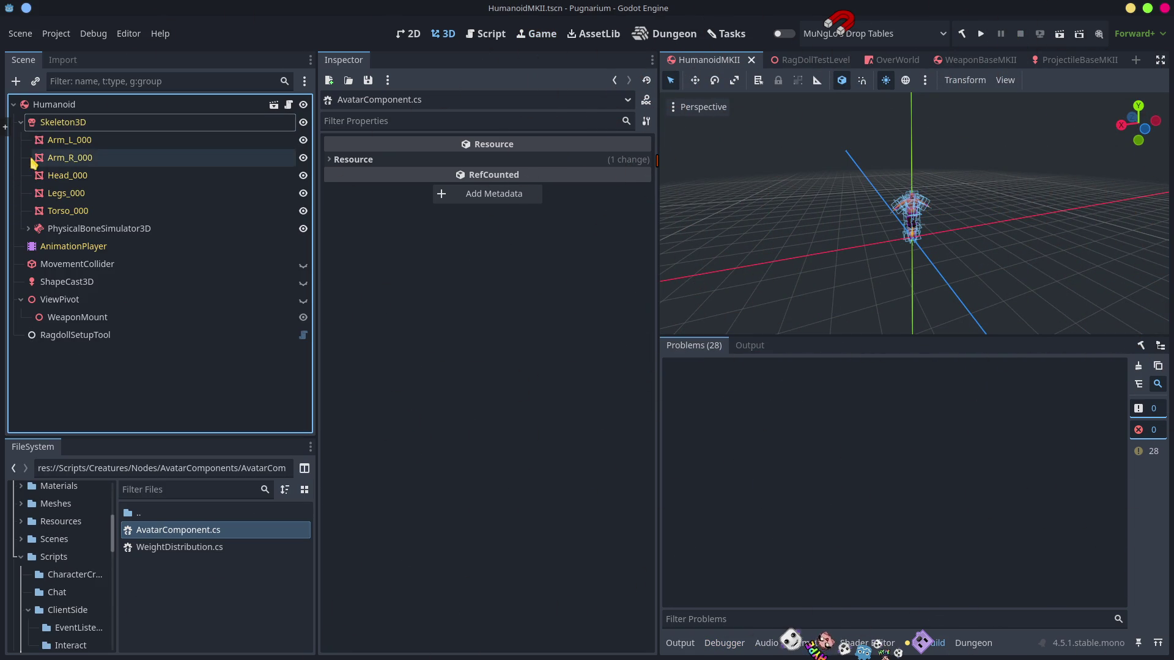
left_click(20, 123)
left_click(61, 104)
right_click(60, 105)
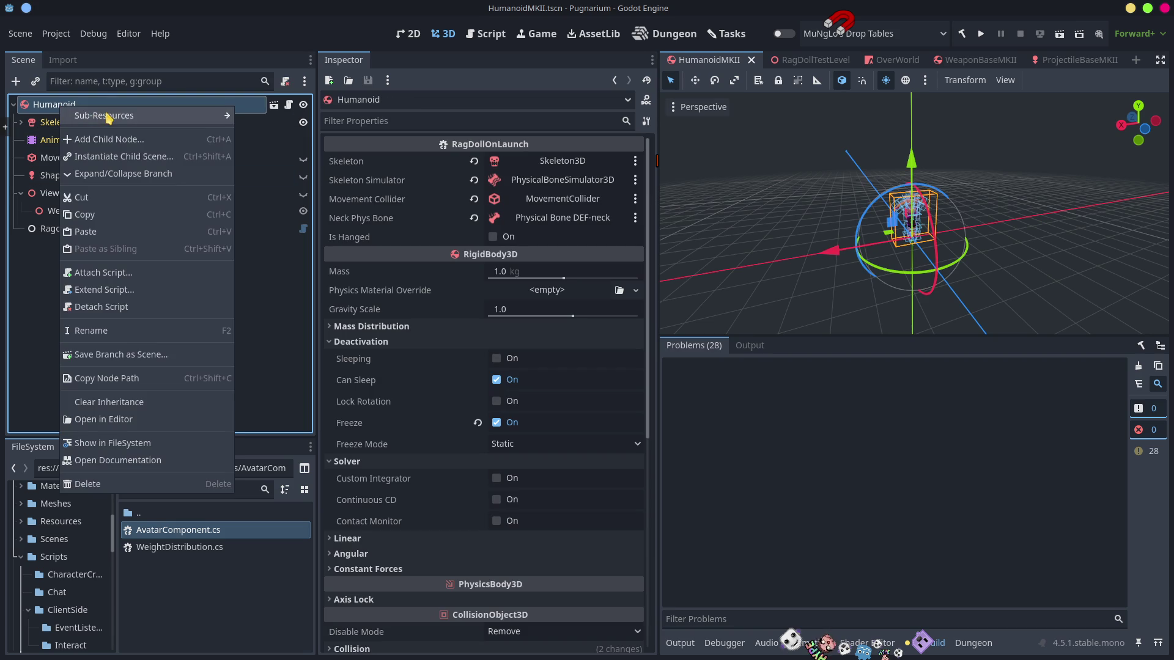
key("Escape")
Step: Add a plain Node child under Humanoid and name it Components
key("ctrl+a")
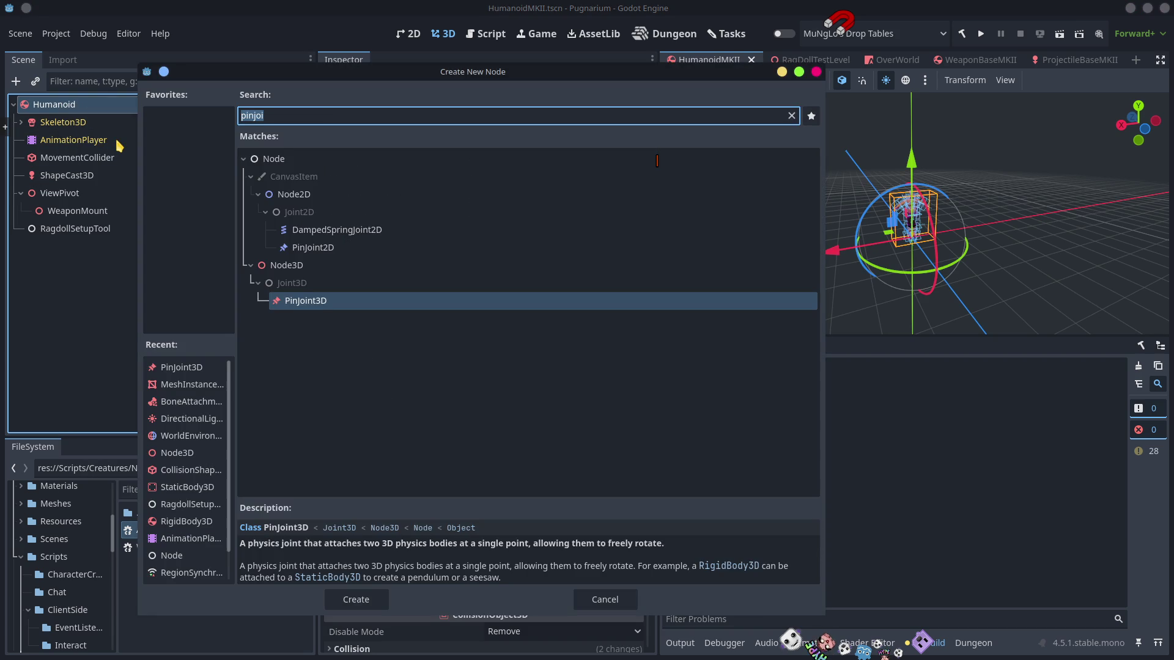
type("ava")
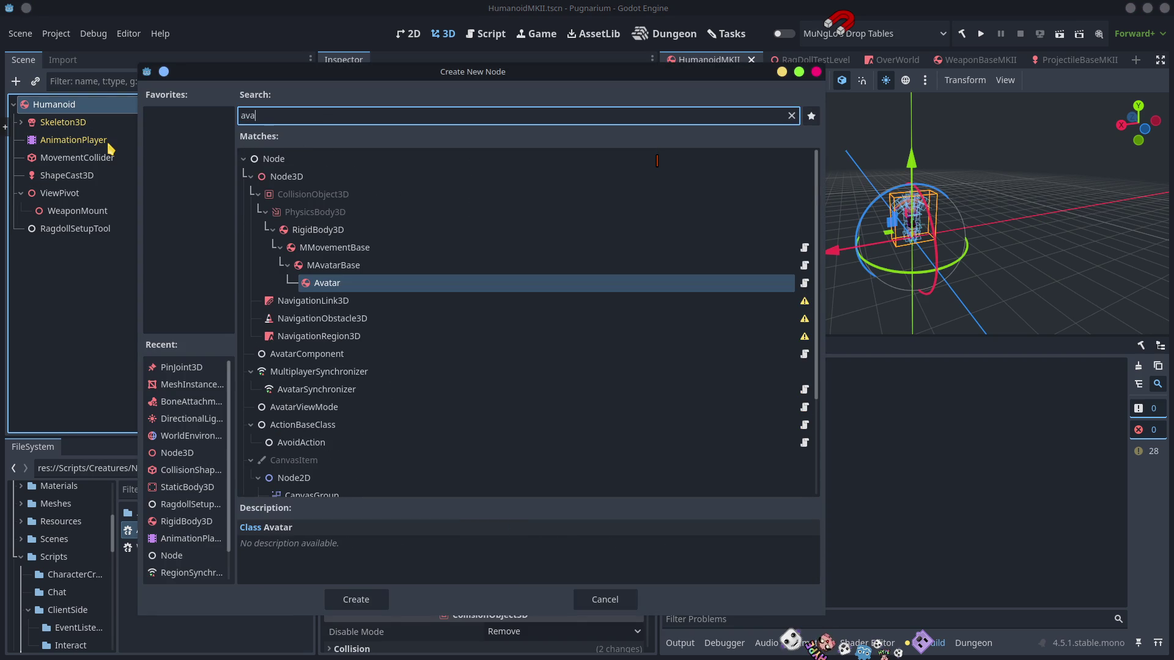
type("tar")
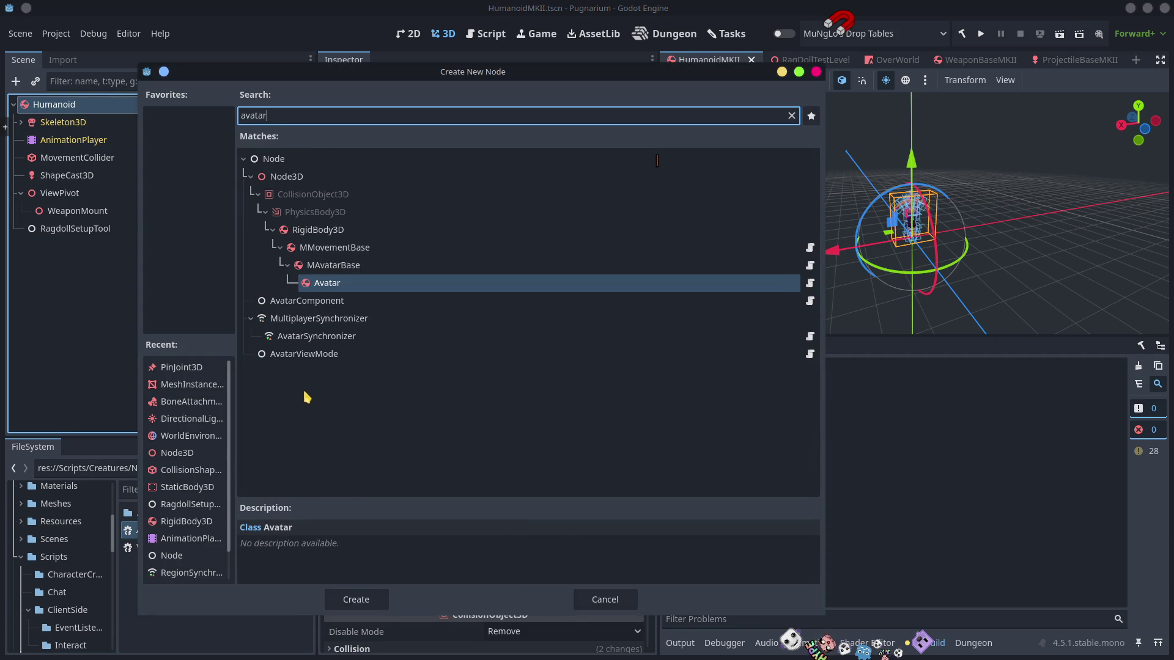
left_click(312, 307)
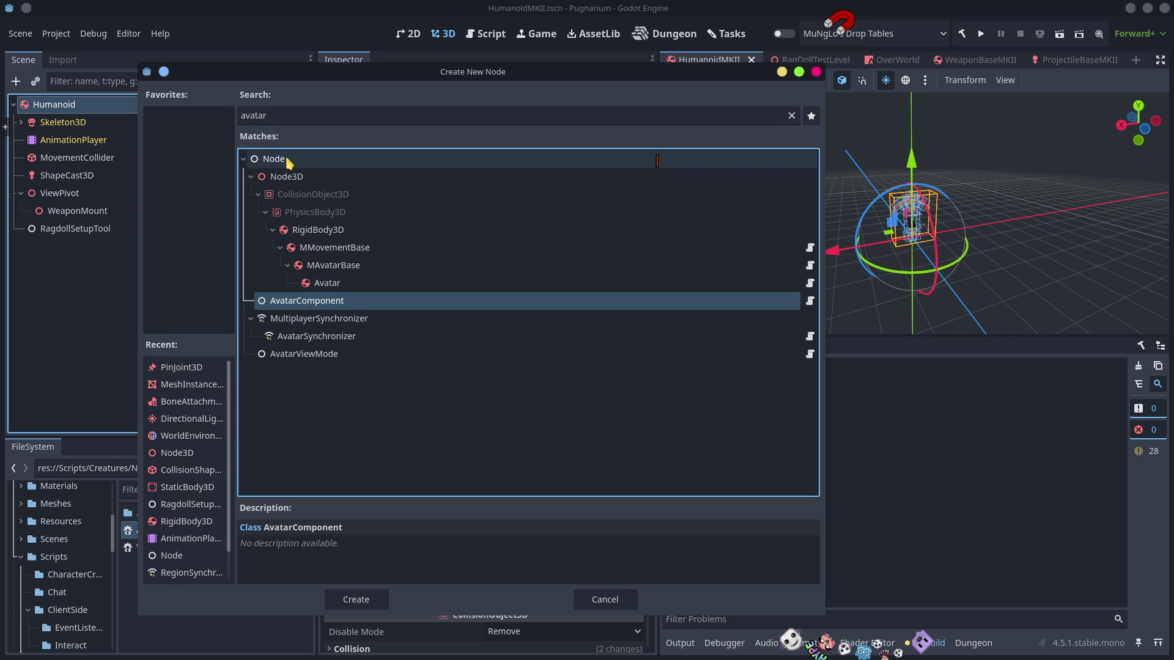
double_click(272, 159)
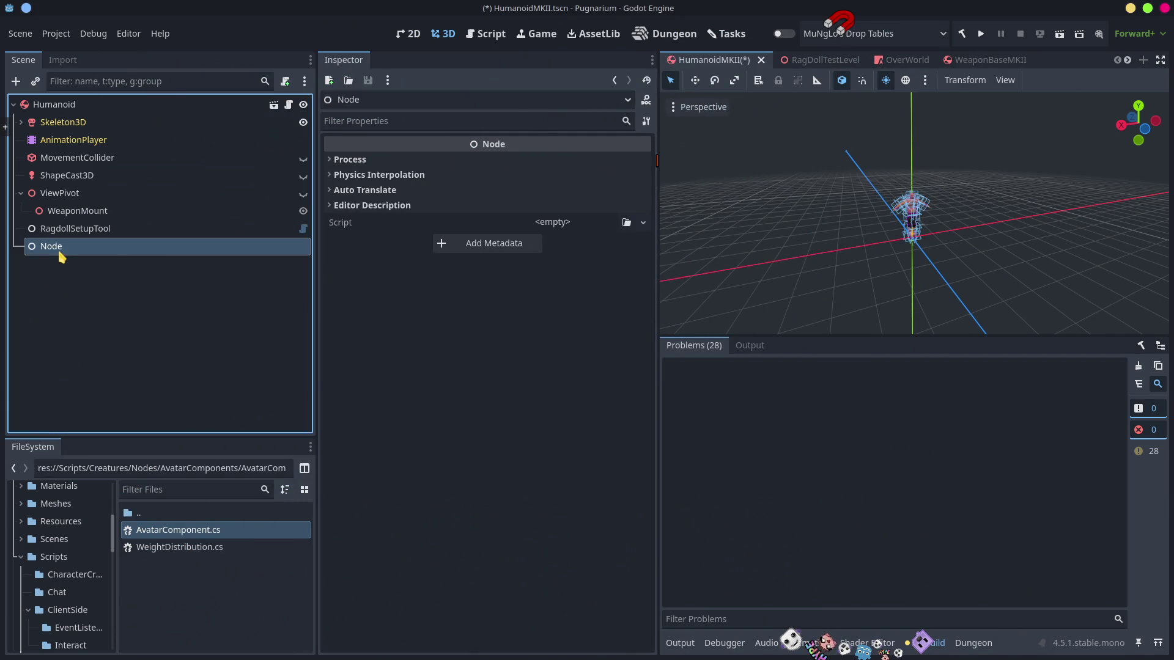
left_click(62, 247)
type("C")
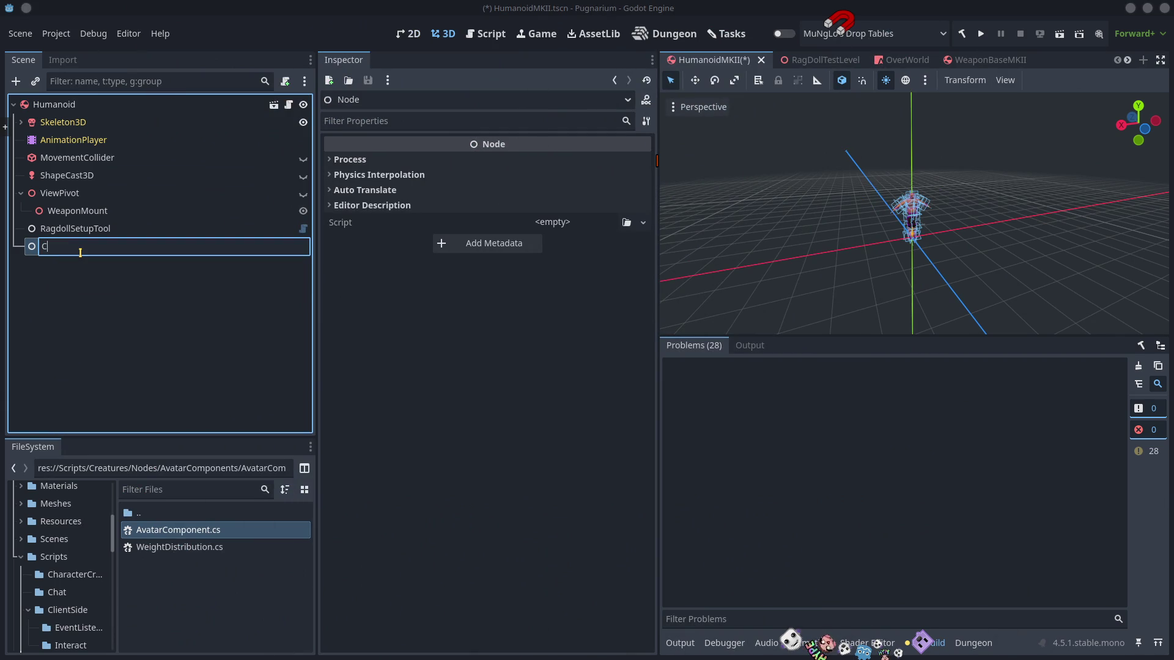
type("omponents")
key("Return")
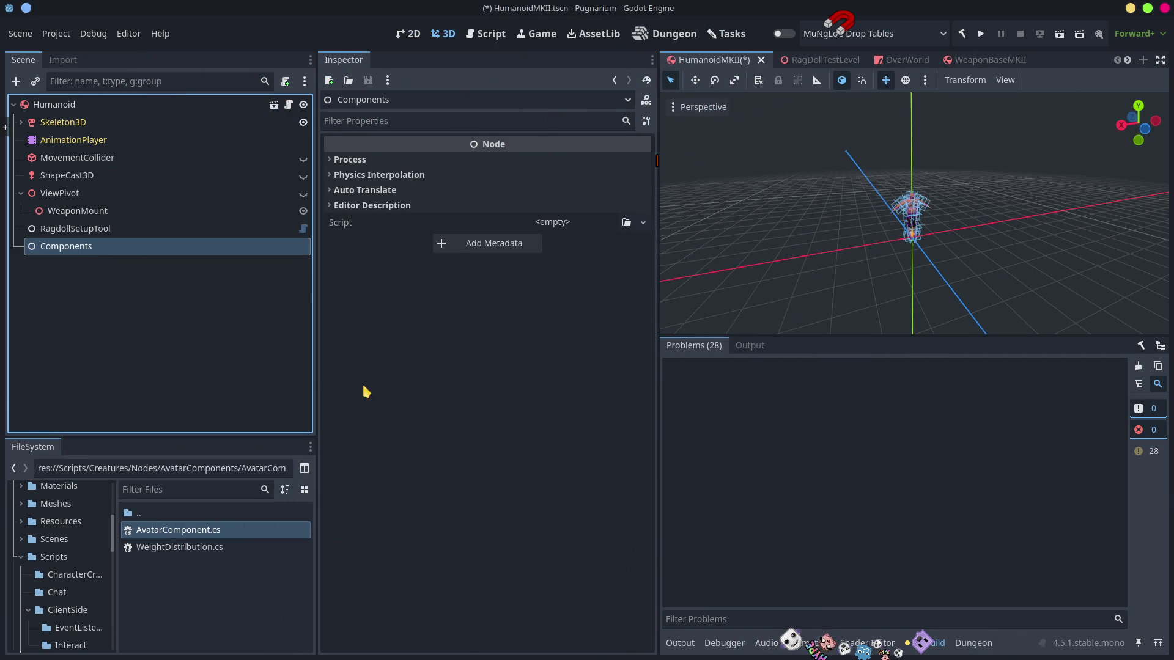
key("alt+Tab")
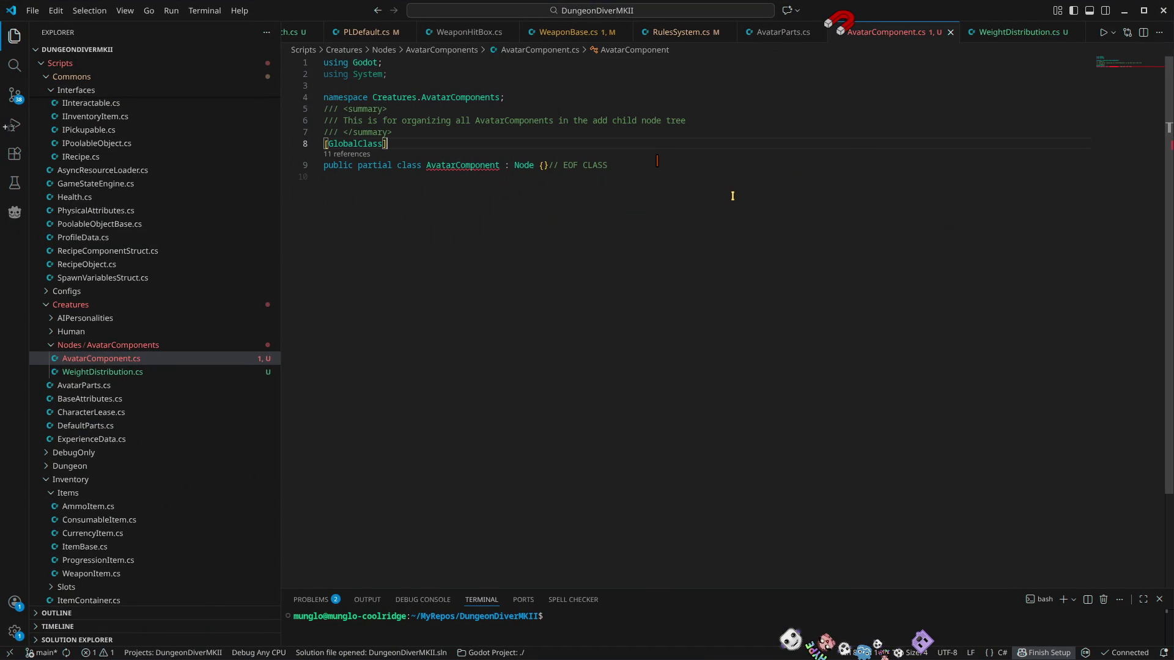
Step: Break and rejoin the {}// EOF CLASS line in AvatarComponent.cs, saving after each change
left_click(453, 178)
mouse_move(458, 166)
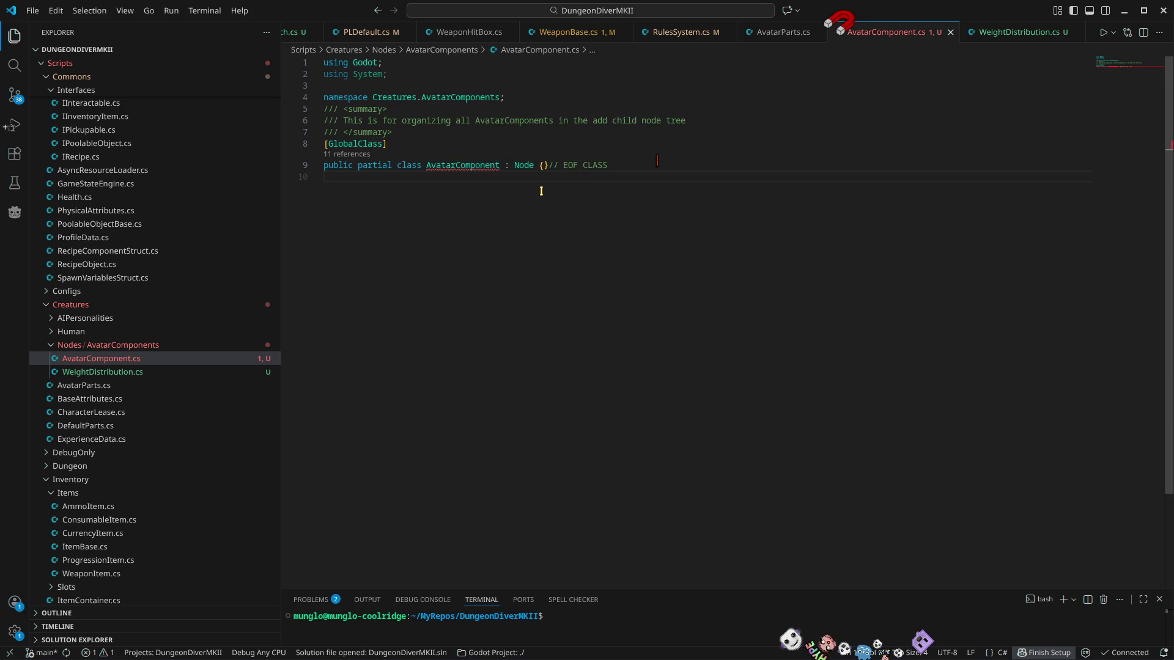
left_click(538, 165)
key("Return")
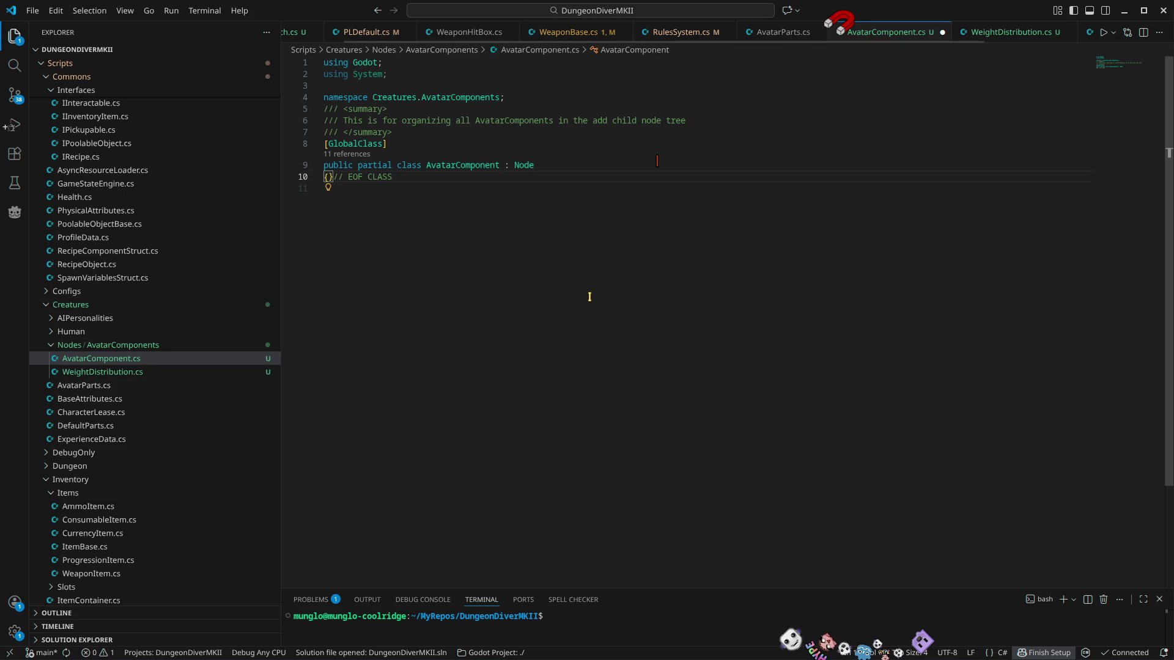
key("ctrl+s")
left_click(576, 165)
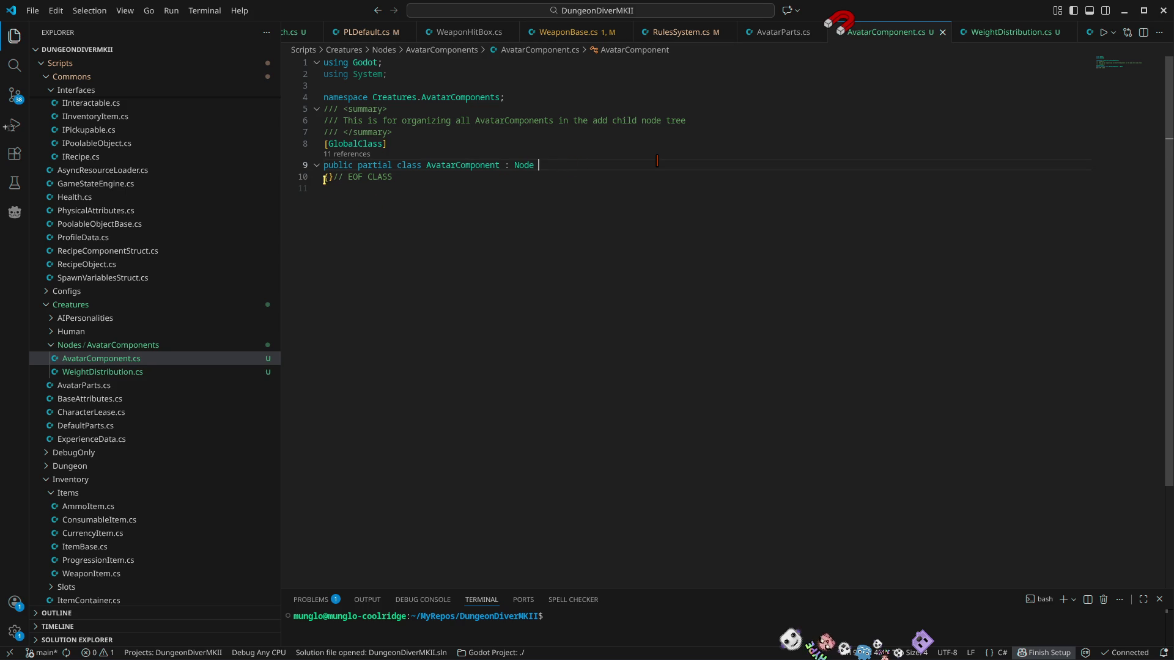
key("Delete")
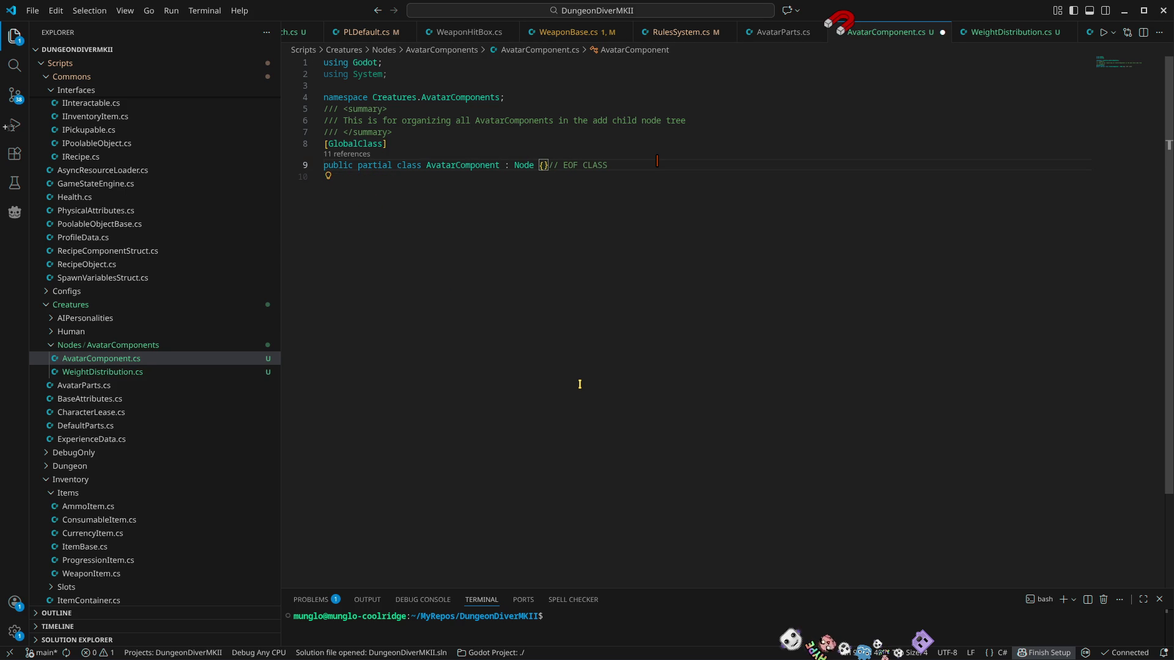
key("ctrl+s")
left_click(992, 33)
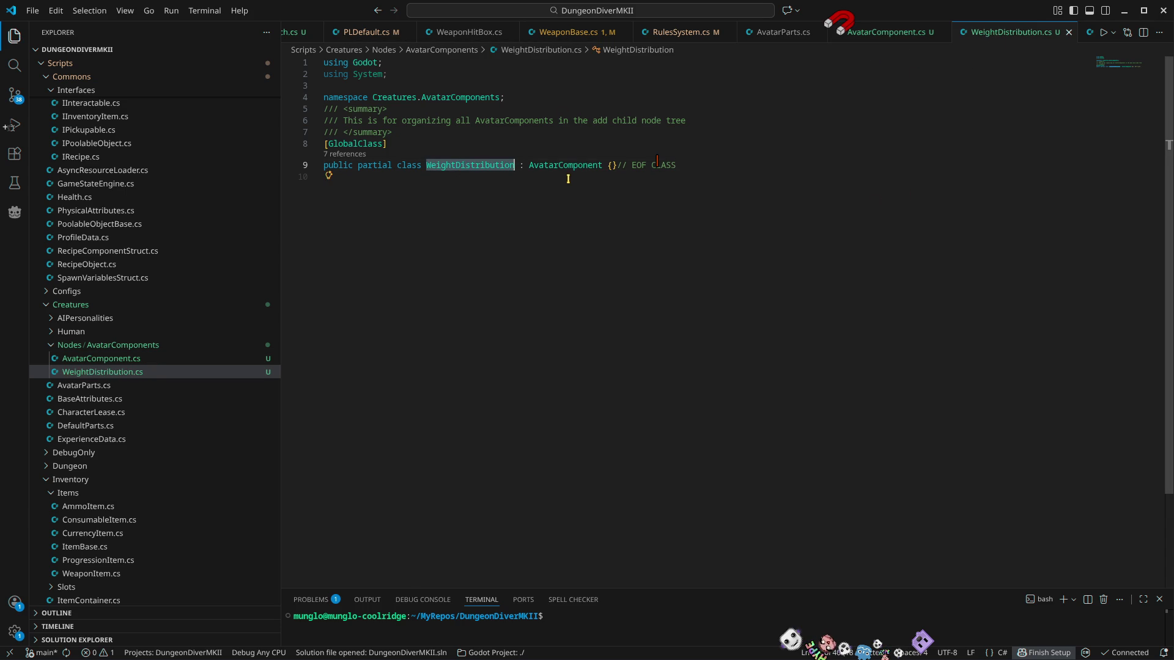
Step: Open up the class body and declare [Export] RigidBody3D avatarBody; inside it
left_click(612, 166)
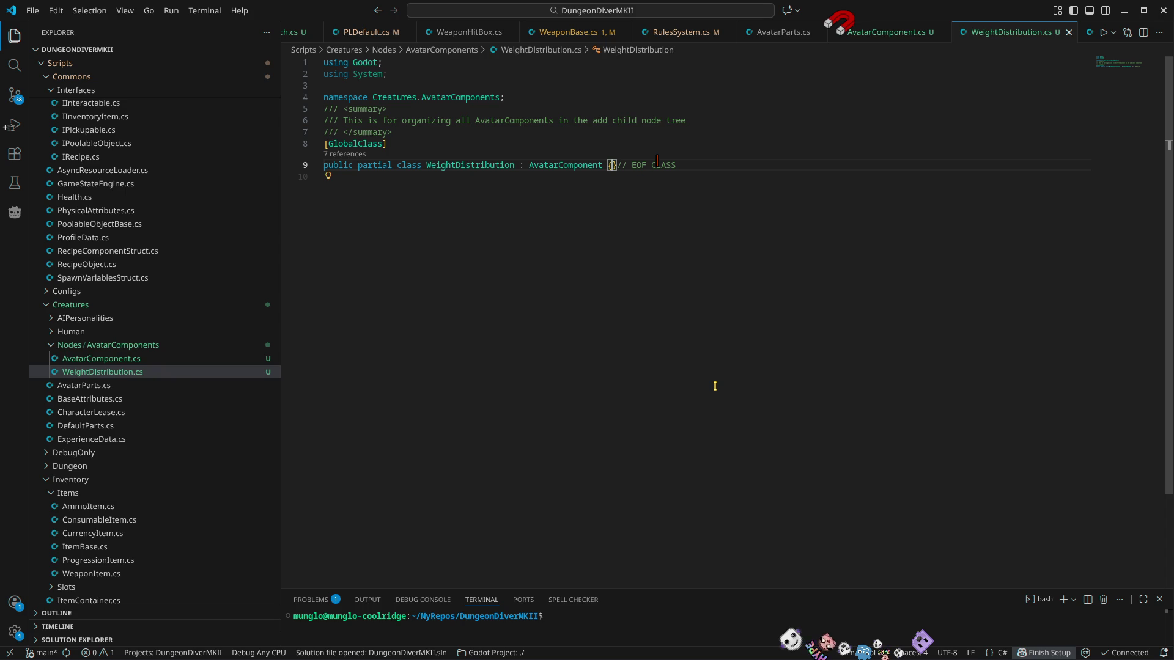
key("Return")
key("Right")
key("Return")
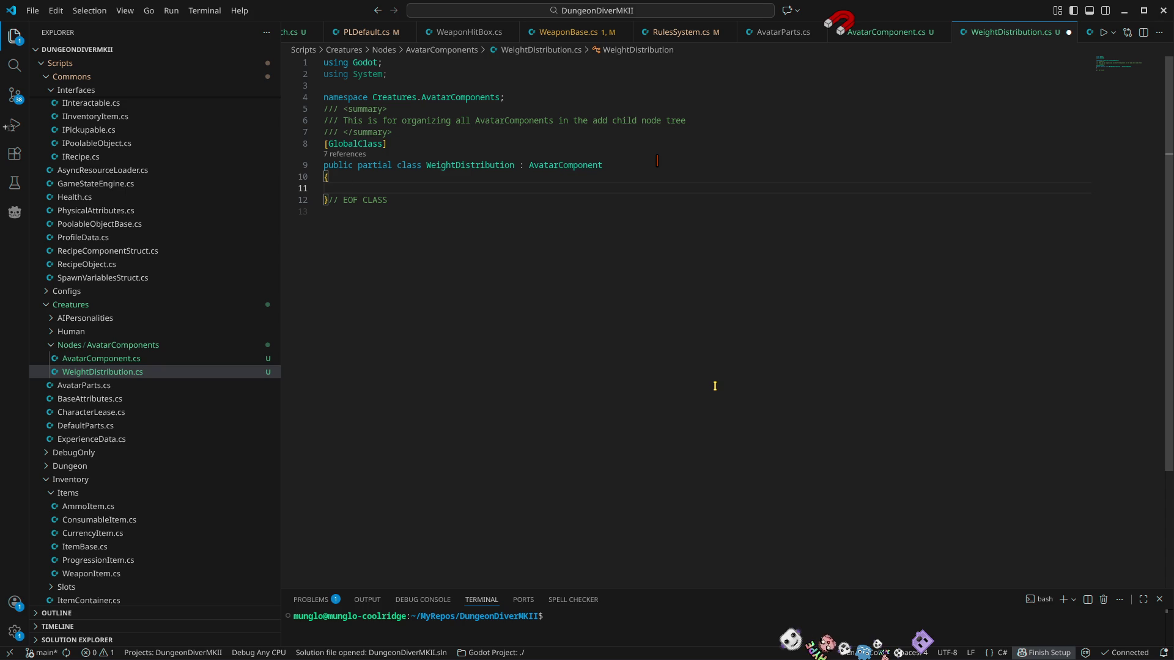
type("[")
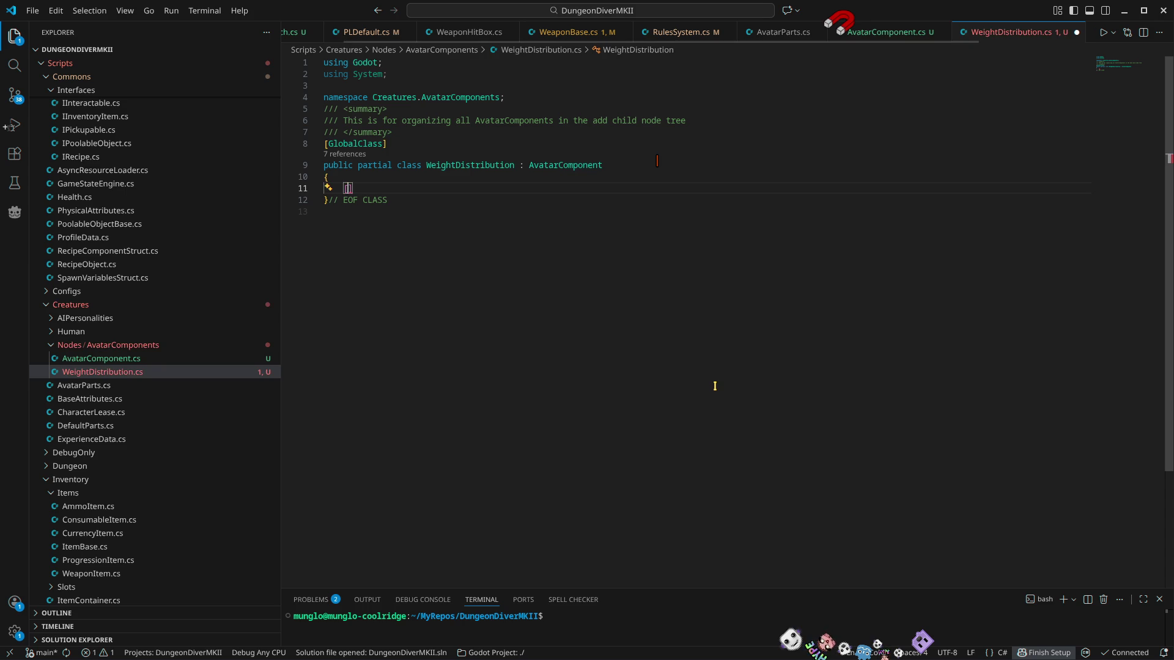
type("Ex")
key("Down")
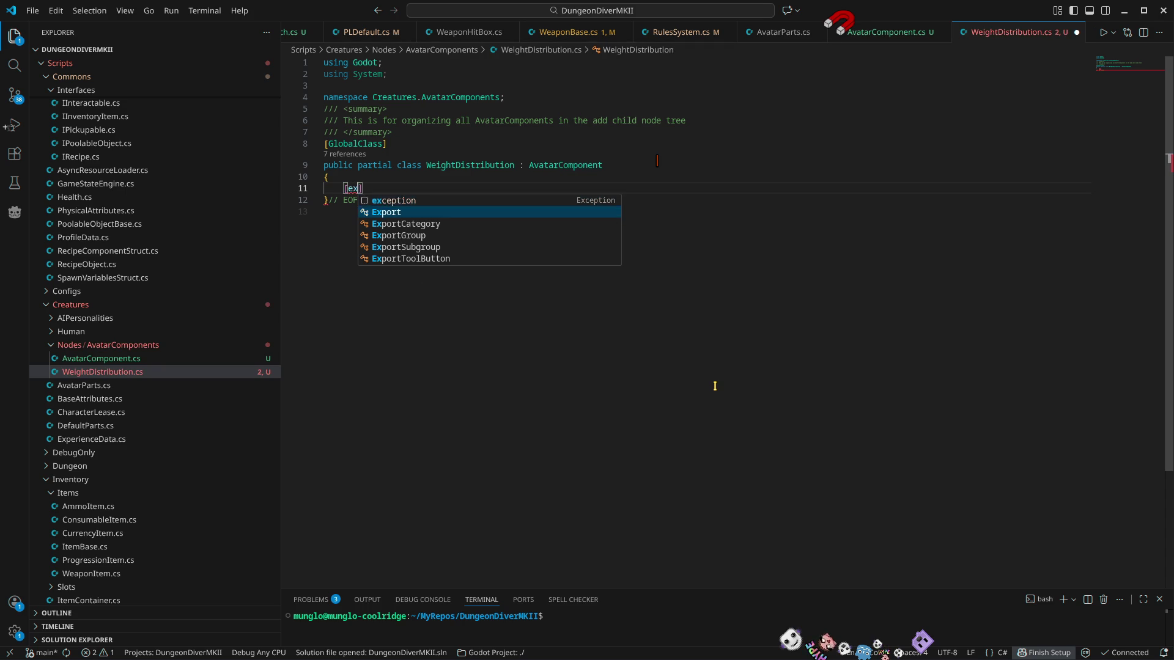
key("Tab")
key("End")
type("R")
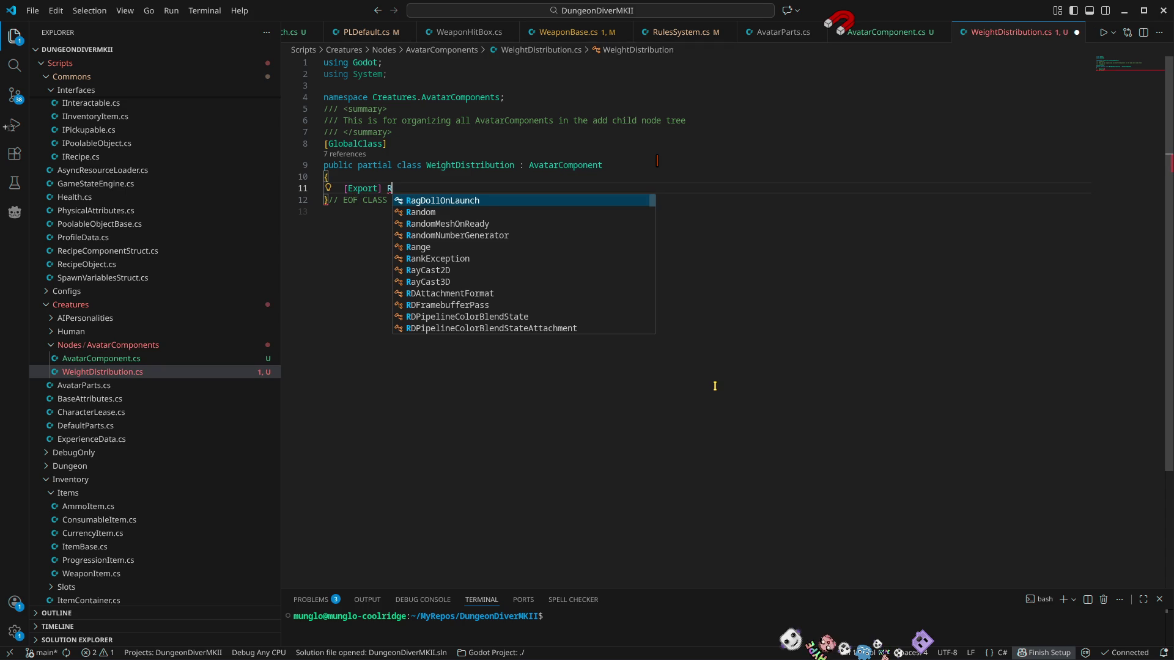
type("igid")
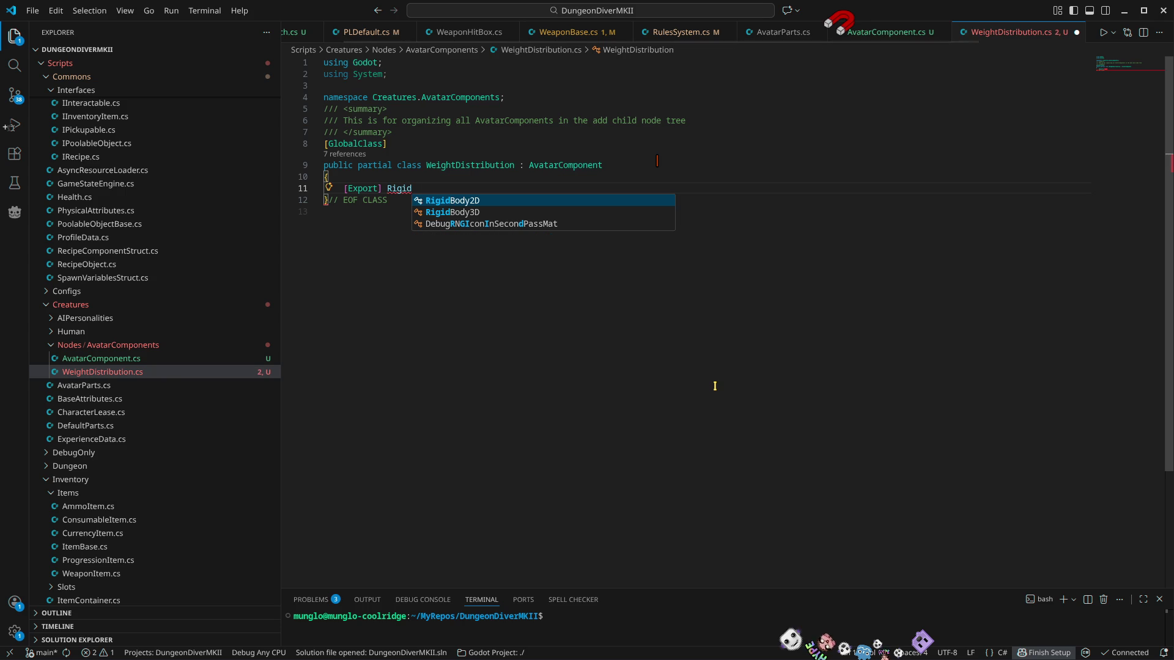
key("Down")
key("Tab")
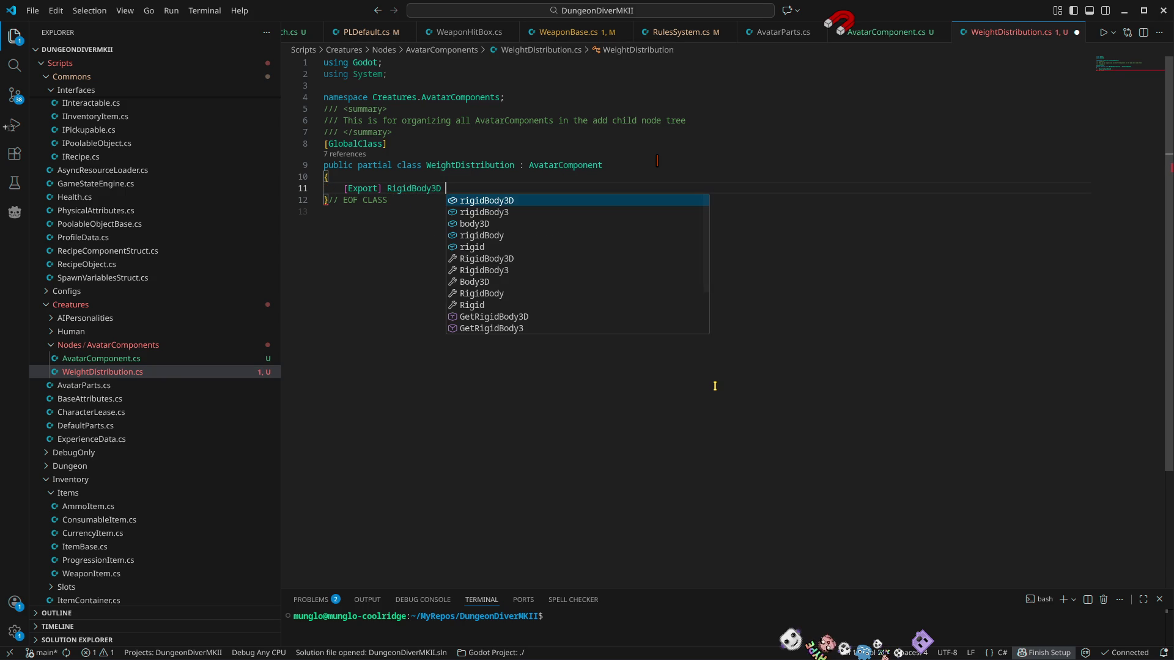
type("avatar")
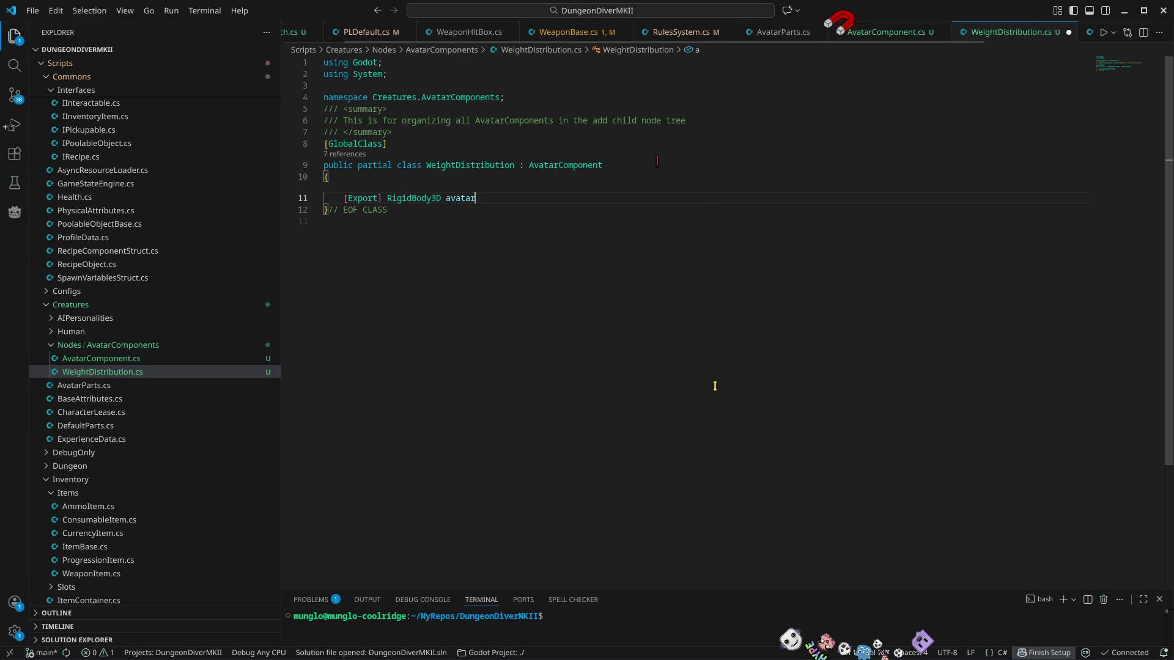
type("Body")
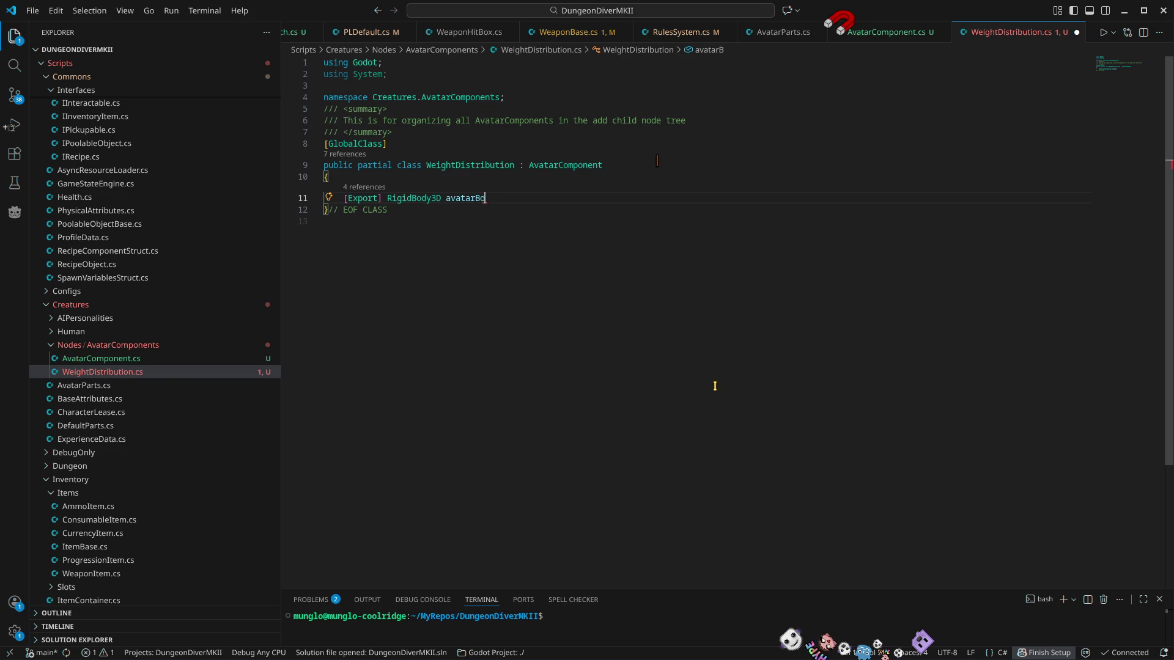
type(";")
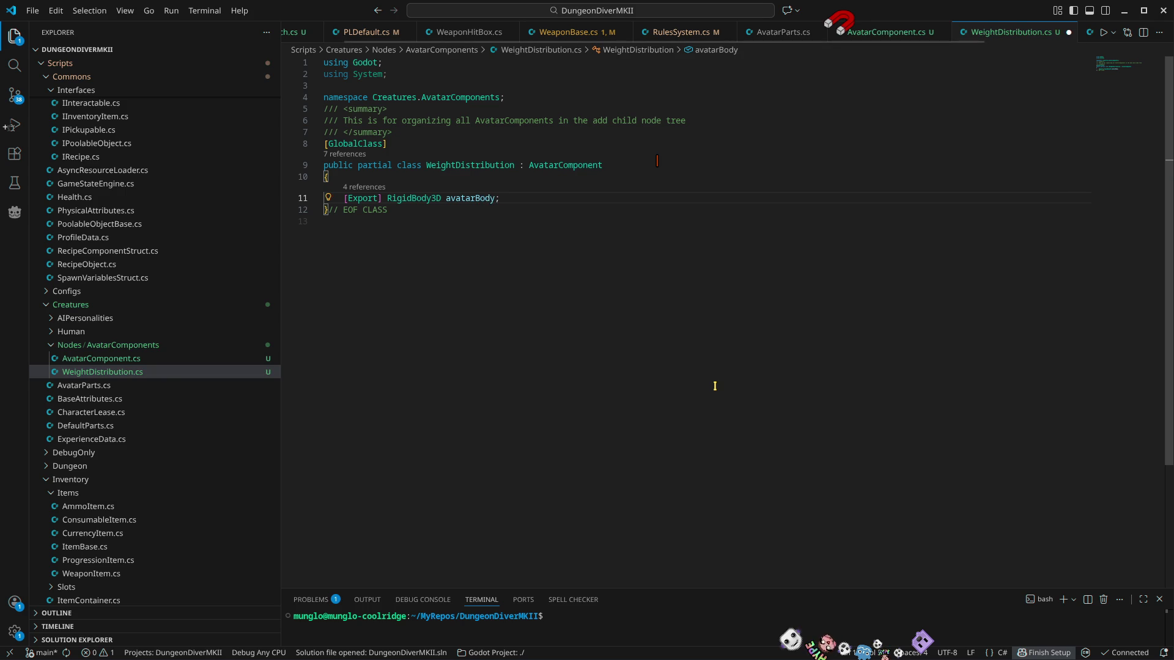
key("Return")
key("Return")
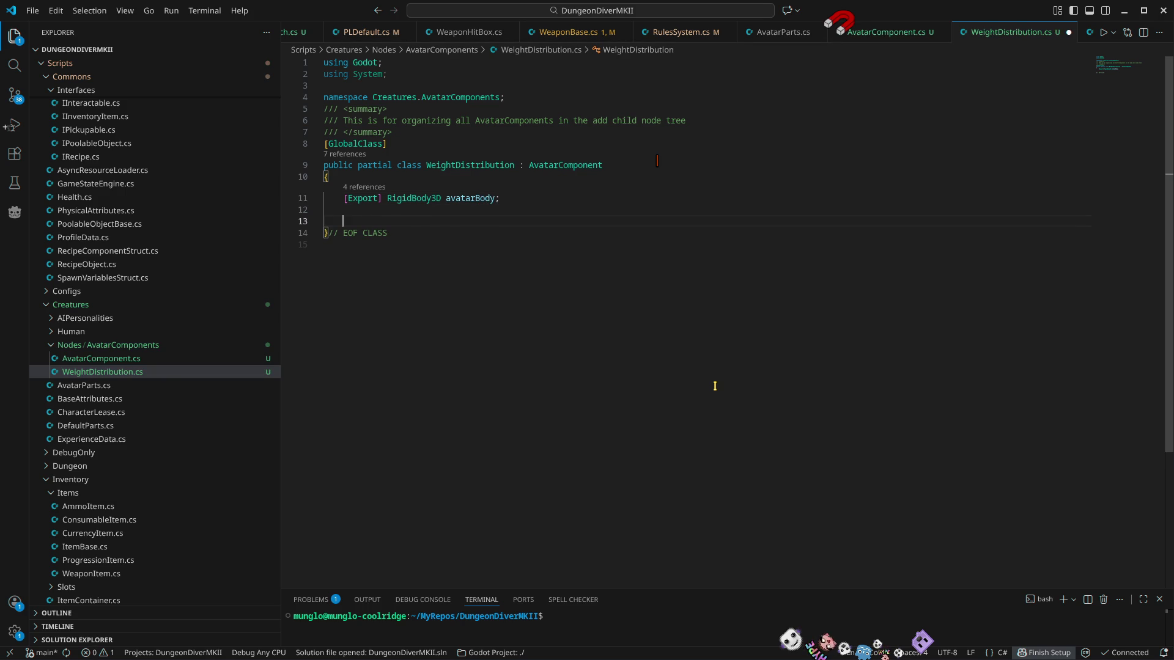
Step: Add a public override _Ready method whose body calls SetBodyPartsWeights();
type("publc")
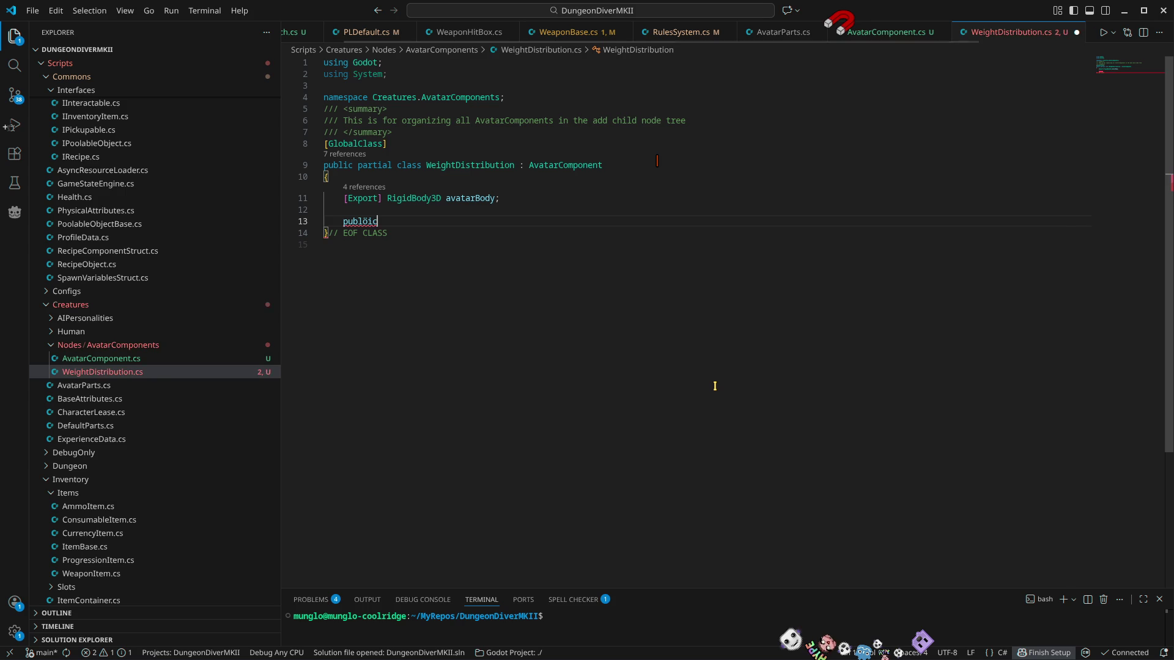
key("BackSpace")
type("i")
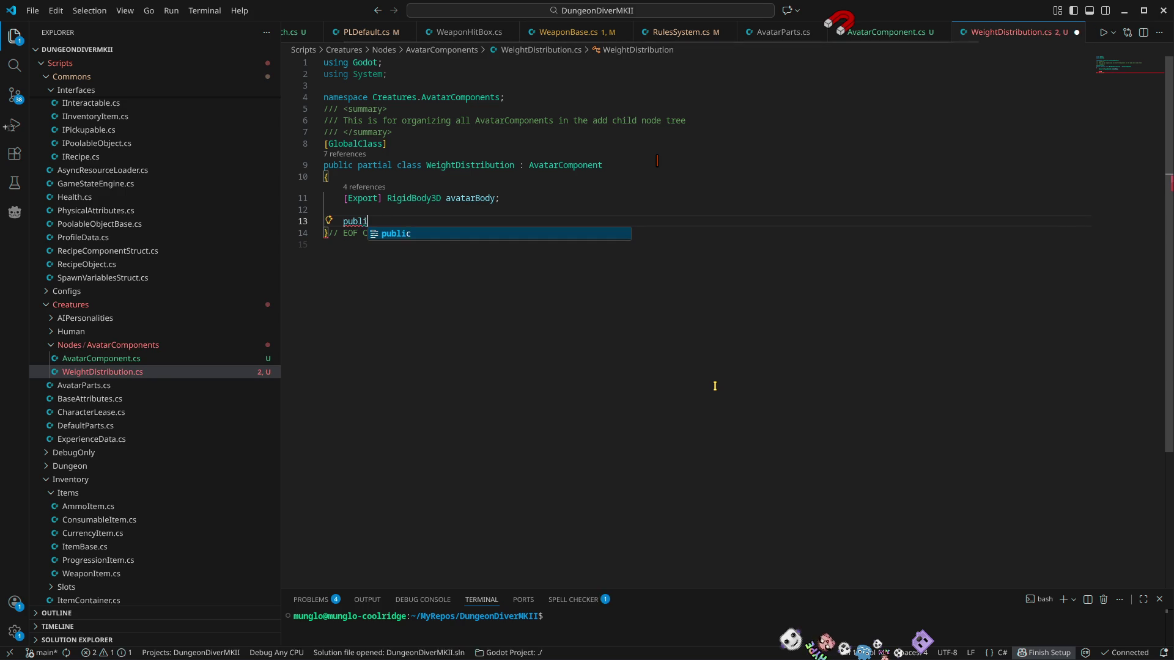
type("c over")
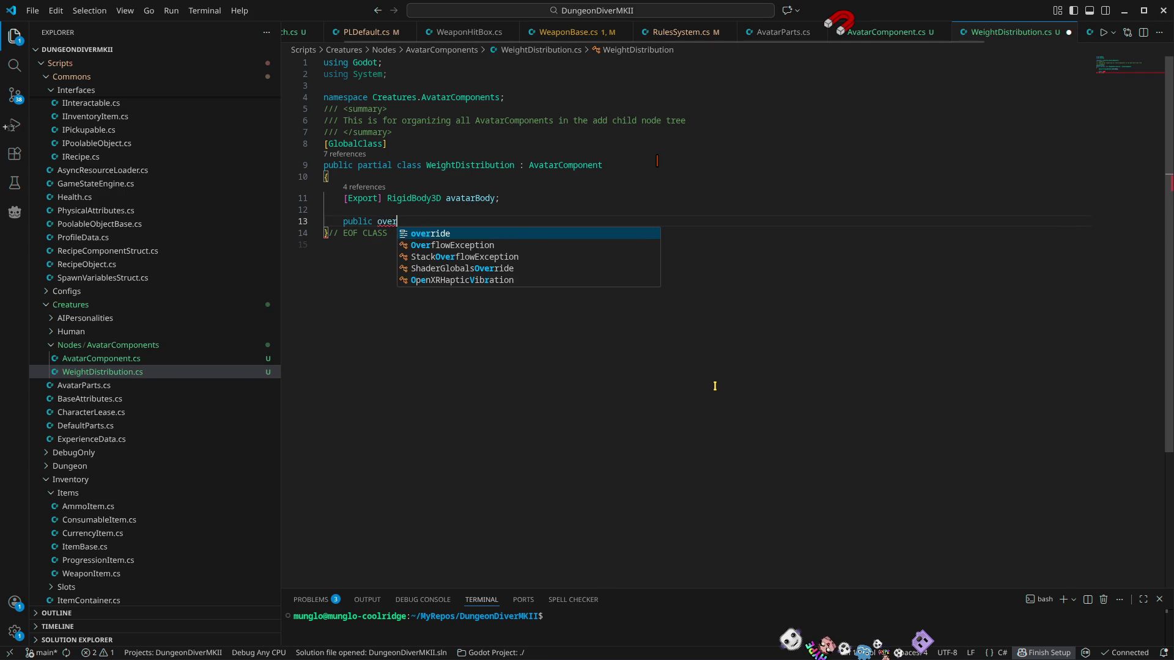
key("Tab")
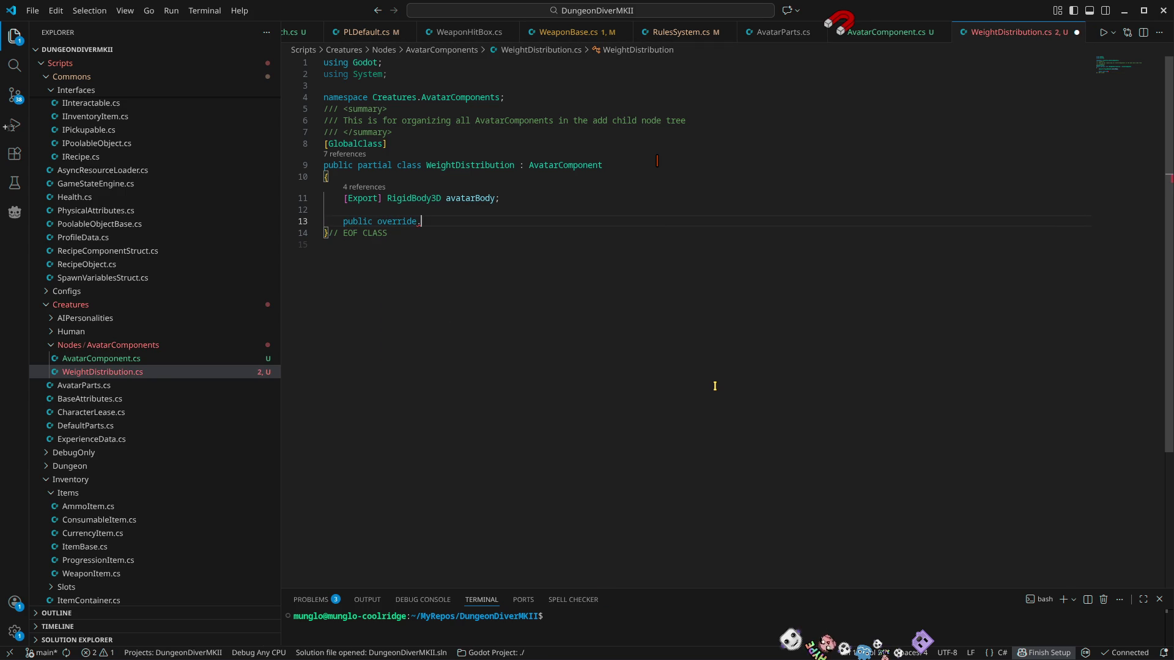
type("void _re")
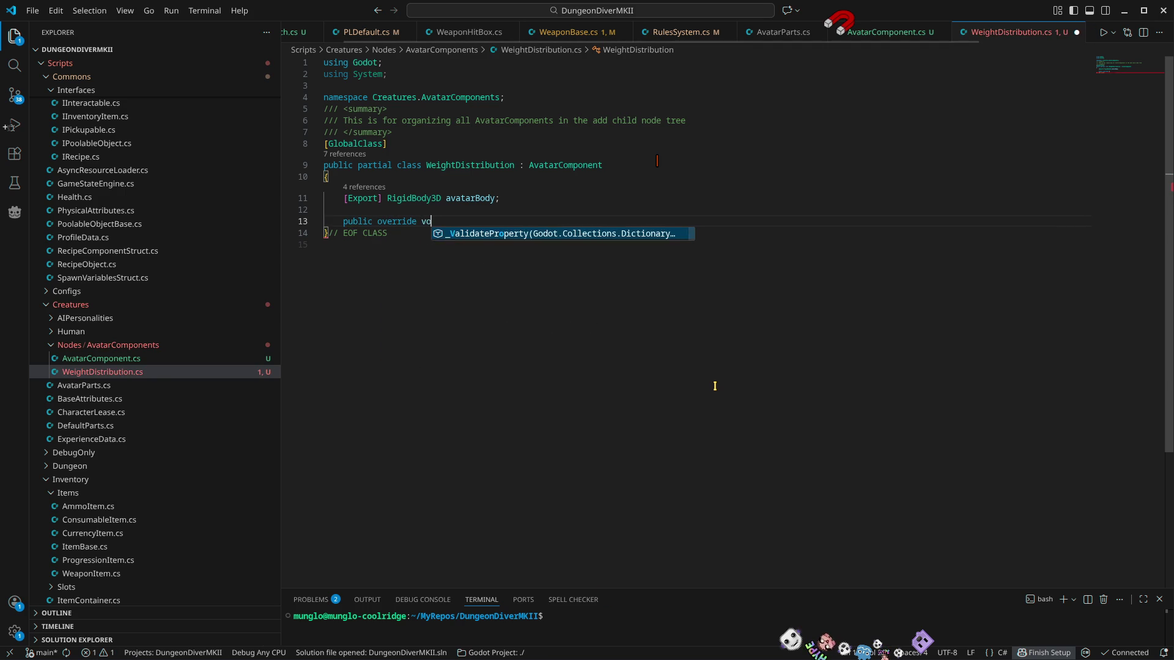
key("Tab")
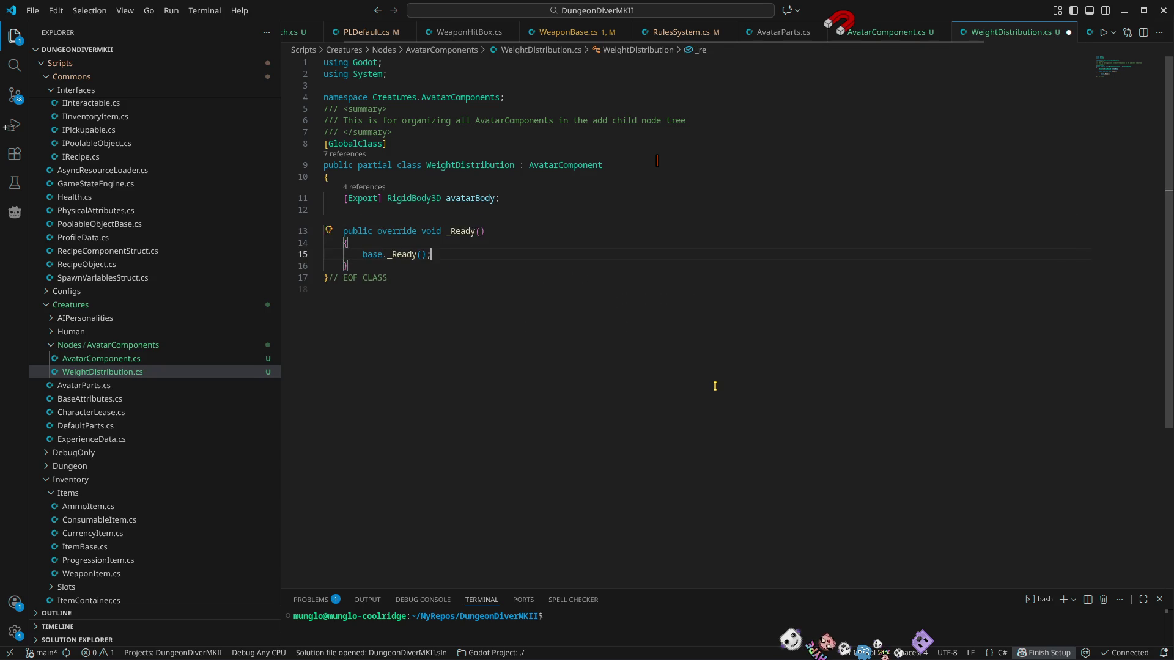
key("shift+Home")
key("BackSpace")
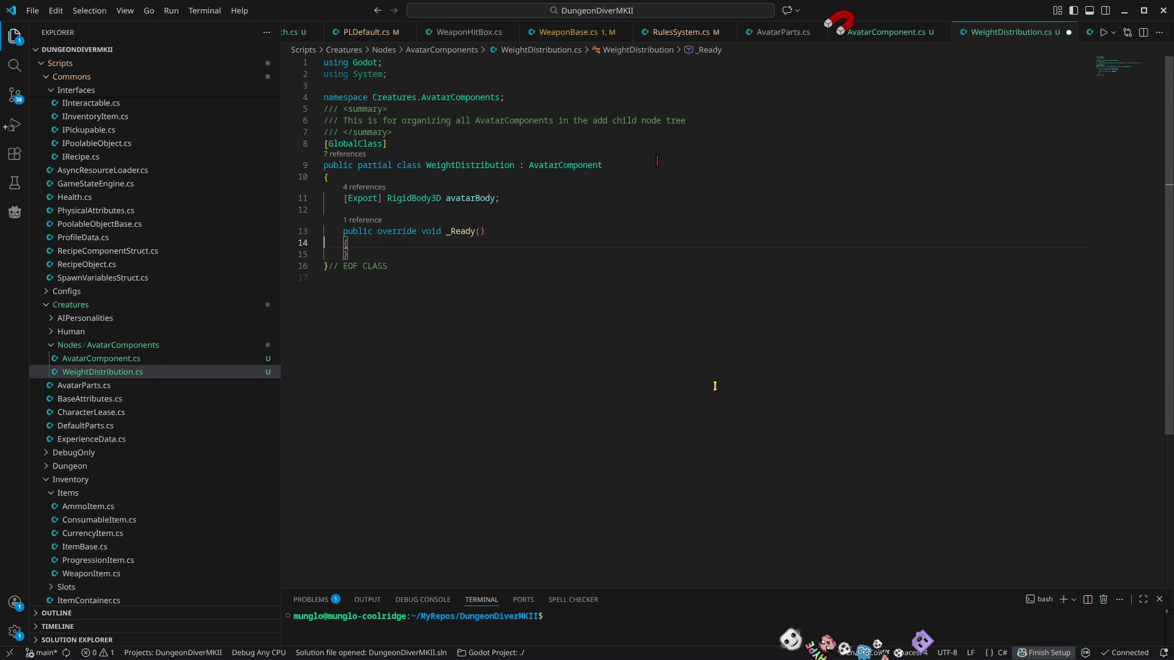
type("SetB")
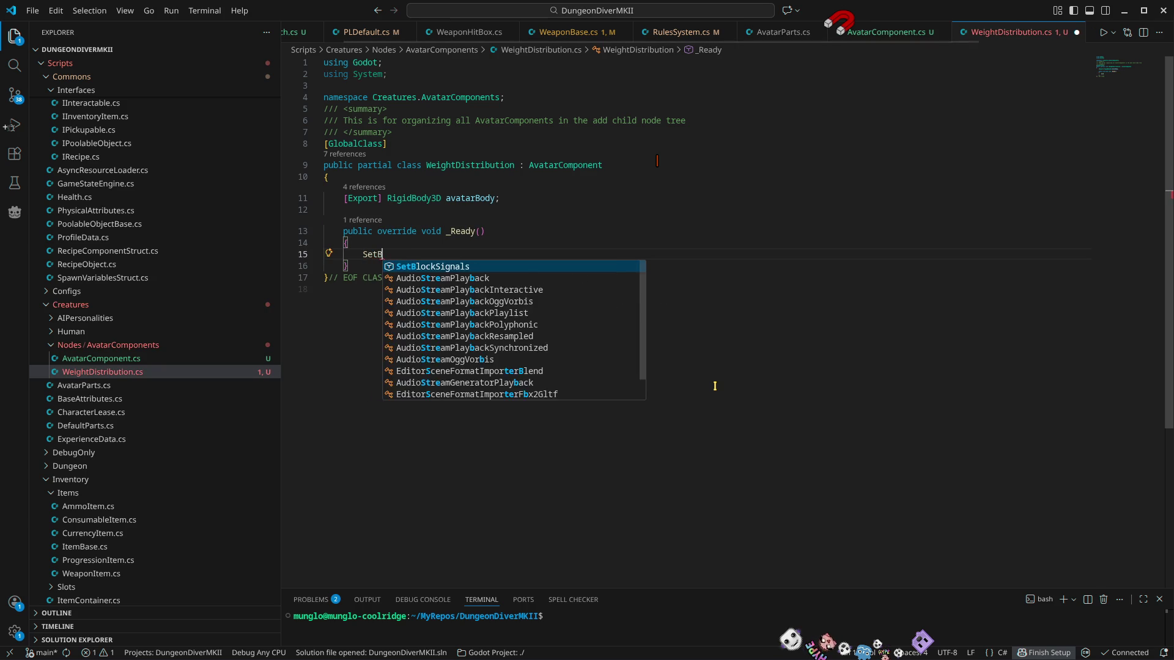
type("odyPar")
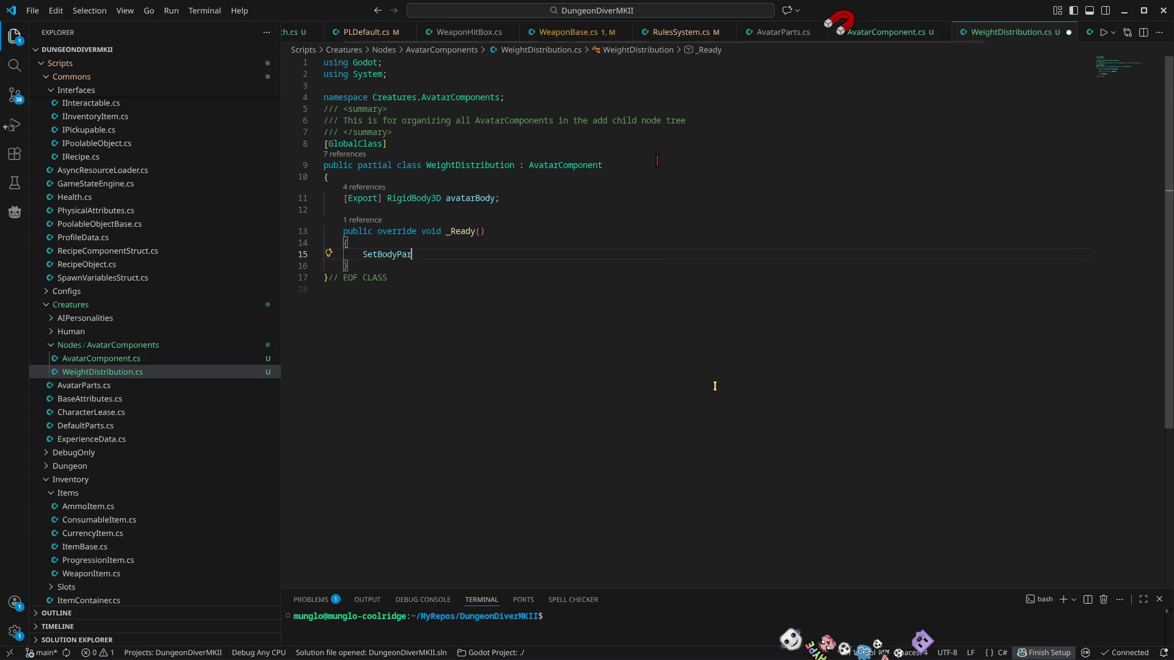
type("tsWei")
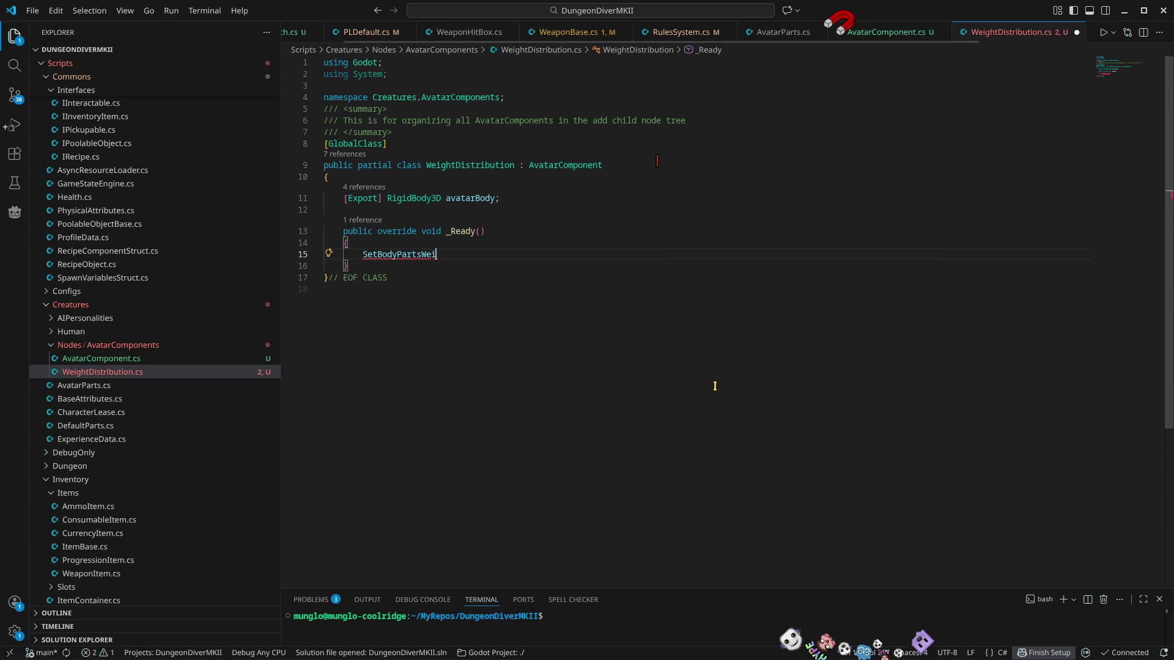
type("ghts(")
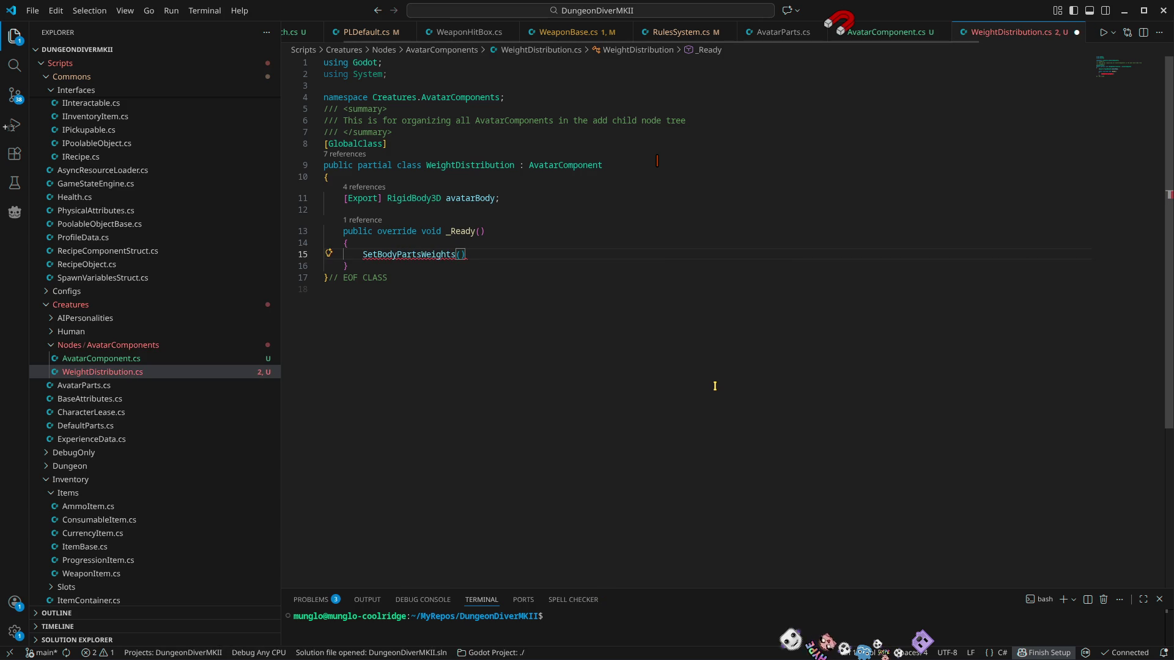
type(");")
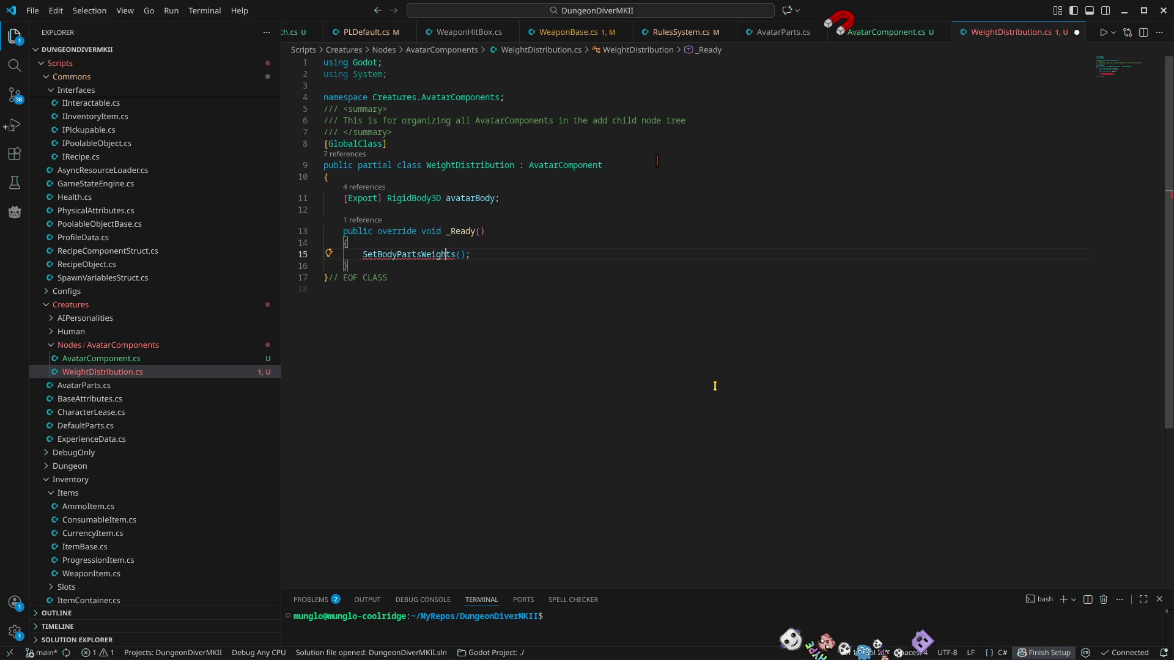
Step: Generate the missing private SetBodyPartsWeights method stub with the quick fix
key("ctrl+period")
key("Return")
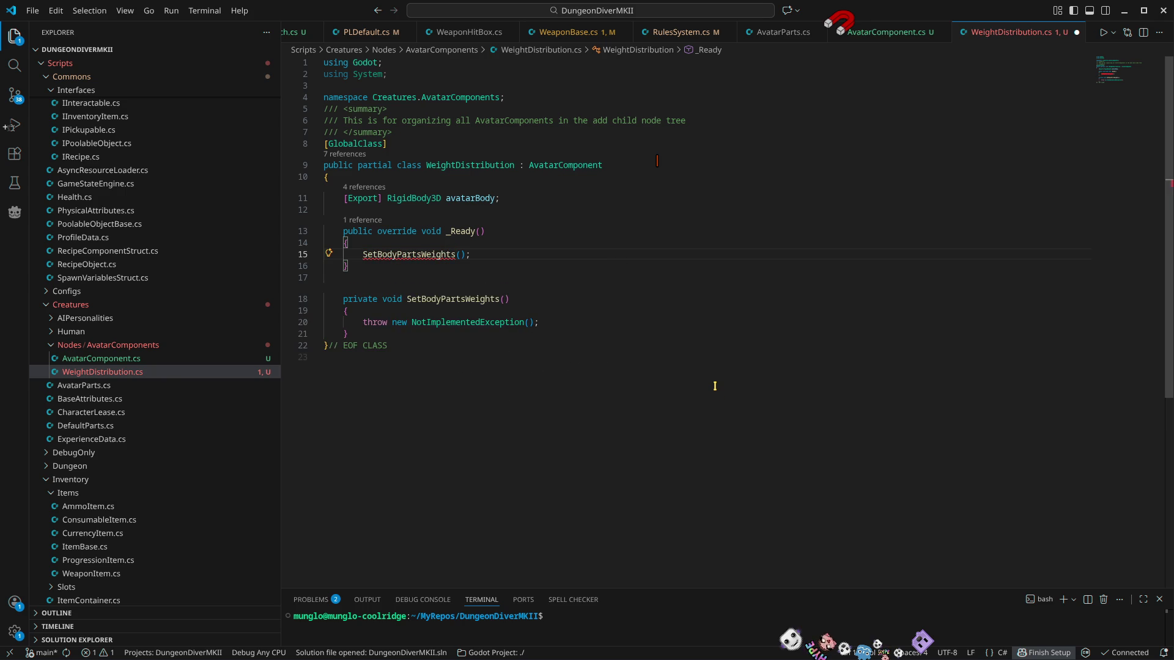
key("Down")
key("Down")
key("Down")
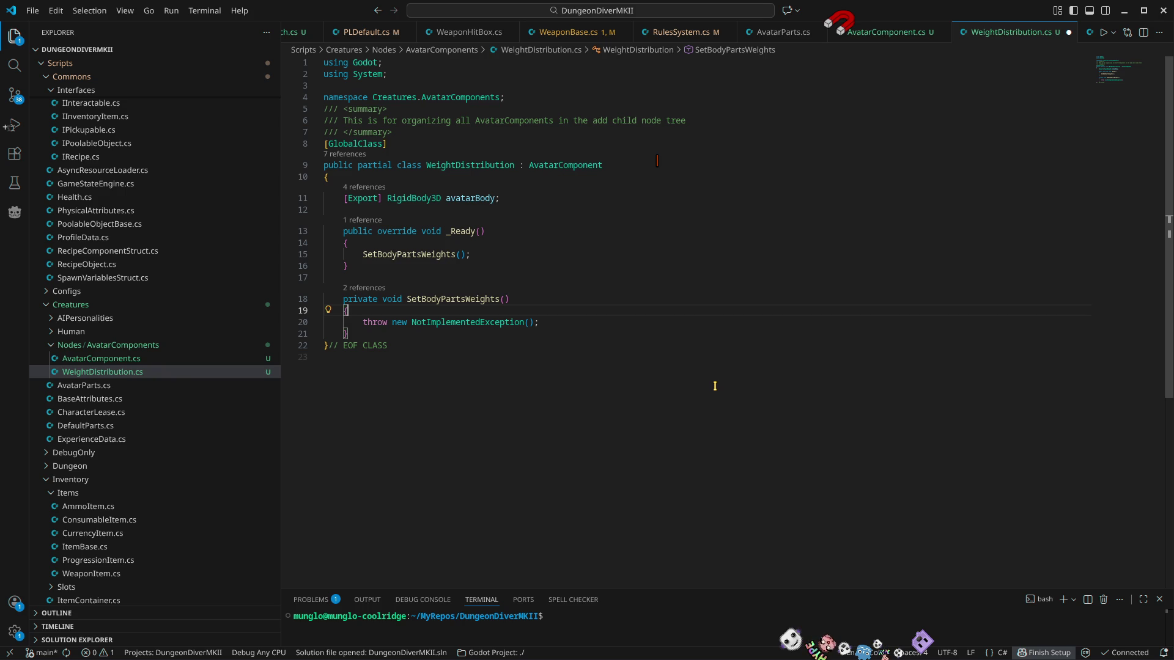
Step: Paste a copy of the avatarBody field below it, separated by a blank line
key("Up")
key("Up")
key("Up")
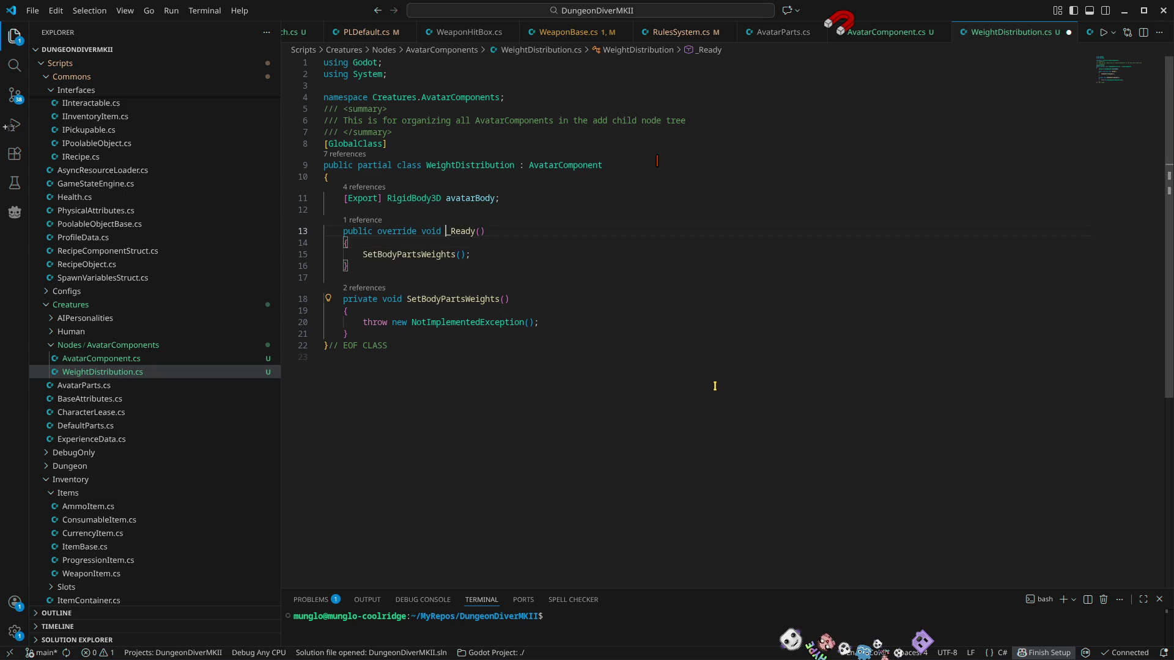
key("Up")
key("End")
key("ctrl+Left")
key("ctrl+Left")
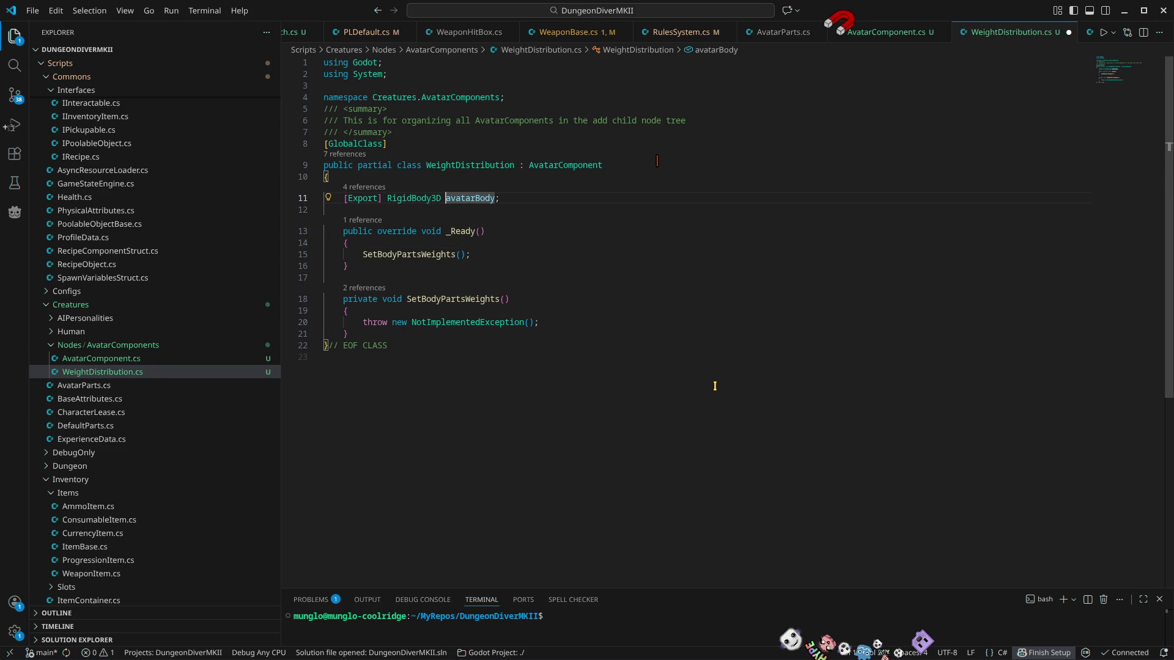
key("End")
key("Return")
key("Return")
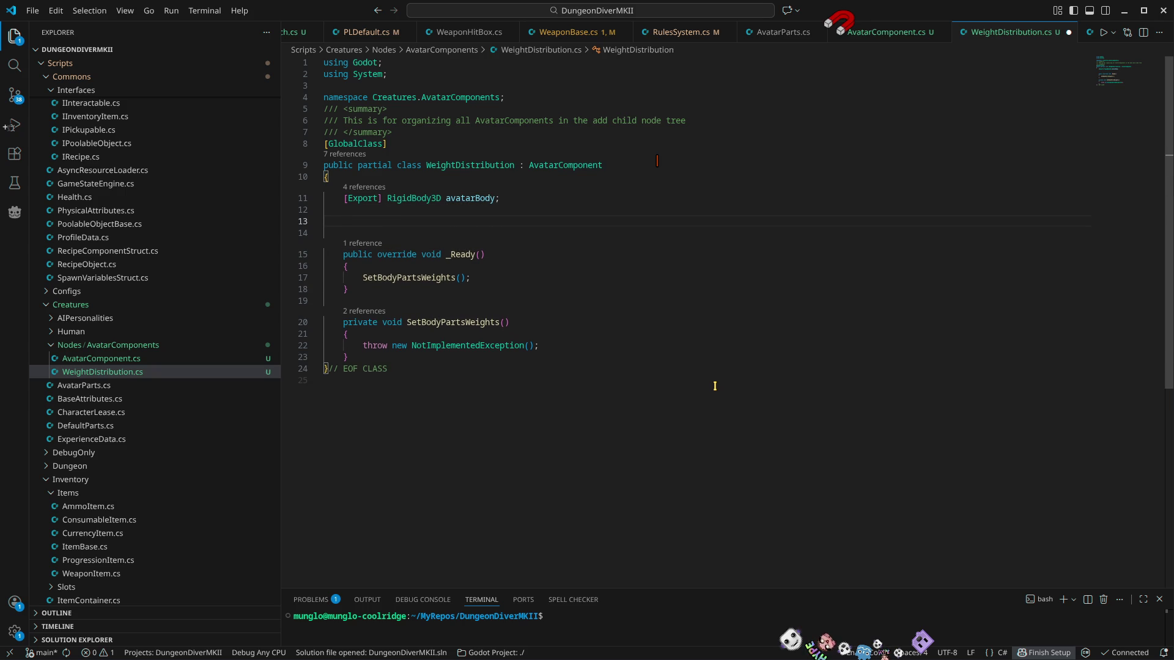
type("[Export] RigidBody3D avatarBody;")
key("Up")
key("Up")
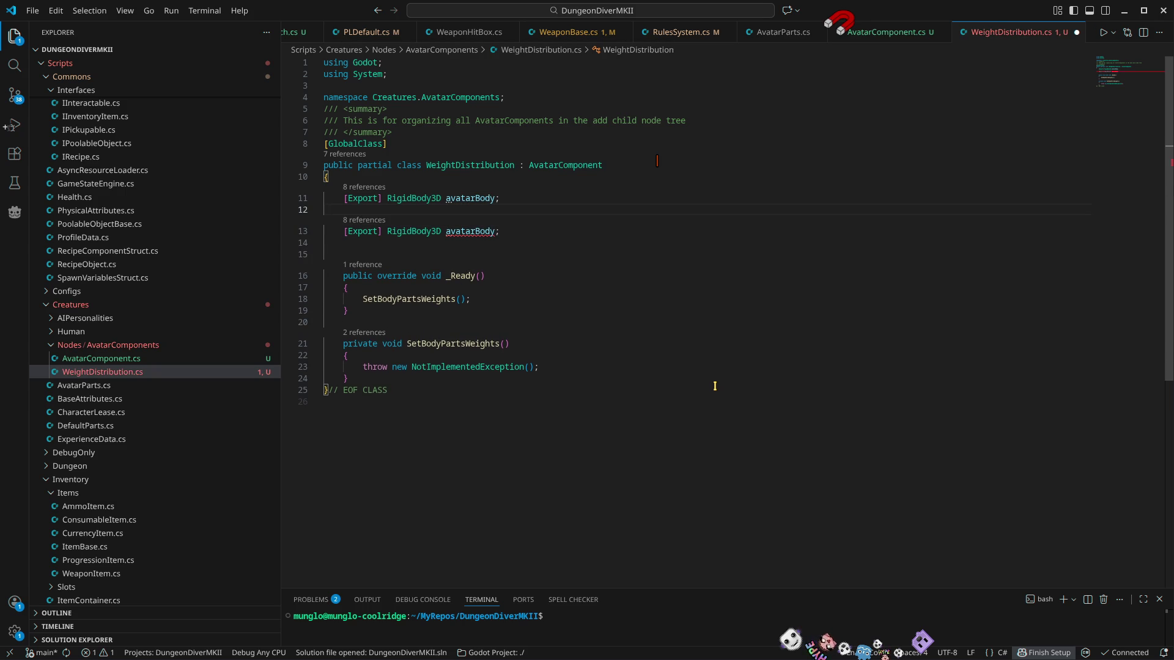
key("Return")
key("Up")
key("Up")
Step: Add an [ExportGroup("Parts")] attribute above the copied field
key("ctrl+shift+Right")
key("ctrl+shift+Right")
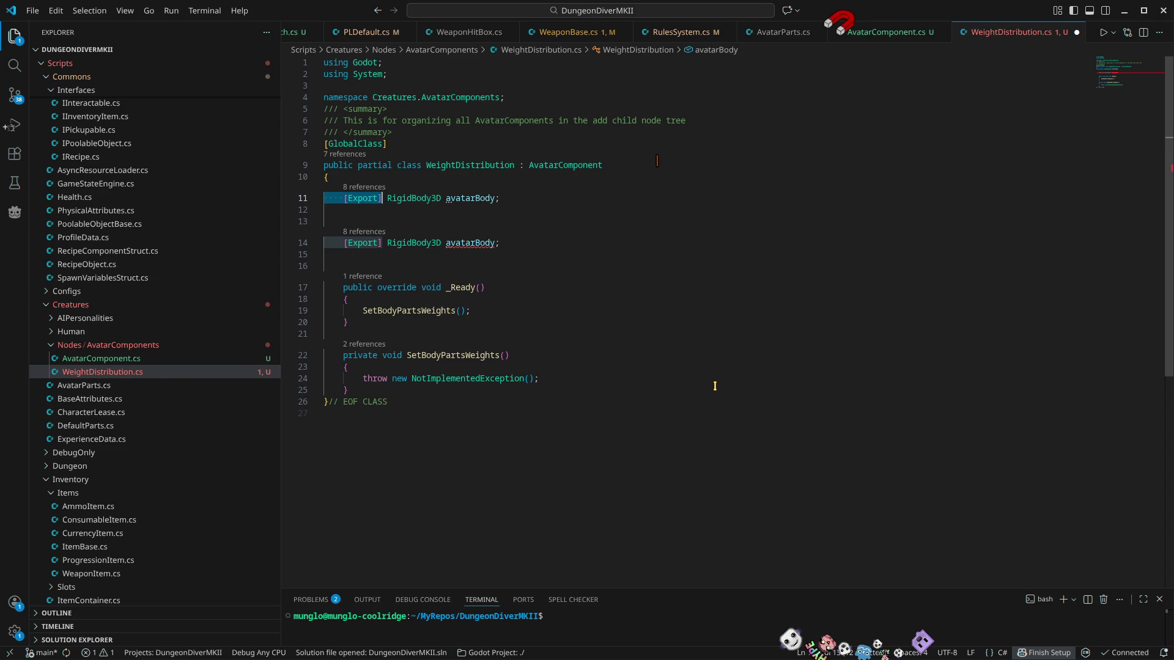
key("ctrl+c")
key("Down")
key("Down")
key("ctrl+v")
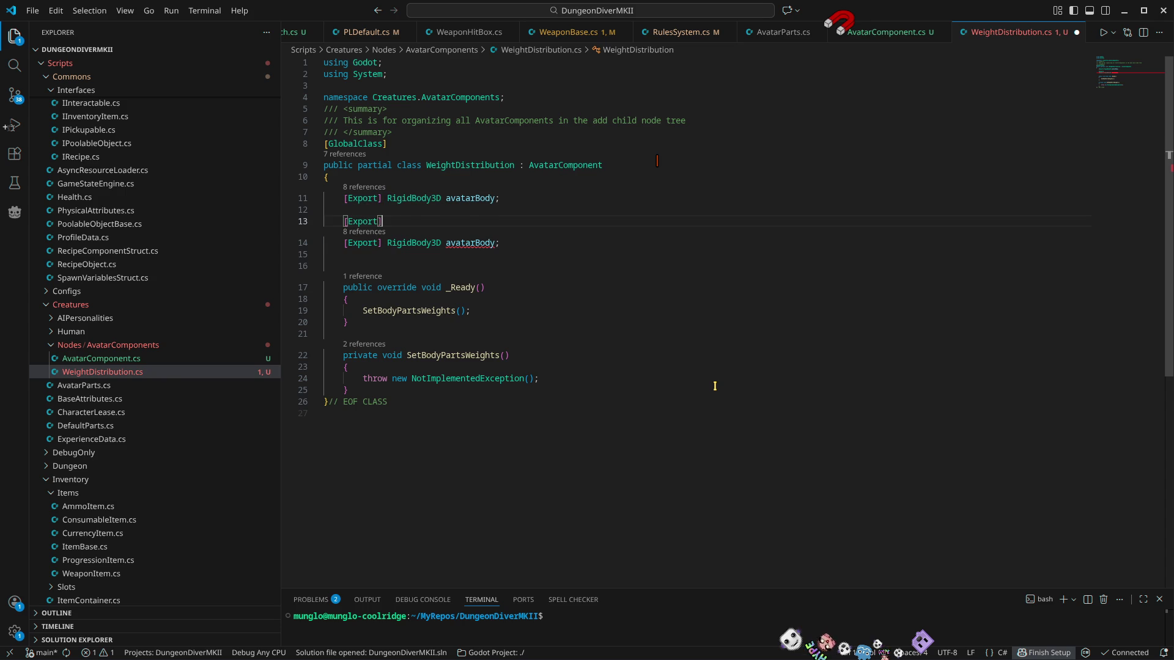
key("Left")
type("G")
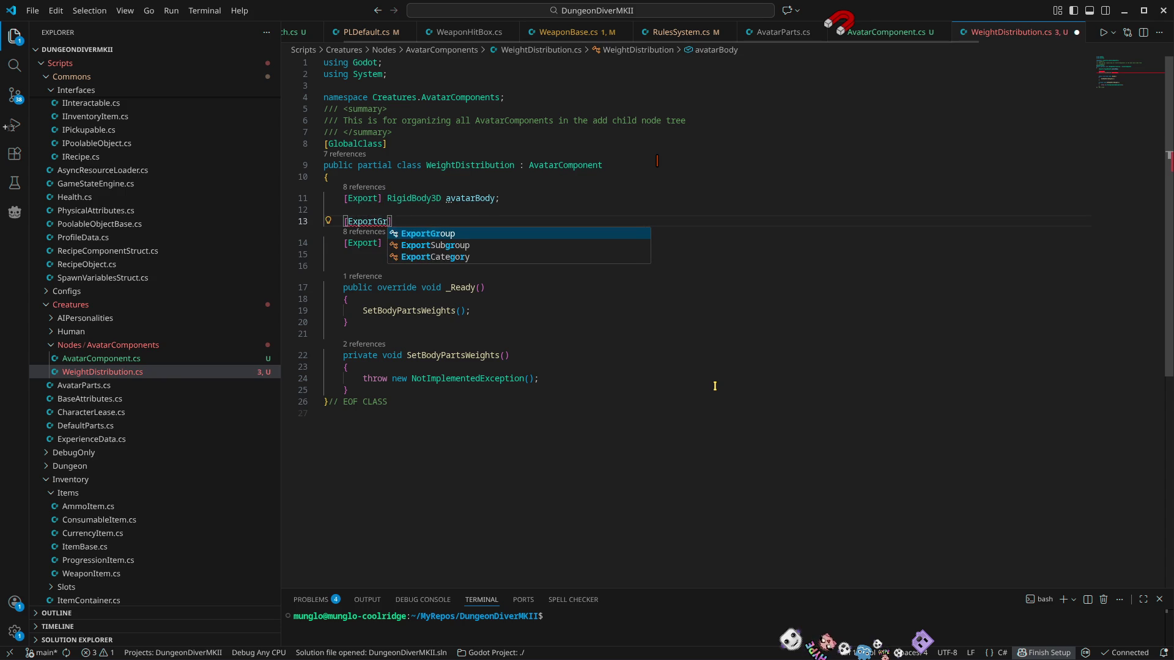
key("Return")
type("(\"")
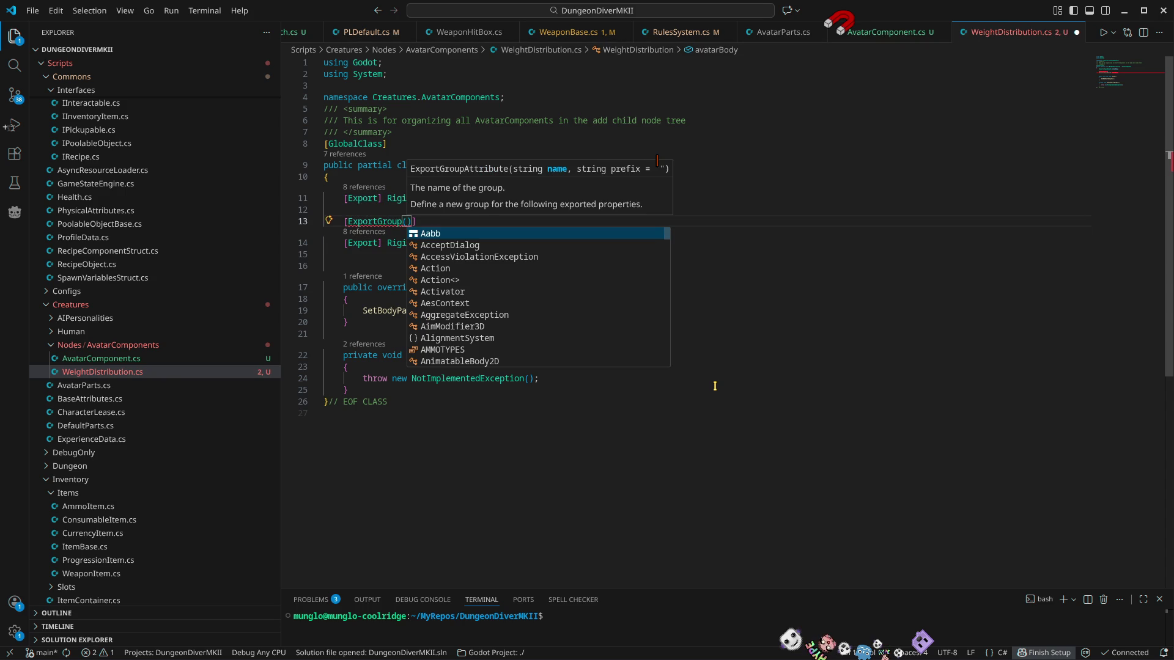
type("Parts")
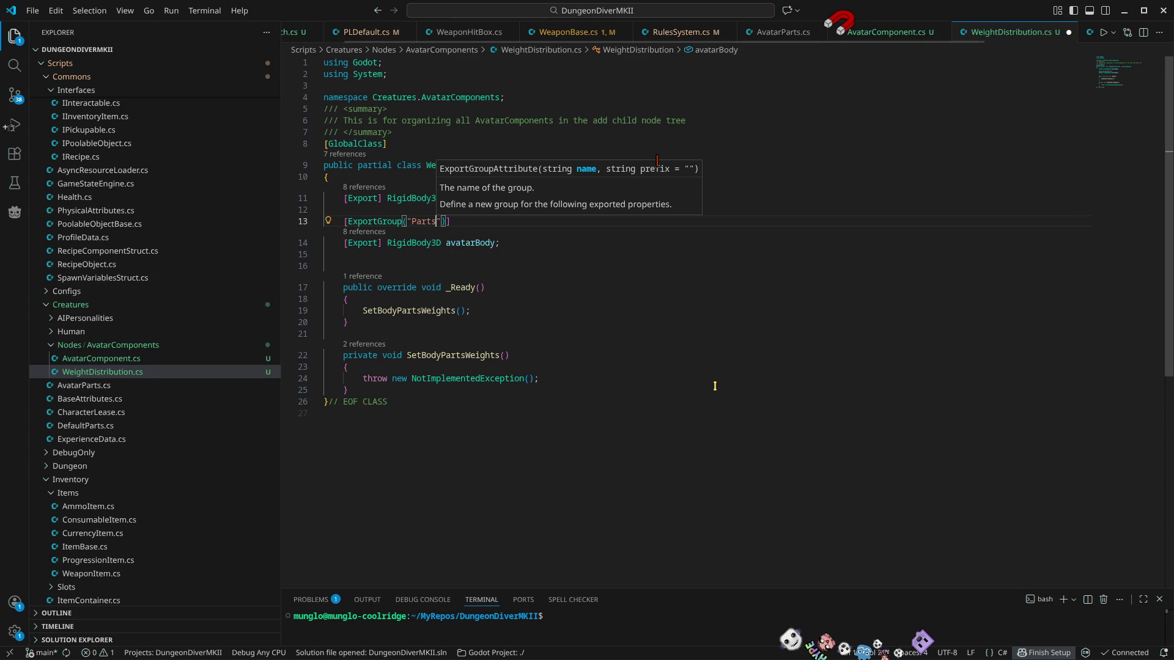
key("Down")
Step: Change the copied field to a PhysicalBone3D named head
key("ctrl+shift+Left")
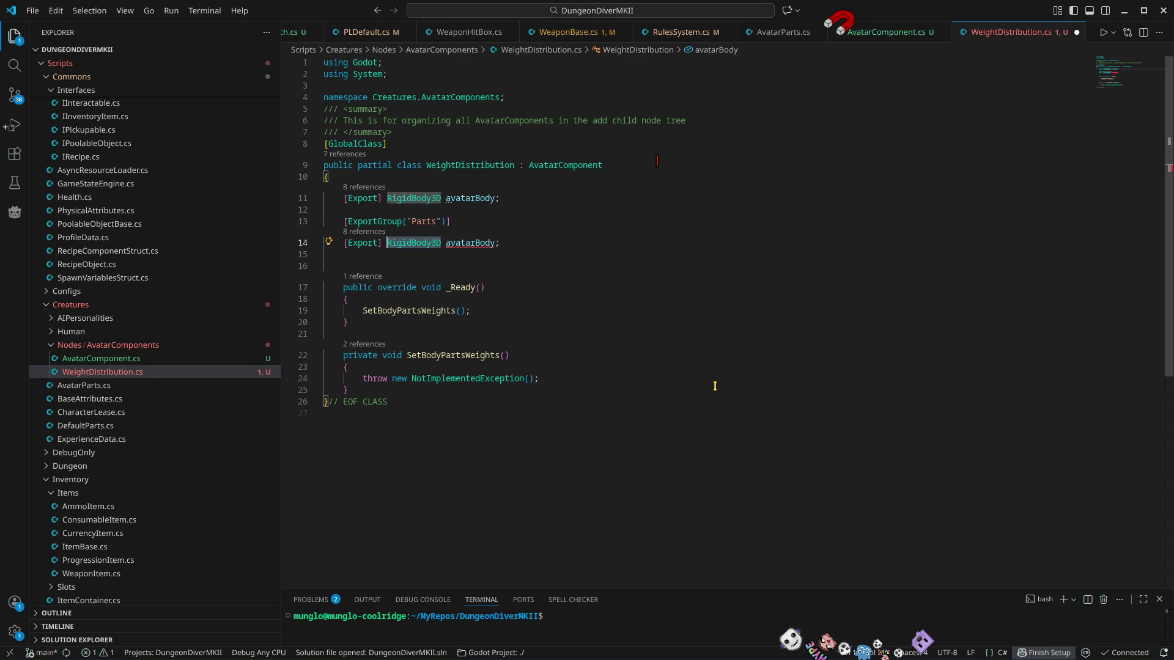
type("physical")
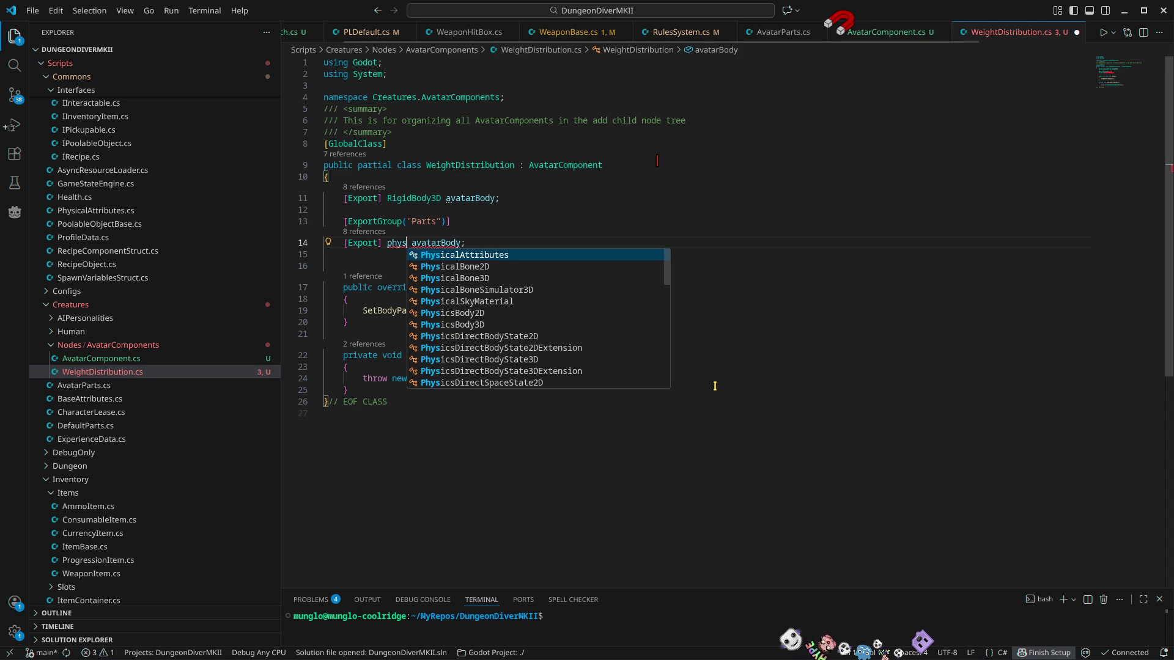
key("Down")
key("Down")
key("Return")
key("ctrl+Right")
key("ctrl+BackSpace")
type("head")
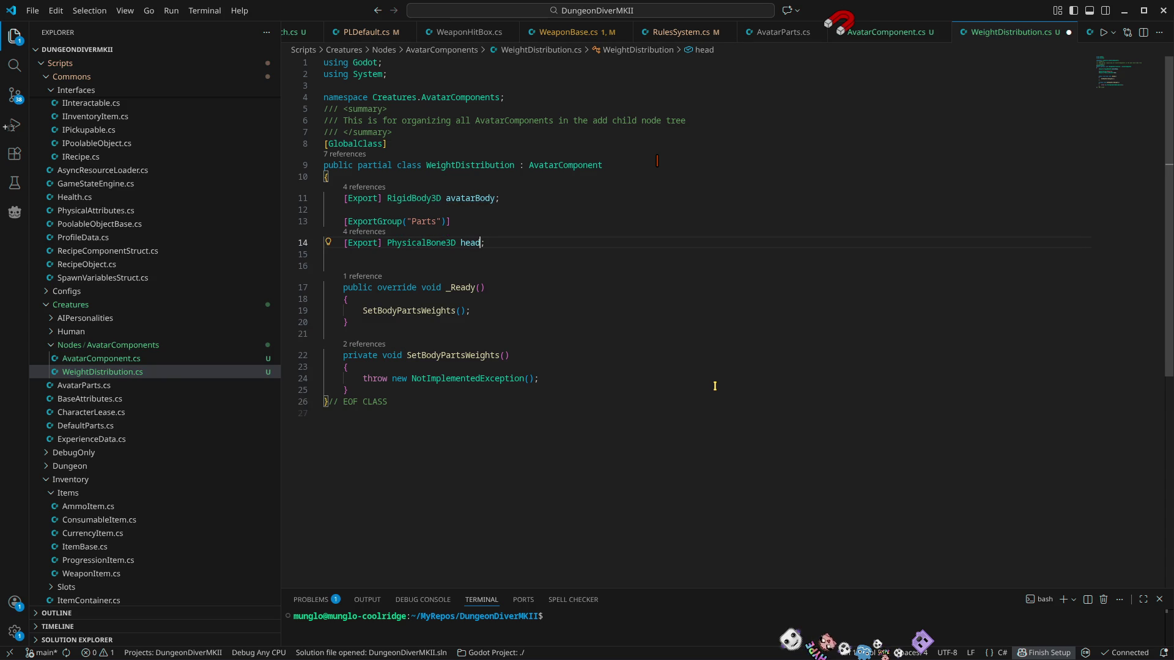
Step: Duplicate the head field as a PhysicalBone3D neck field, then duplicate it again
key("ctrl+c")
key("ctrl+v")
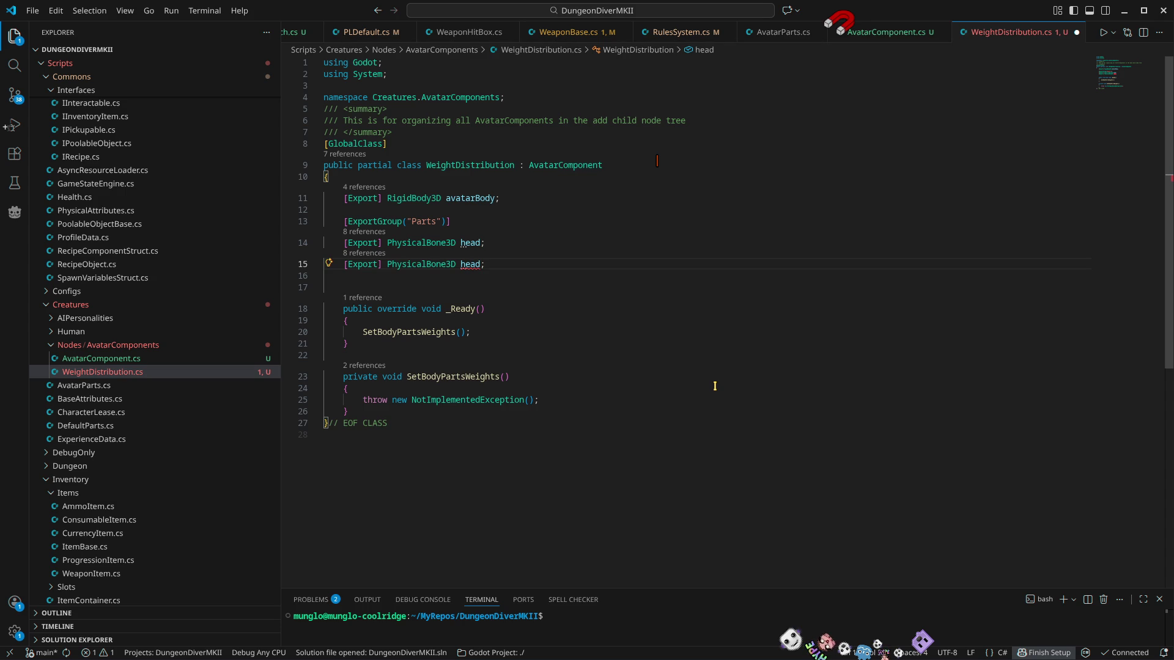
key("ctrl+shift+Left")
type("neck")
key("ctrl+shift+alt+Down")
key("ctrl+shift+Left")
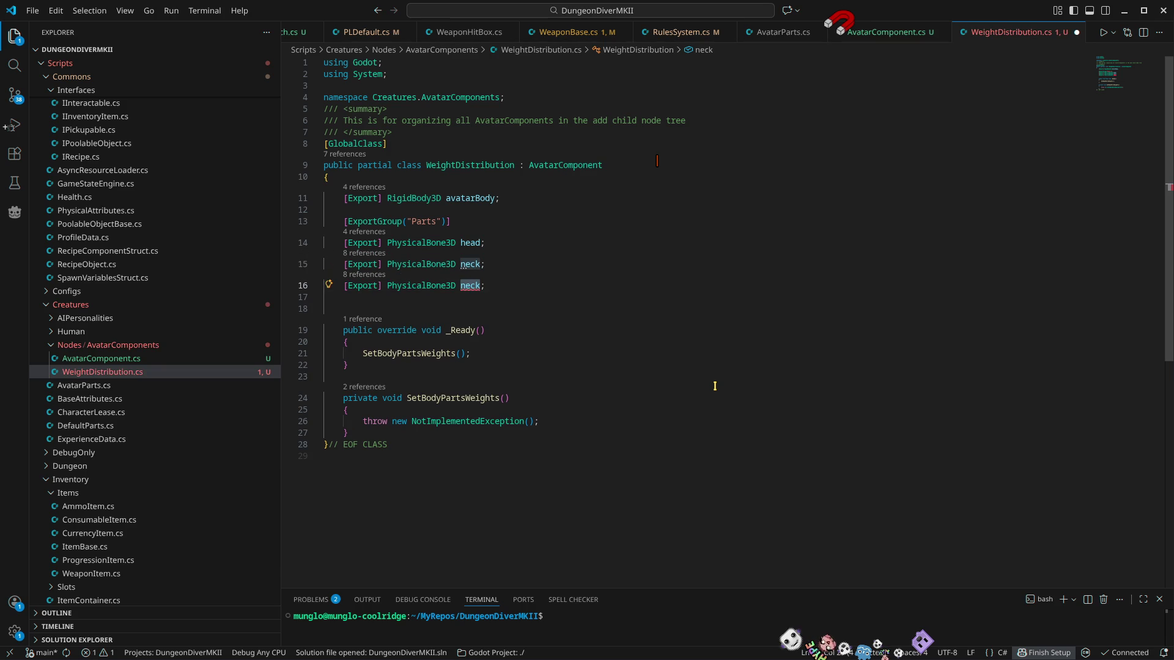
Step: Name the new fields chest and plexus, duplicating the line for each
type("chest")
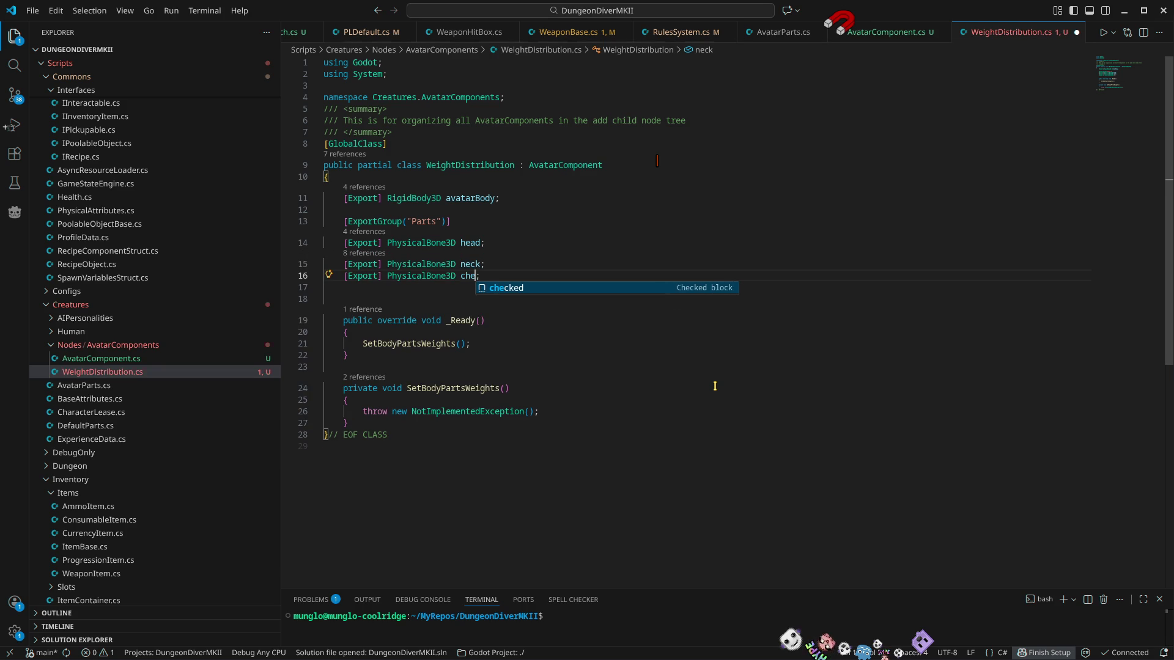
key("Escape")
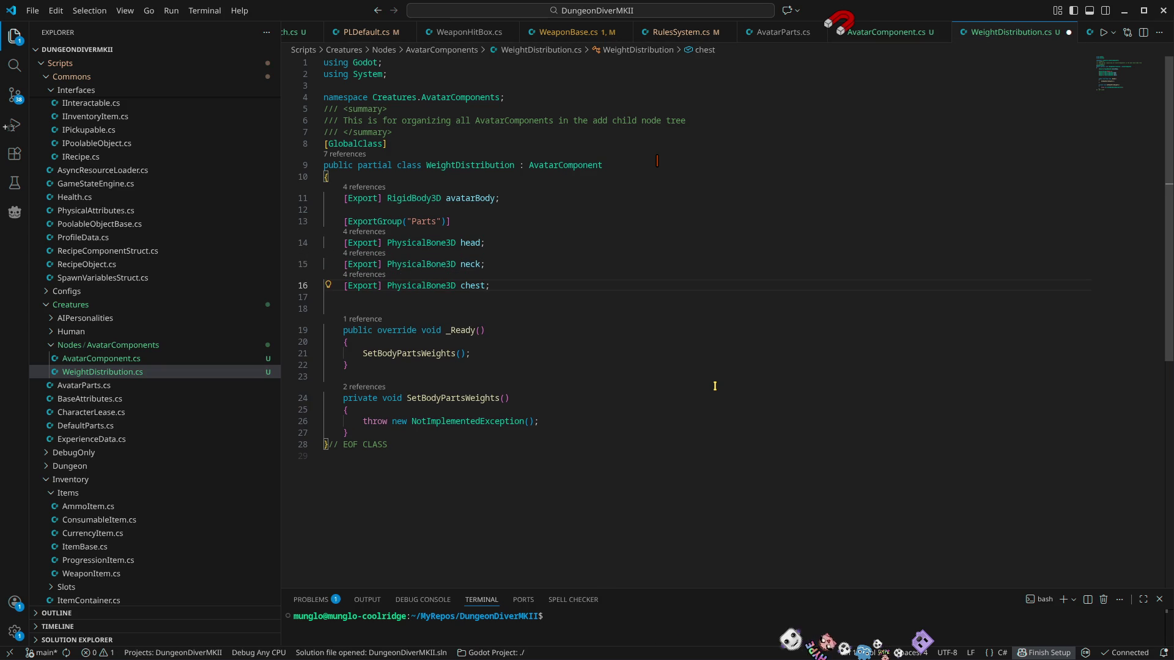
key("ctrl+shift+alt+Down")
key("ctrl+shift+Left")
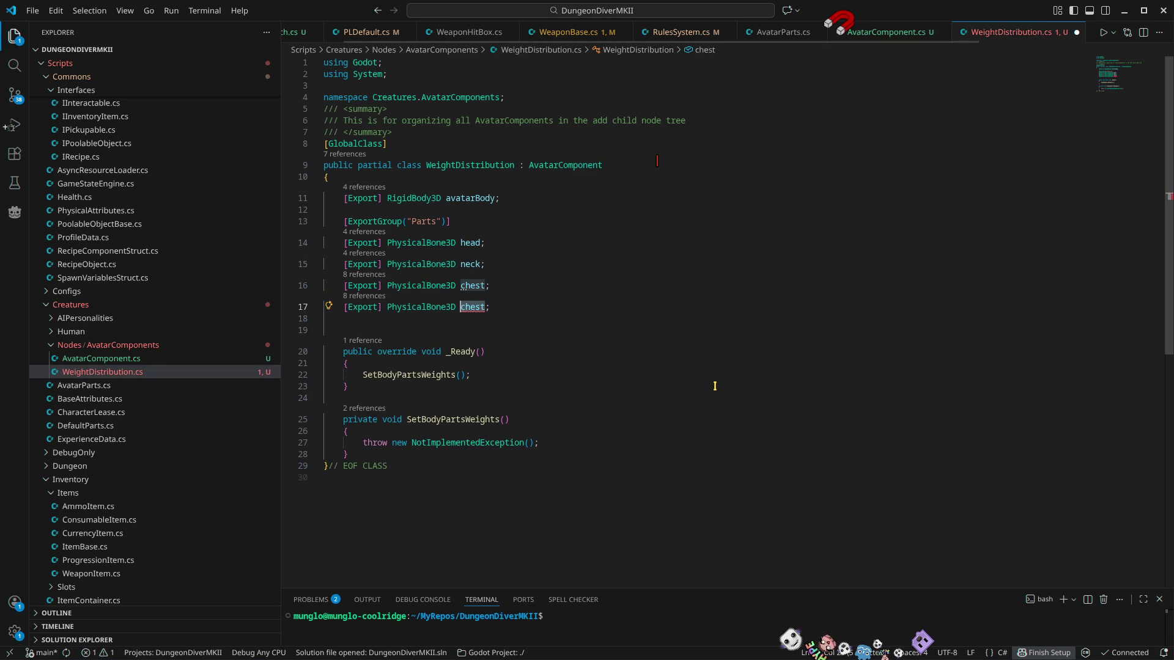
type("plexus")
key("Escape")
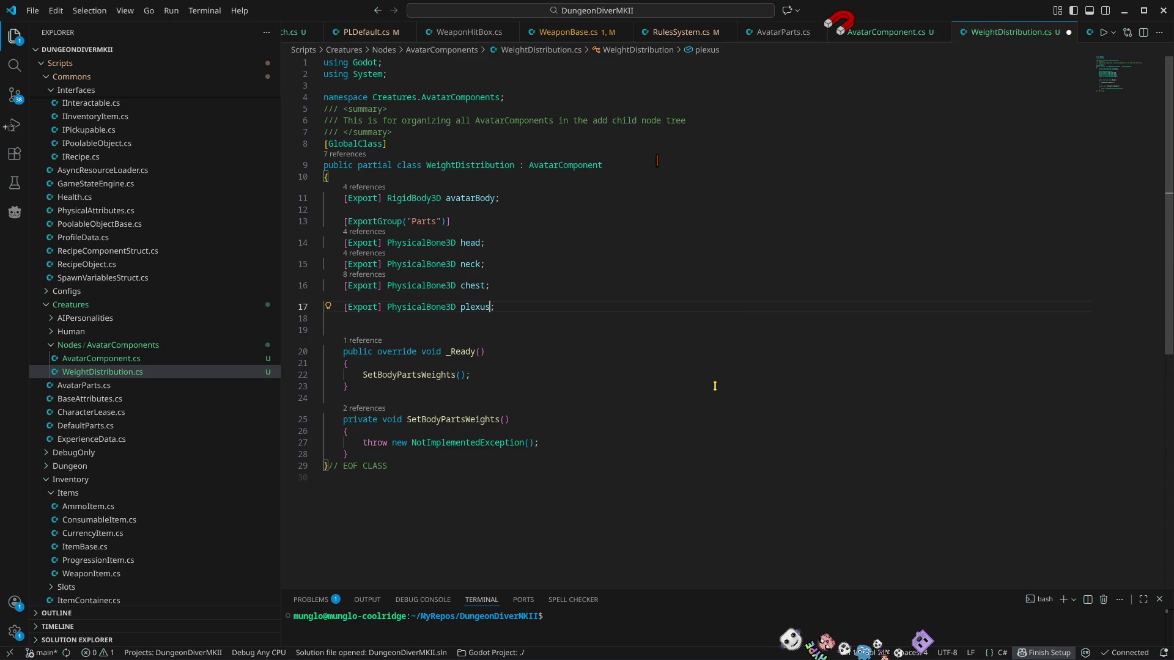
key("ctrl+shift+alt+Down")
key("ctrl+shift+Left")
Step: Add stomach and waist fields and start a PhysicalBone3D[] upperArms field
type("stomache;")
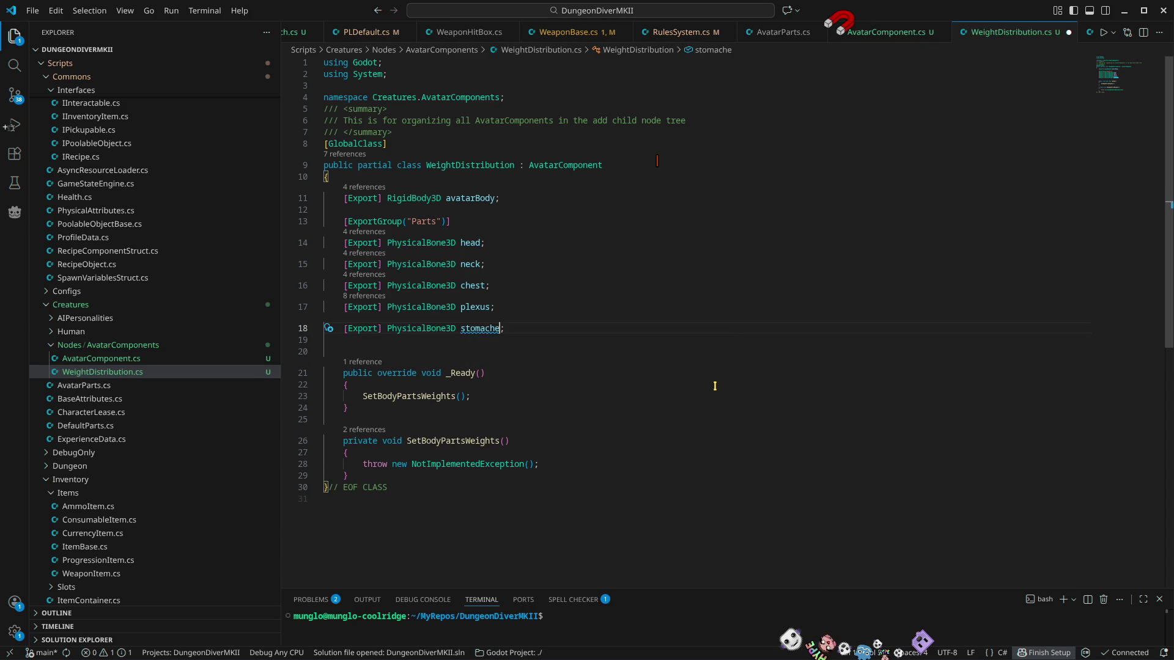
key("BackSpace")
key("ctrl+shift+alt+Down")
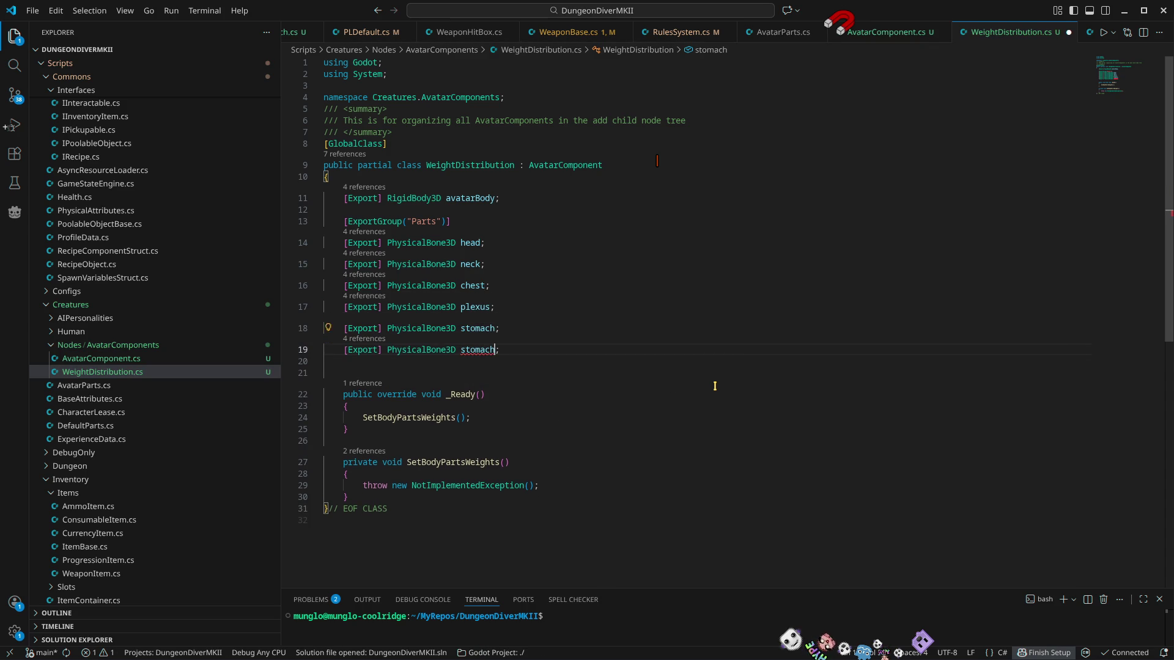
key("ctrl+shift+Left")
type("waist")
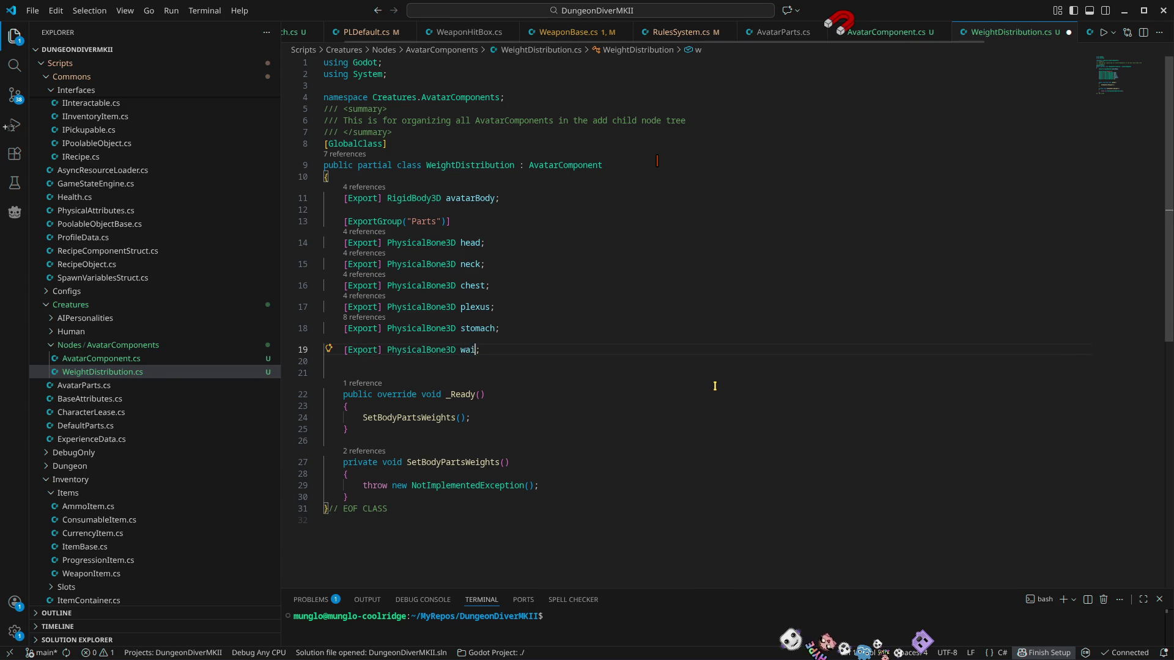
key("ctrl+shift+alt+Down")
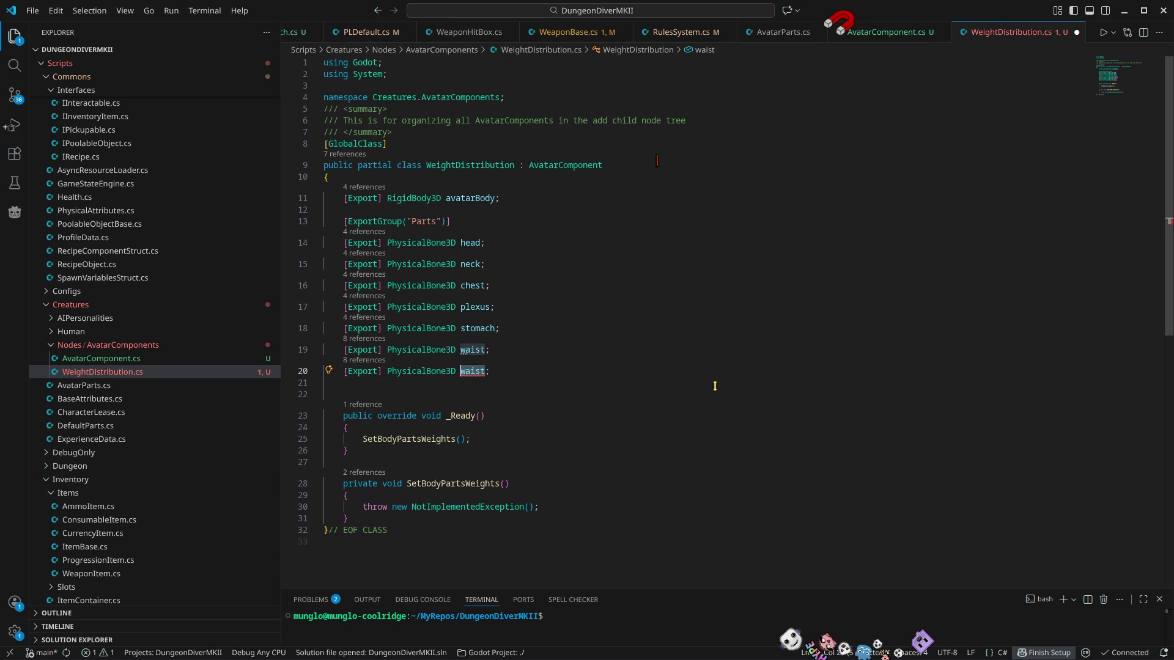
key("BackSpace")
type("[] ")
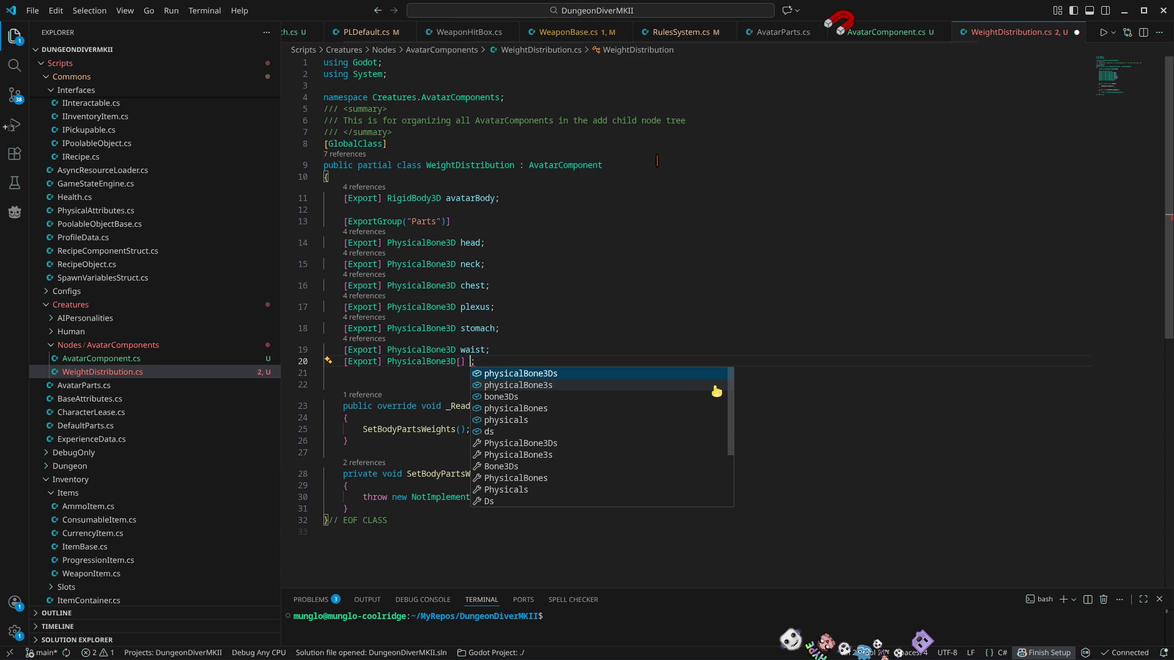
type("upperArm")
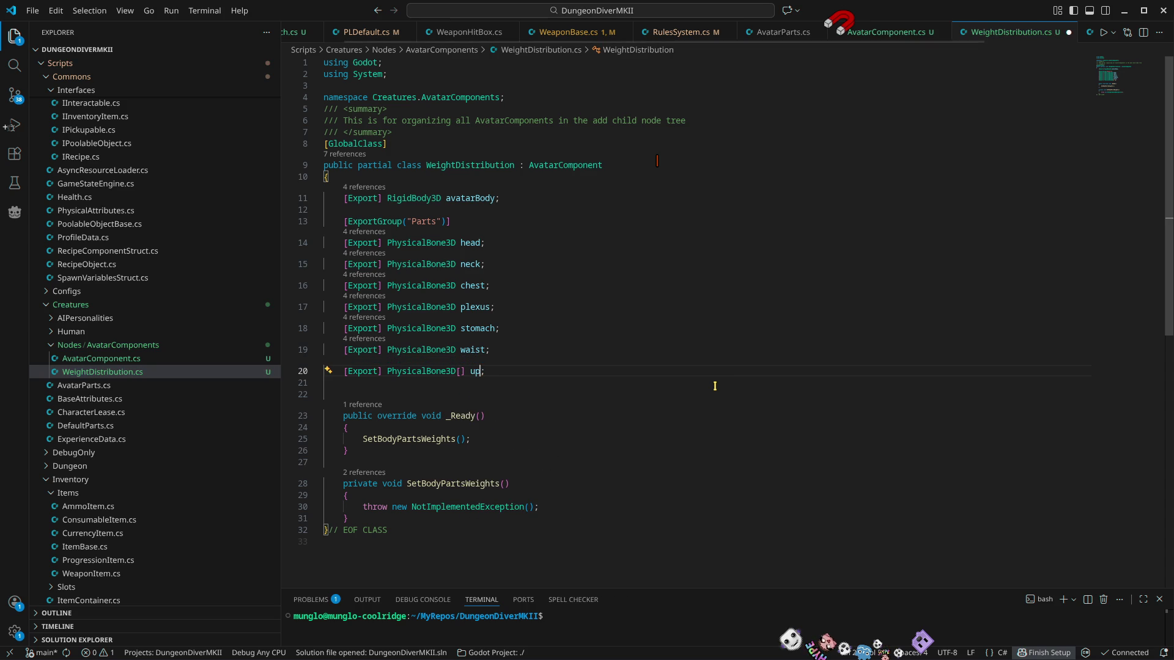
type("s")
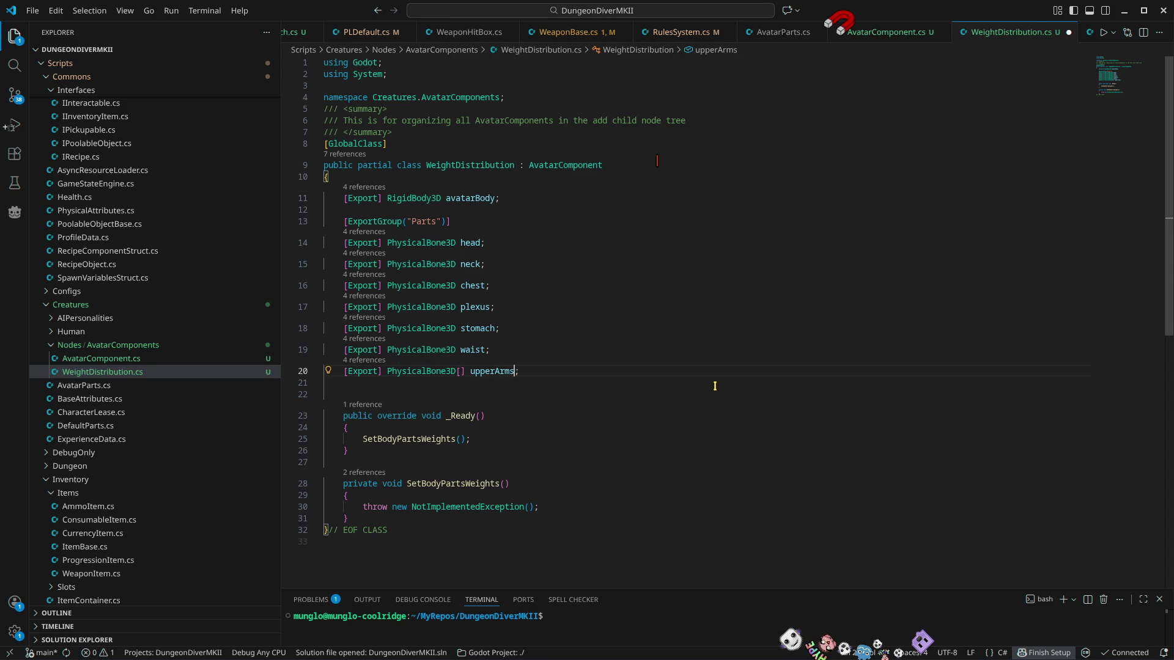
Step: Add PhysicalBone3D[] lowerArms and hands fields by duplicating the upperArms line
key("shift+alt+Down")
key("Left")
key("Left")
key("Left")
key("BackSpace")
key("BackSpace")
key("BackSpace")
type("lowe")
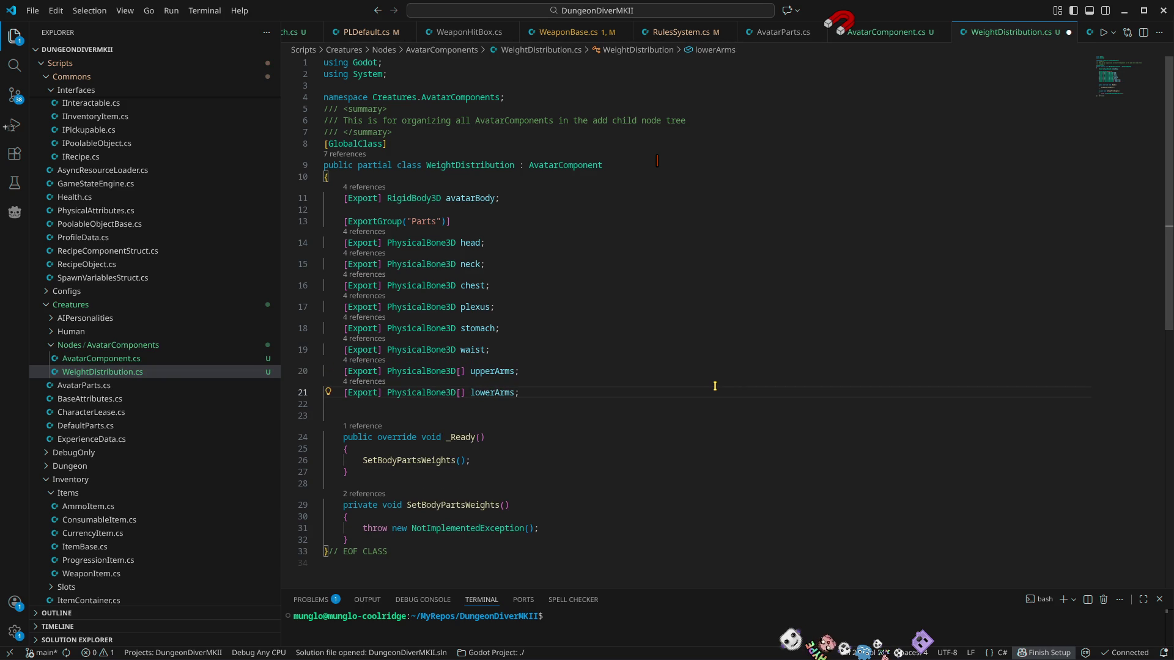
key("shift+alt+Down")
key("ctrl+Left")
key("ctrl+Left")
key("shift+Right")
key("shift+Right")
key("shift+Right")
key("Delete")
key("ctrl+Delete")
type("han")
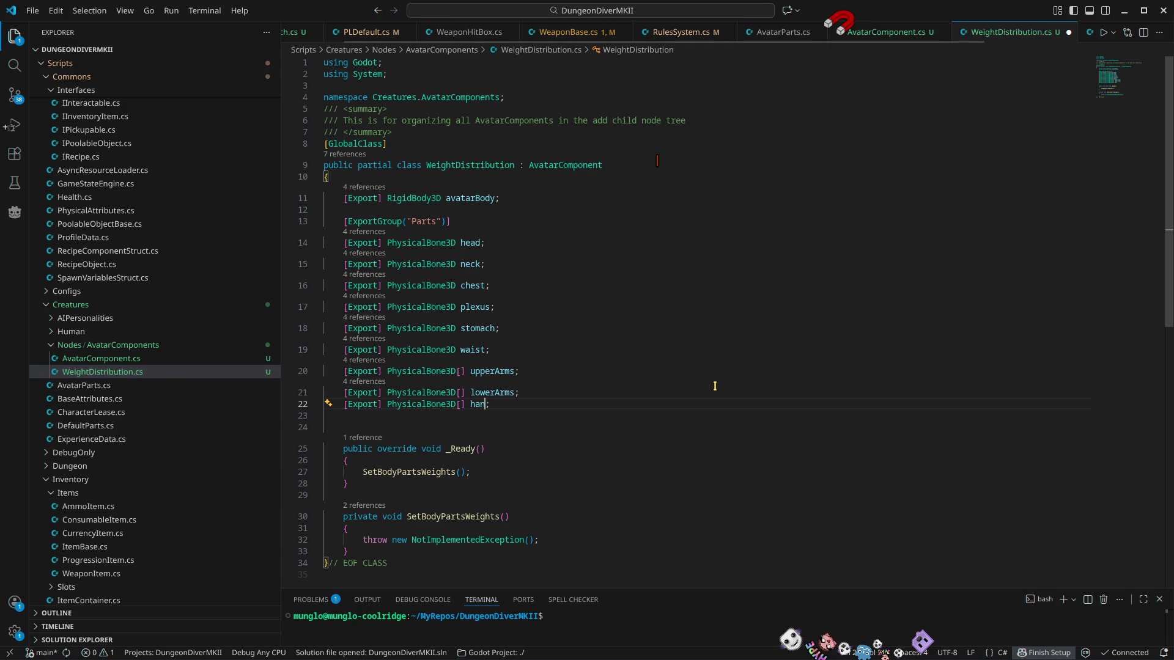
type("ds")
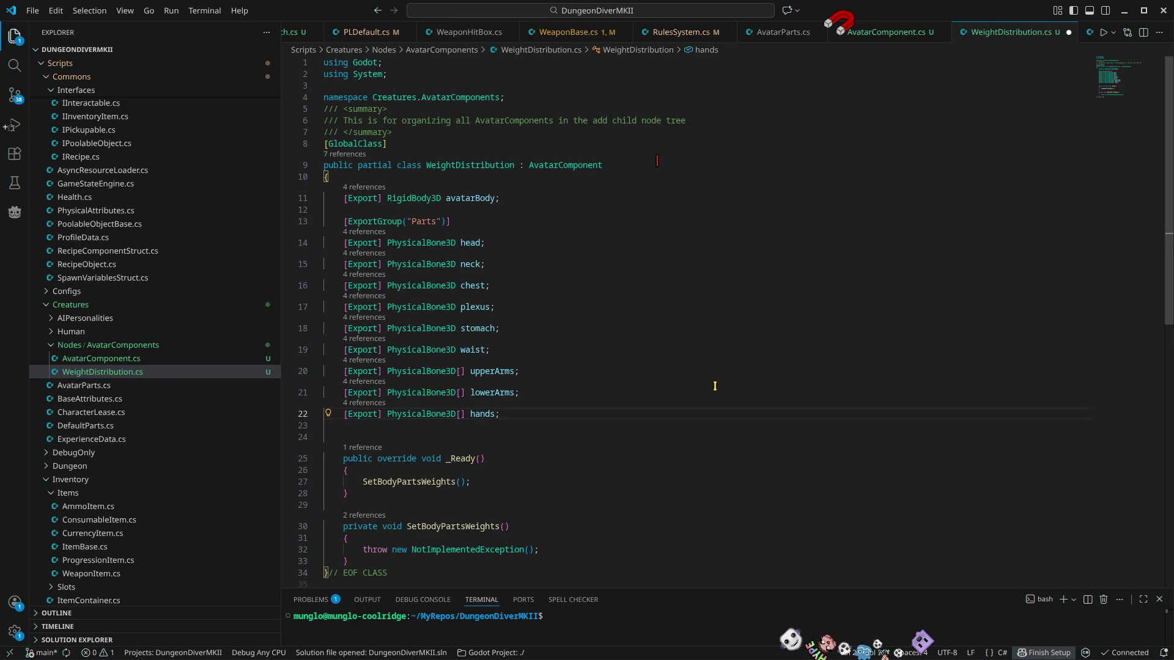
Step: Add a PhysicalBone3D[] upperLegs field below hands
key("Up")
key("Up")
key("Down")
key("Down")
key("Down")
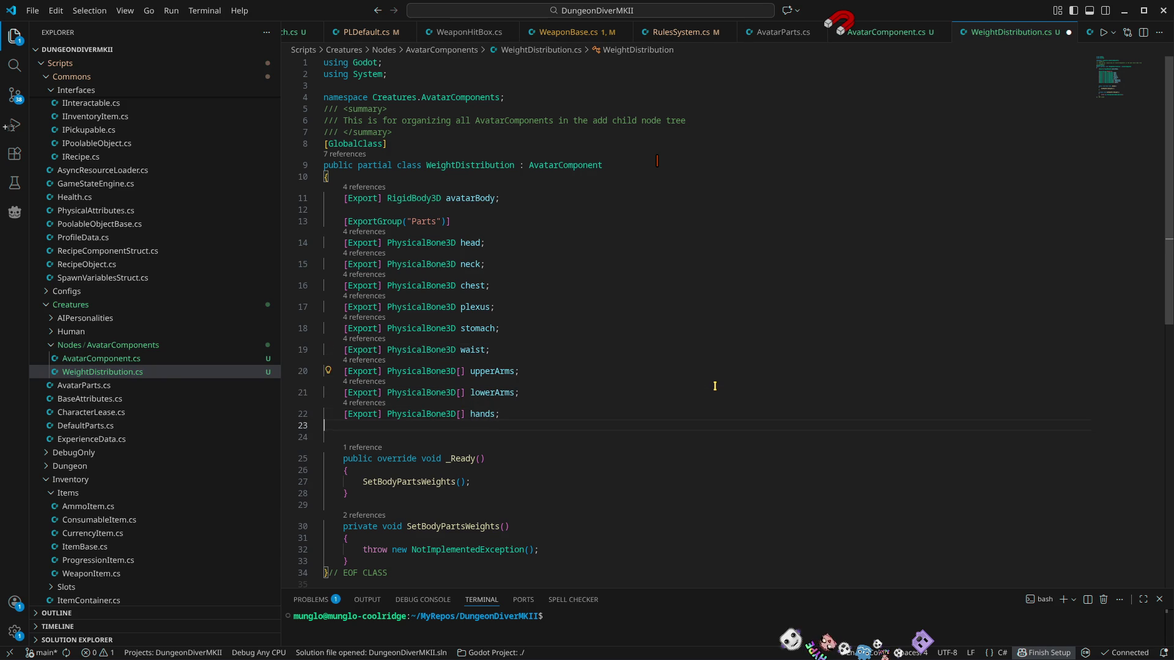
key("Return")
key("ctrl+v")
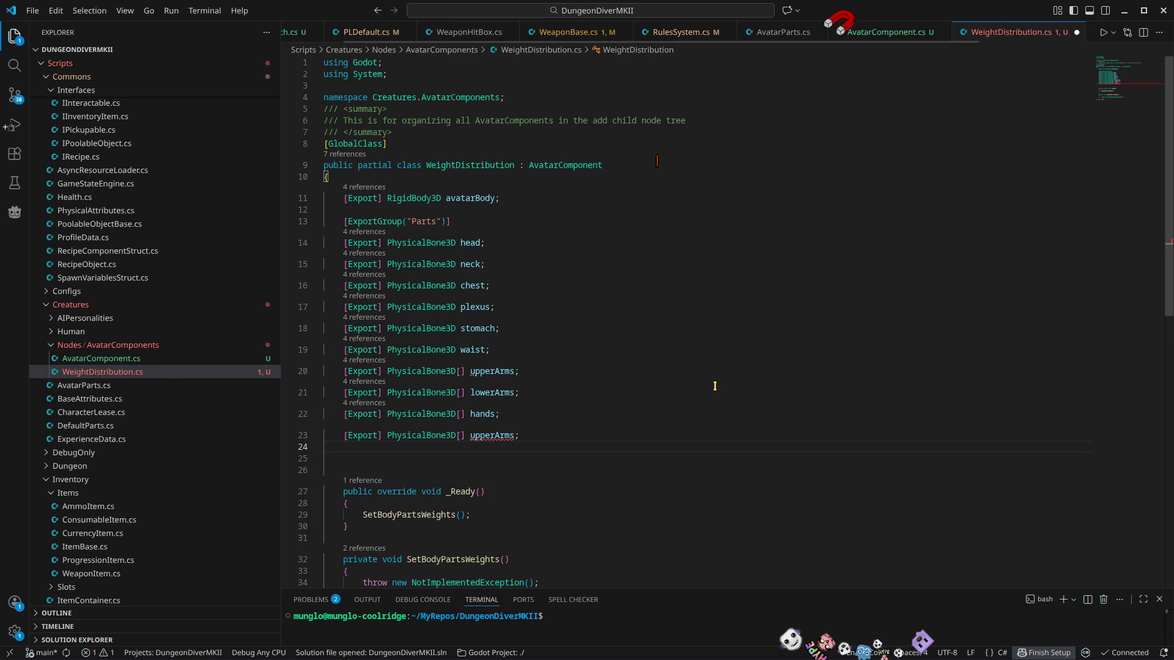
key("Up")
key("End")
key("Left")
key("BackSpace")
key("BackSpace")
key("BackSpace")
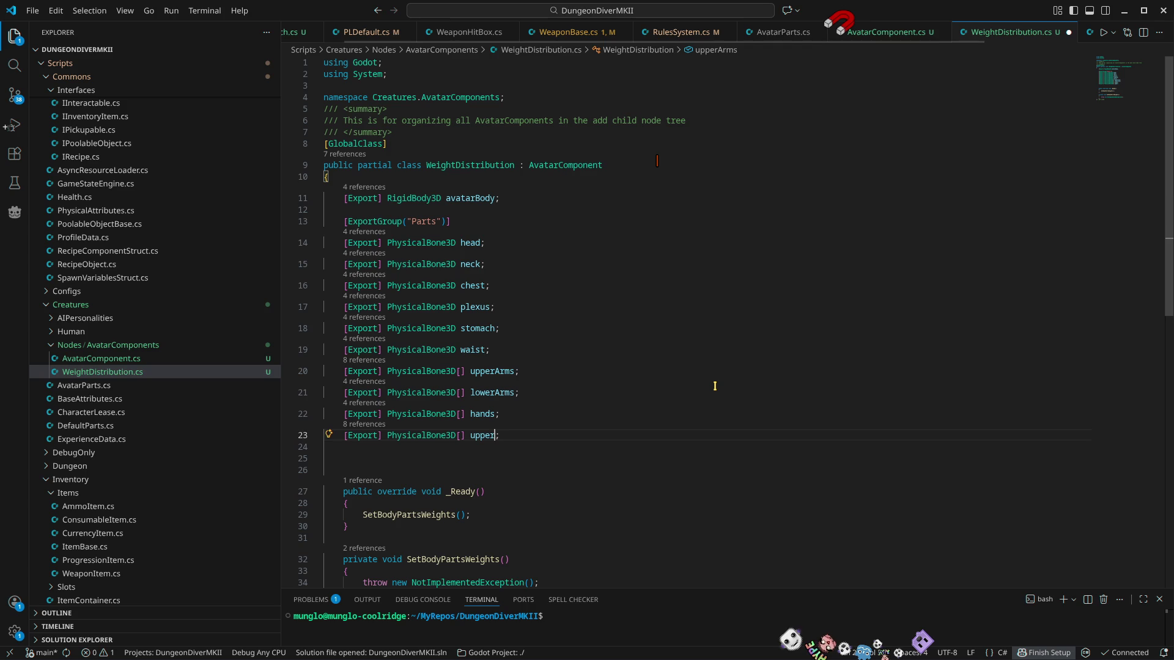
type("Legs")
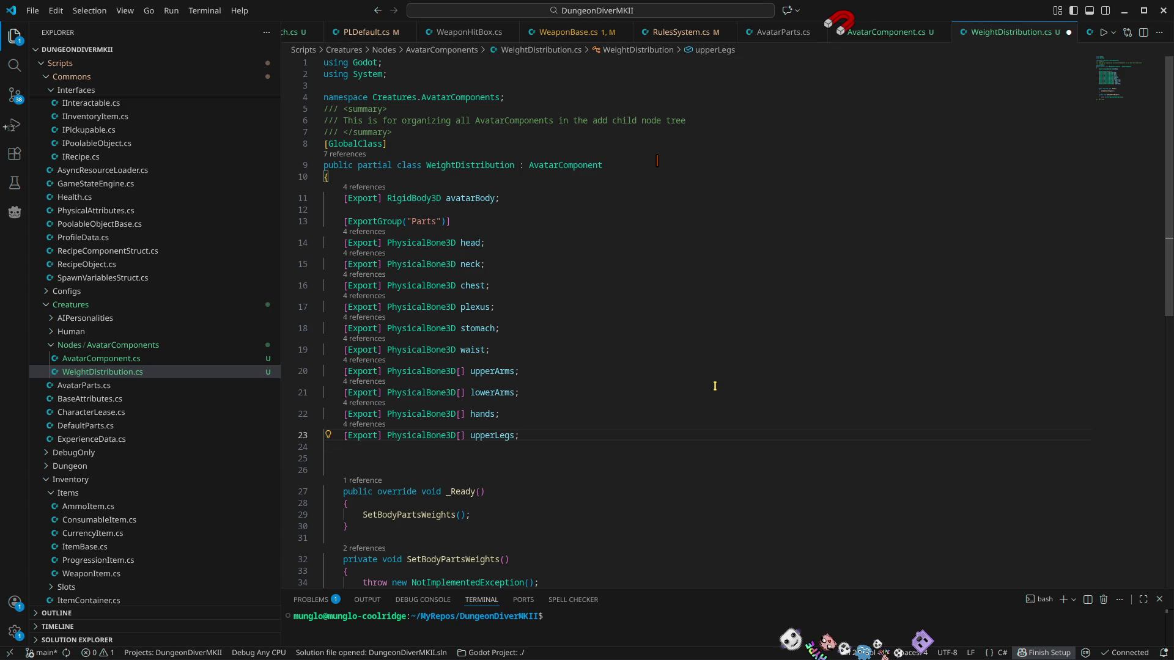
Step: Add PhysicalBone3D[] lowerLegs and feet fields
key("shift+alt+Down")
key("ctrl+Left")
key("shift+Right")
key("shift+Right")
key("shift+Right")
type("lower")
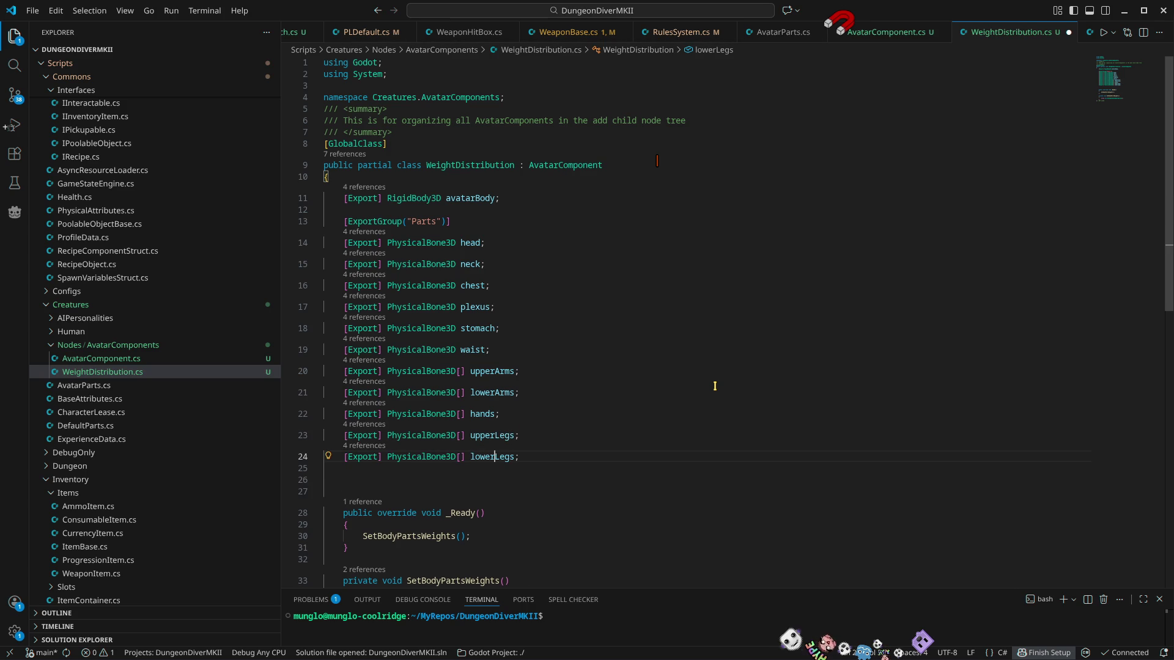
key("shift+alt+Down")
key("ctrl+d")
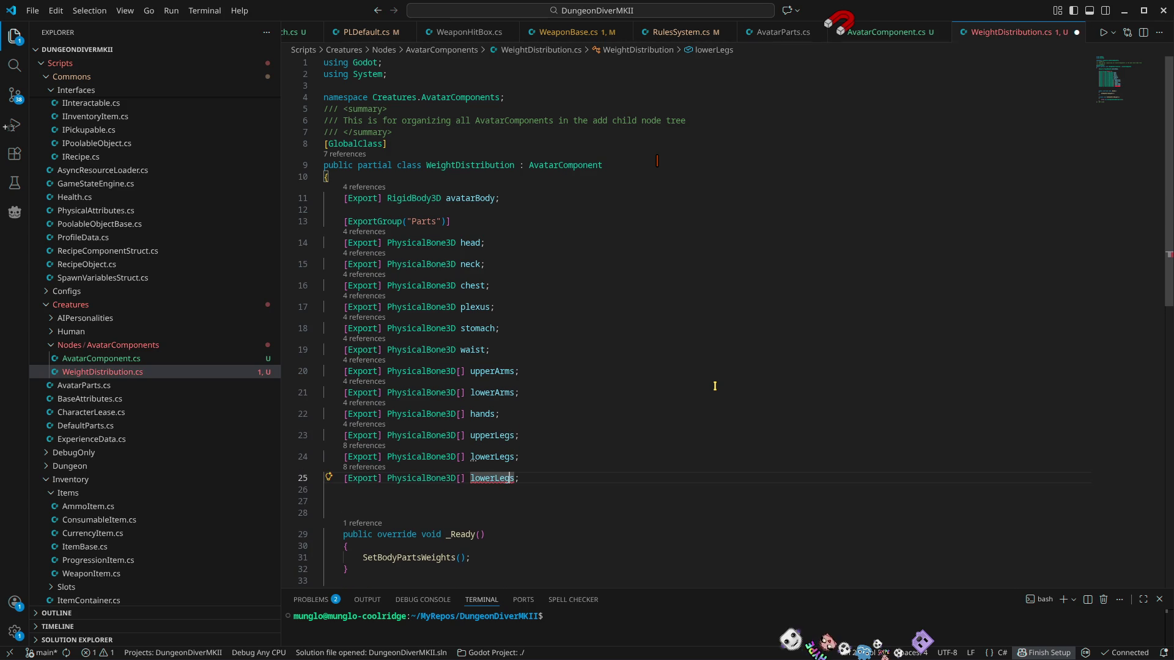
key("ctrl+Left")
key("ctrl+Delete")
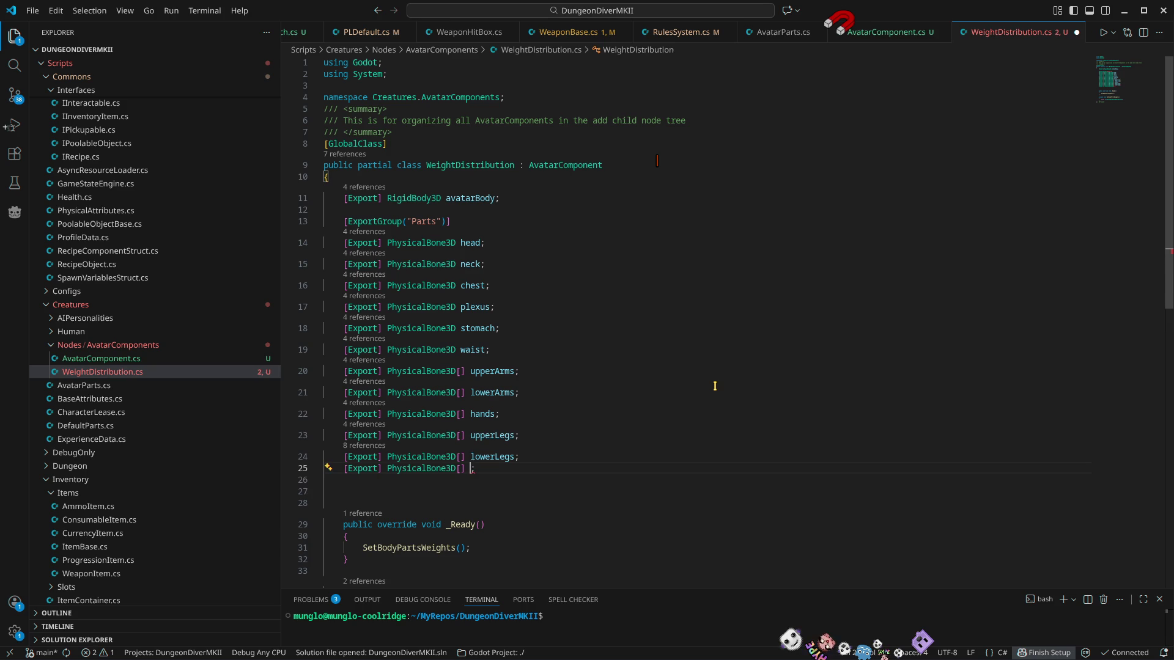
type("feet")
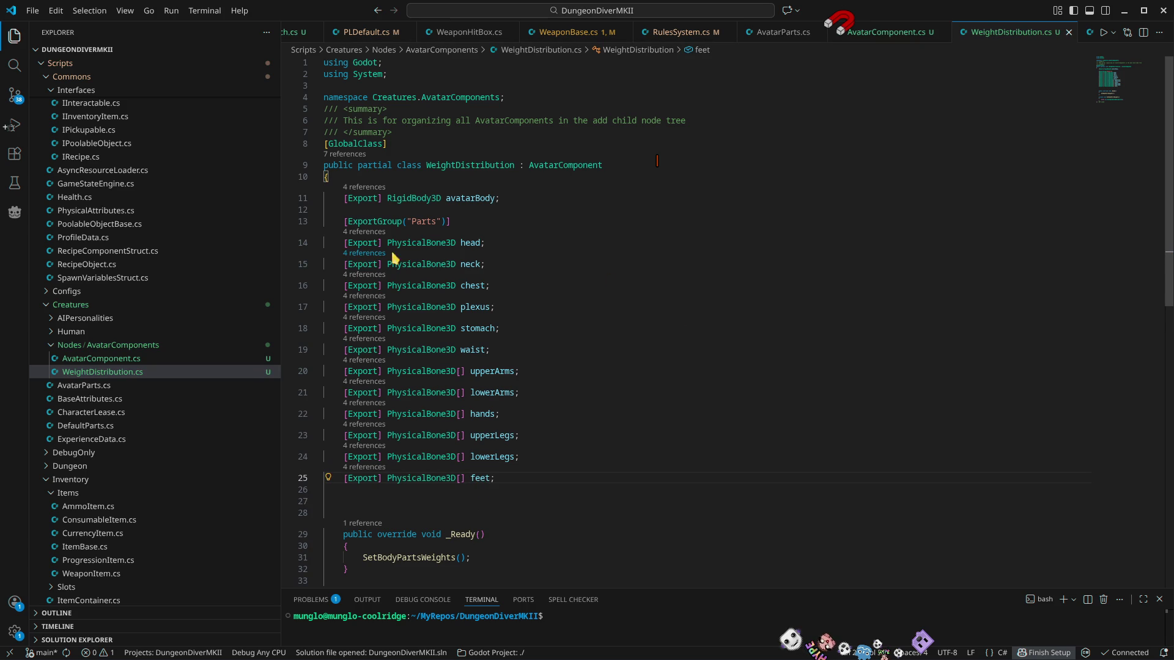
scroll(392, 257, "down", 3)
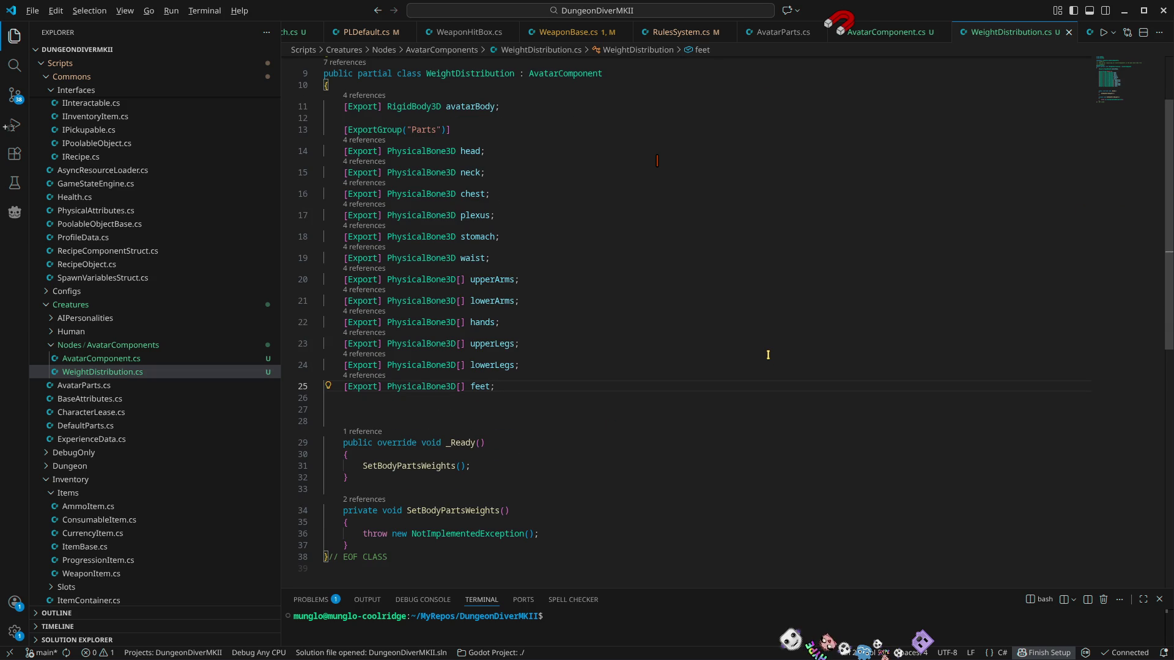
key("alt+Tab")
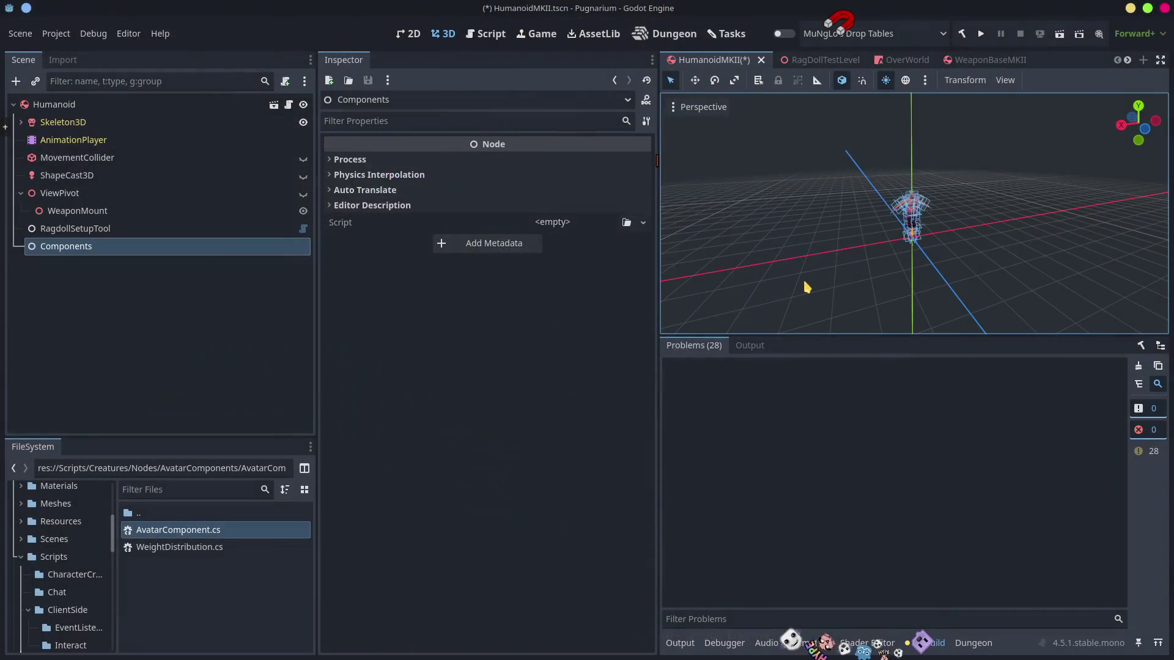
Step: Build the C# project, then close the Components Add Child Node dialog without adding anything
left_click(962, 33)
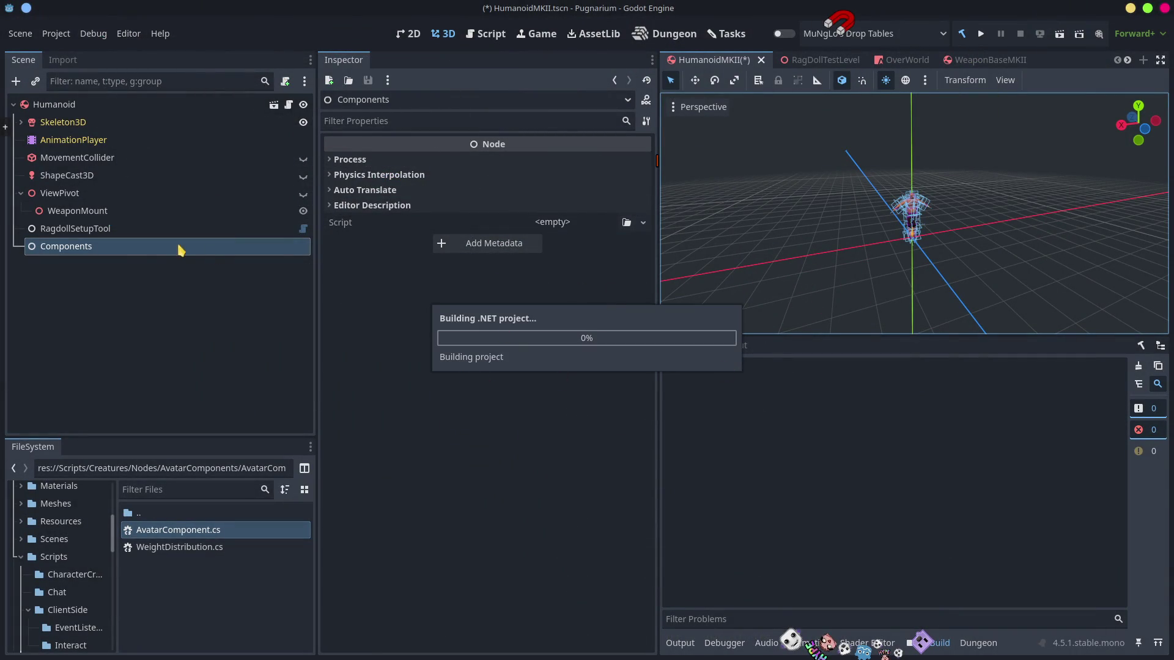
right_click(93, 251)
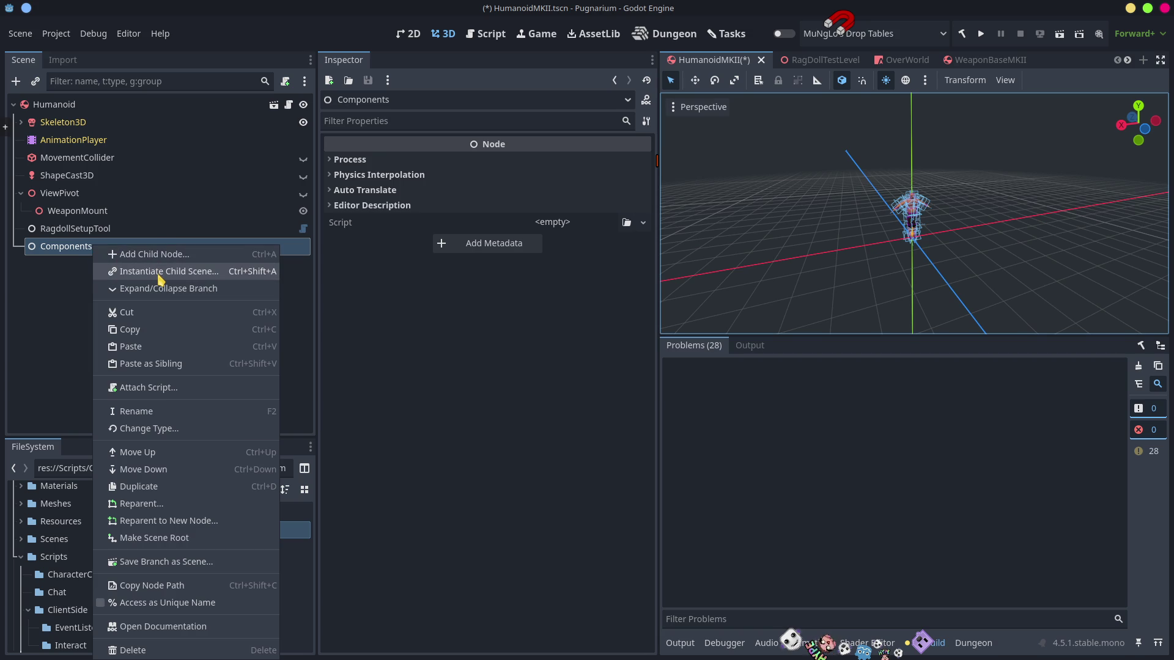
left_click(154, 254)
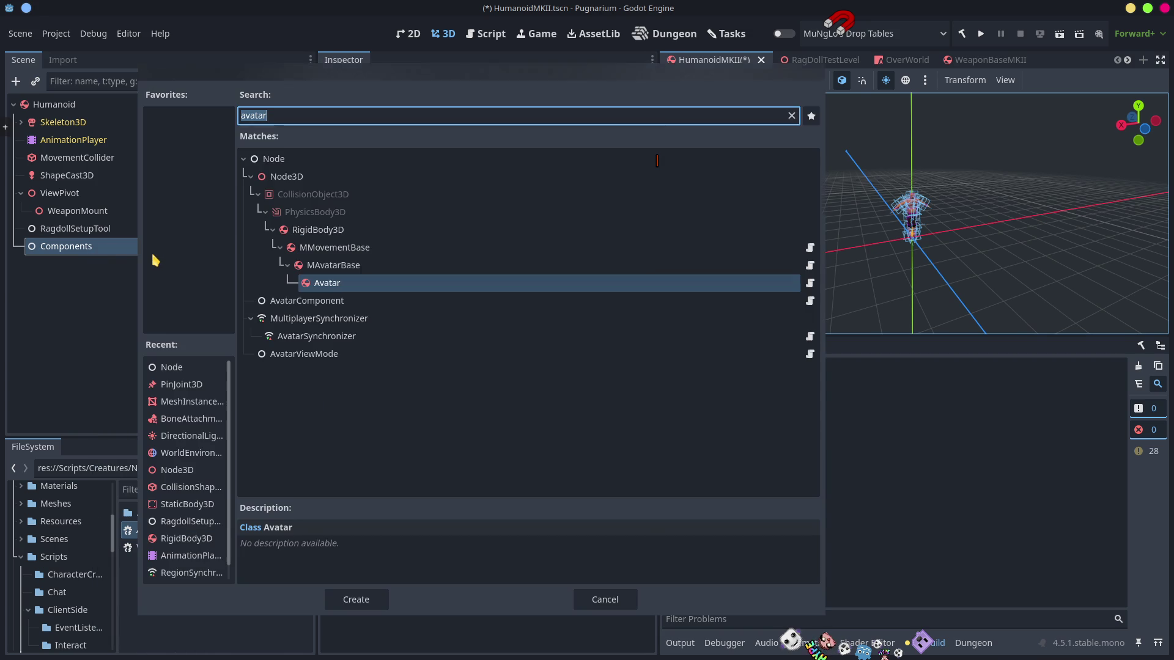
left_click(309, 379)
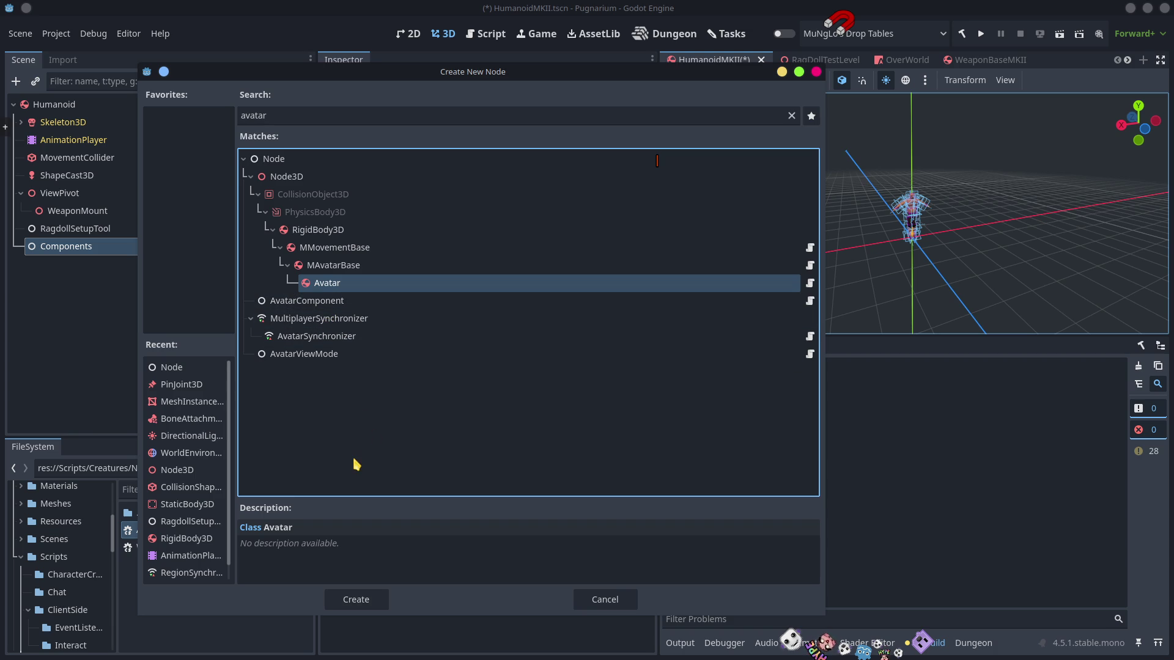
left_click(816, 72)
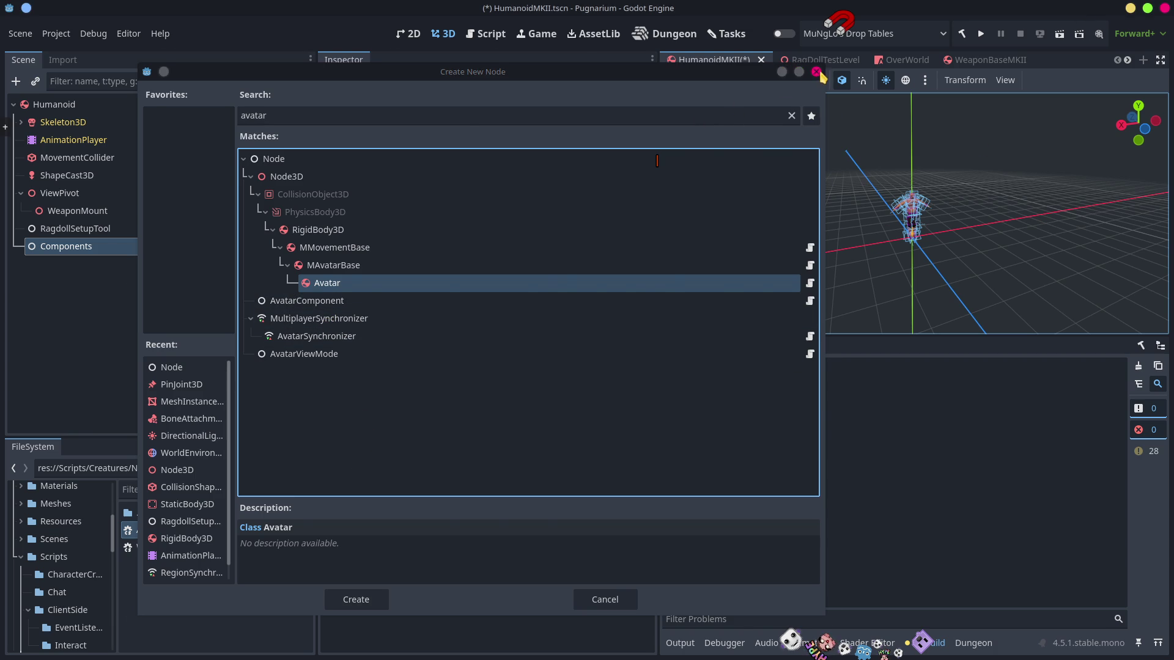
key("alt+Tab")
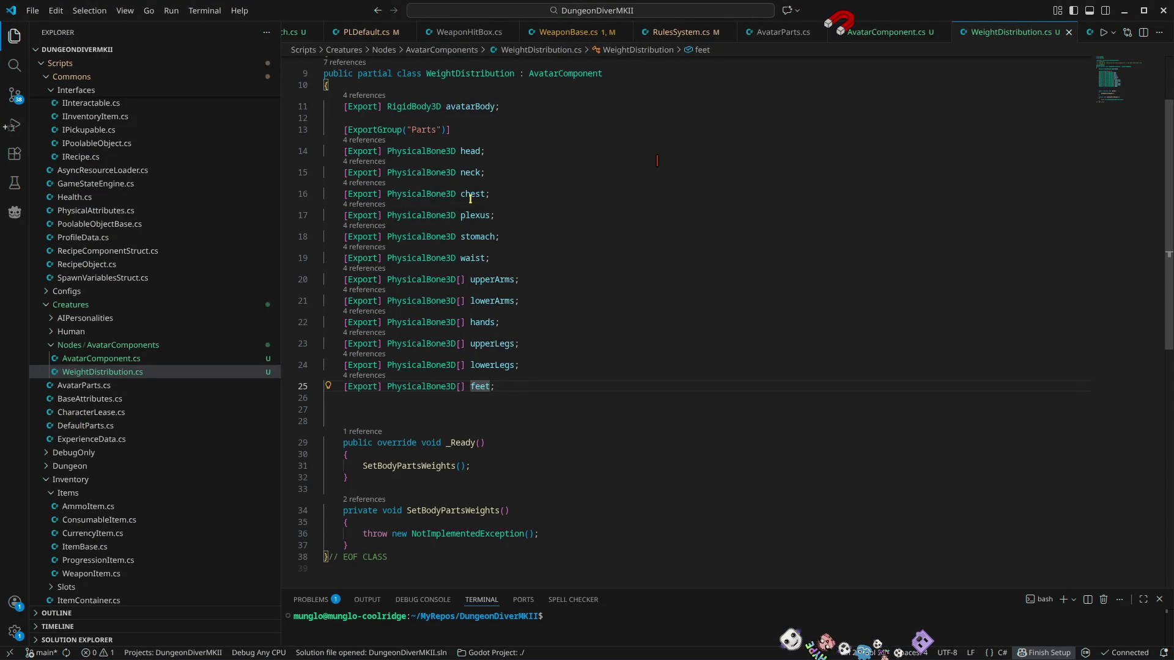
Step: Inspect the WeightDistribution class name and [GlobalClass] attribute, then minimize VS Code
scroll(543, 282, "up", 3)
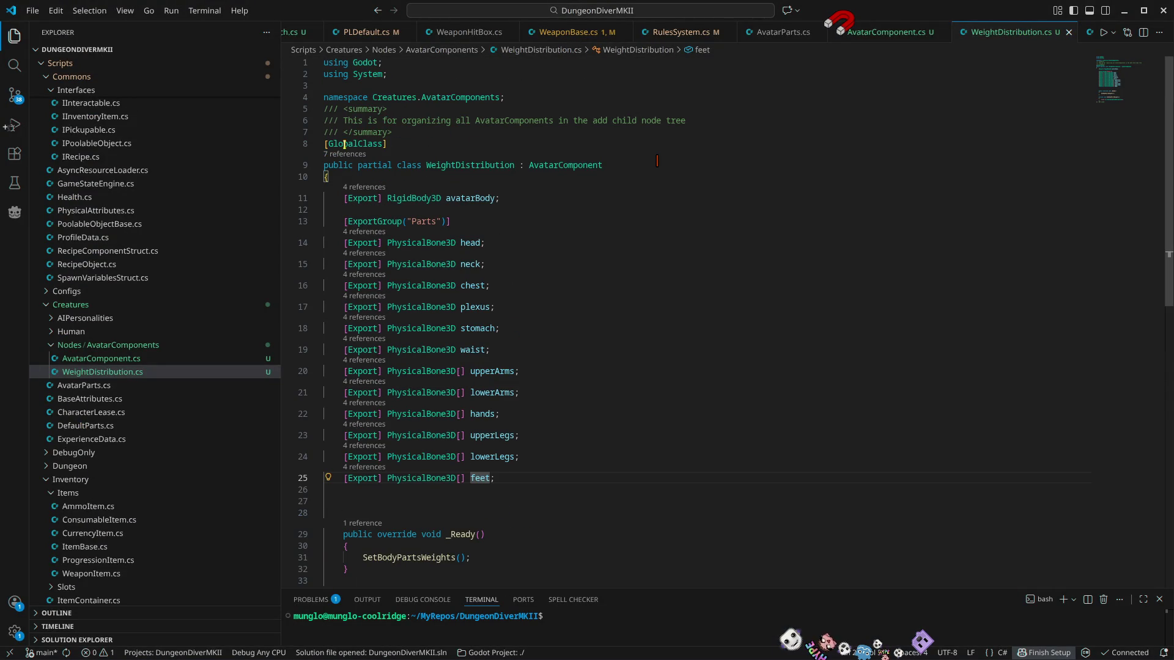
left_click(356, 146)
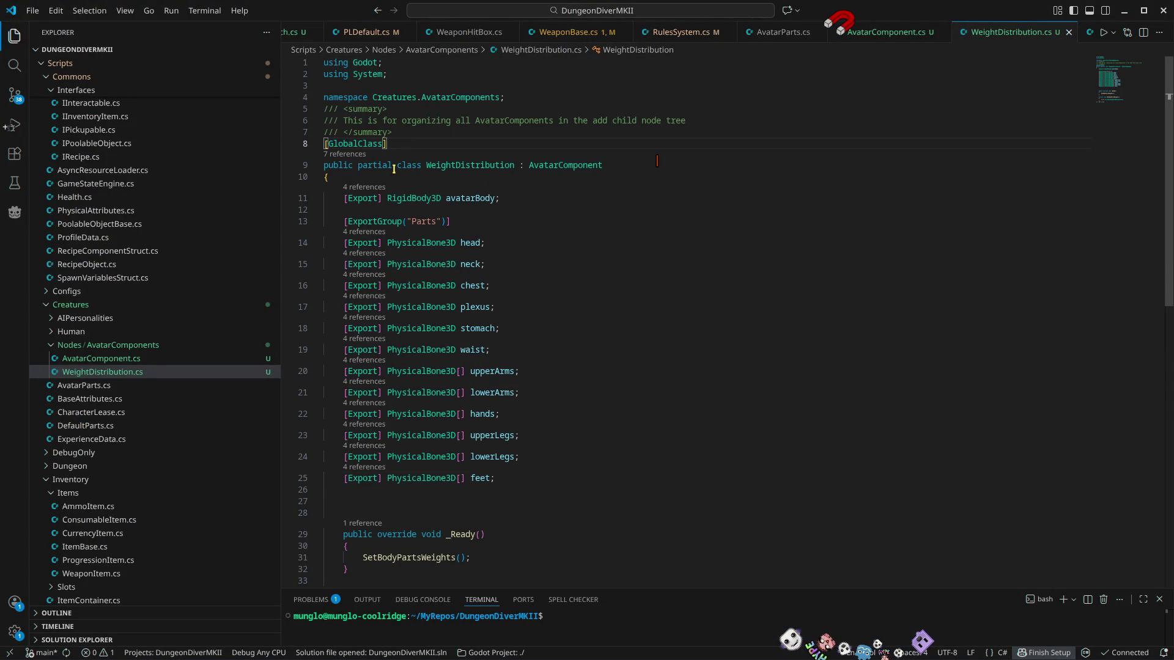
mouse_move(462, 165)
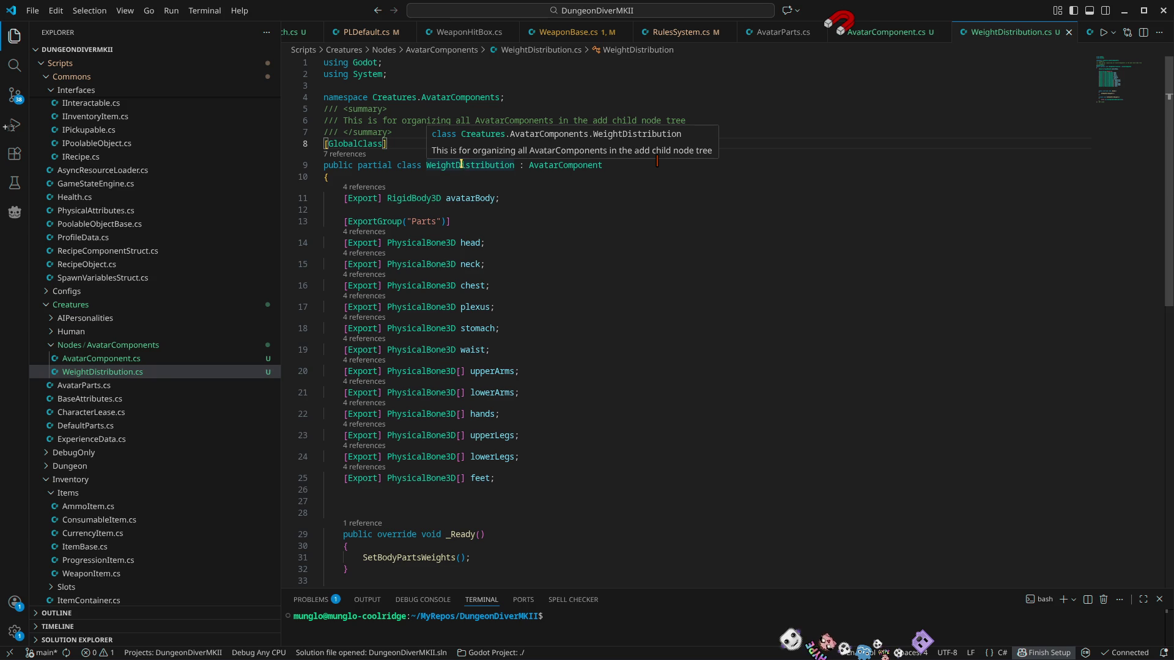
double_click(465, 165)
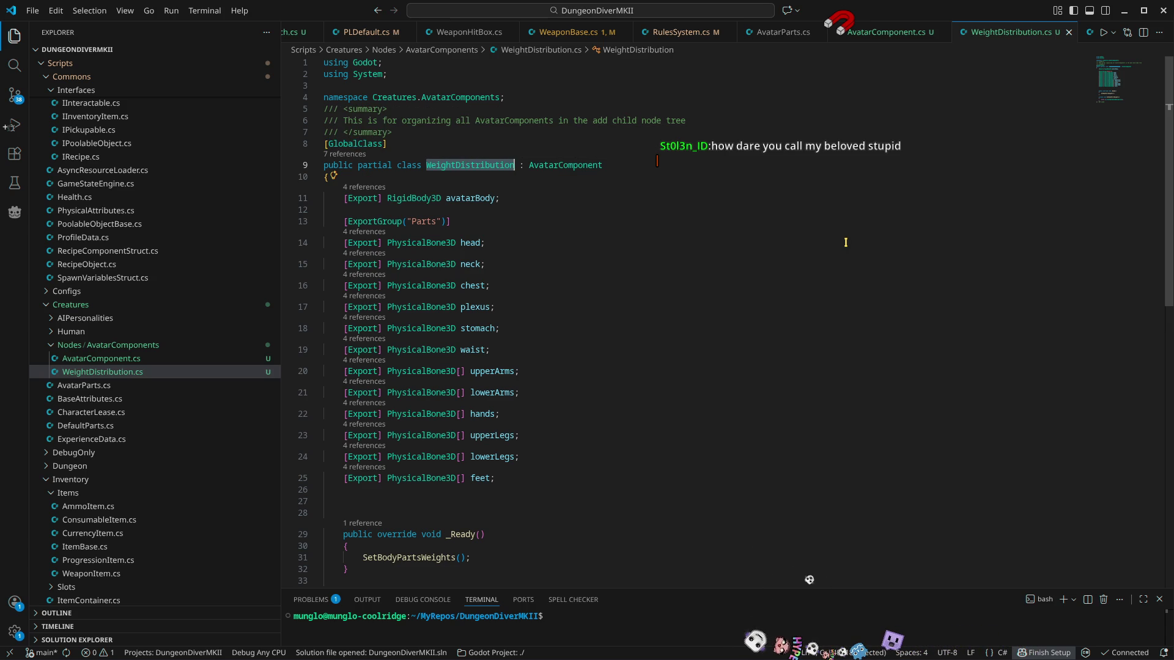
double_click(357, 144)
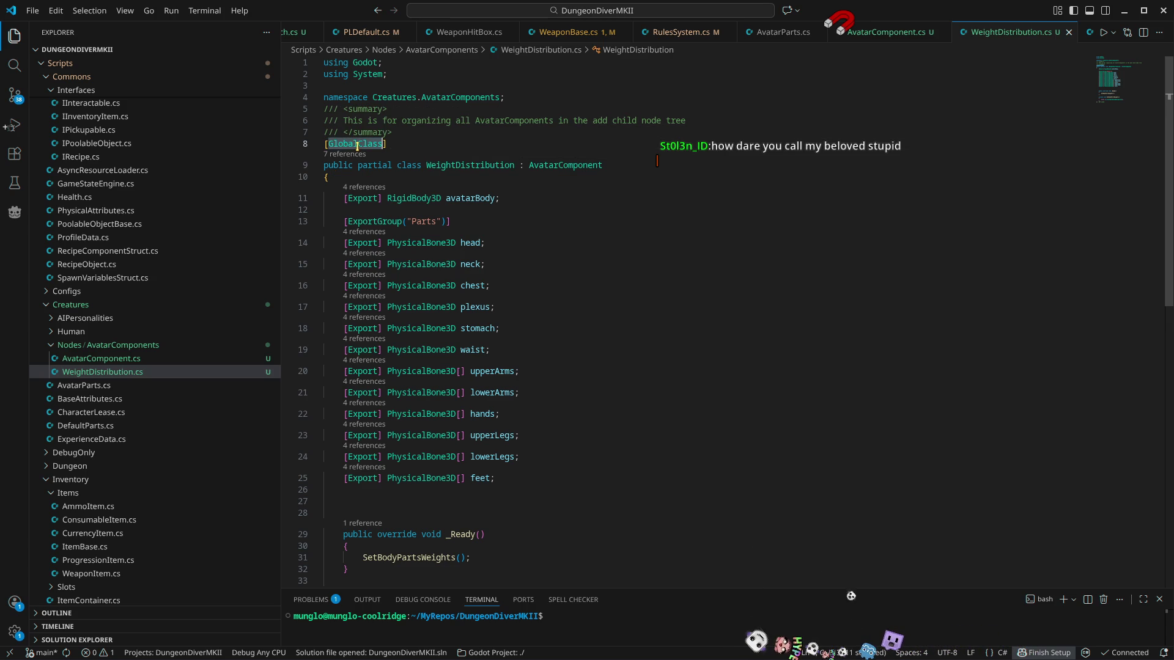
left_click(413, 143)
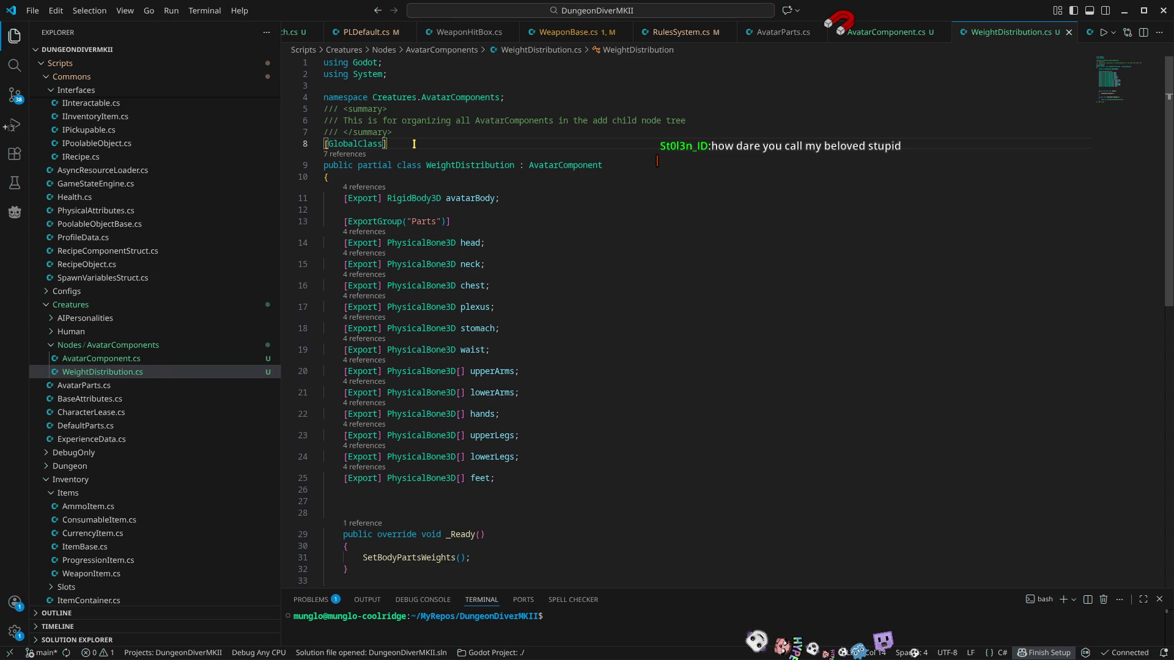
left_click_drag(414, 143, 326, 145)
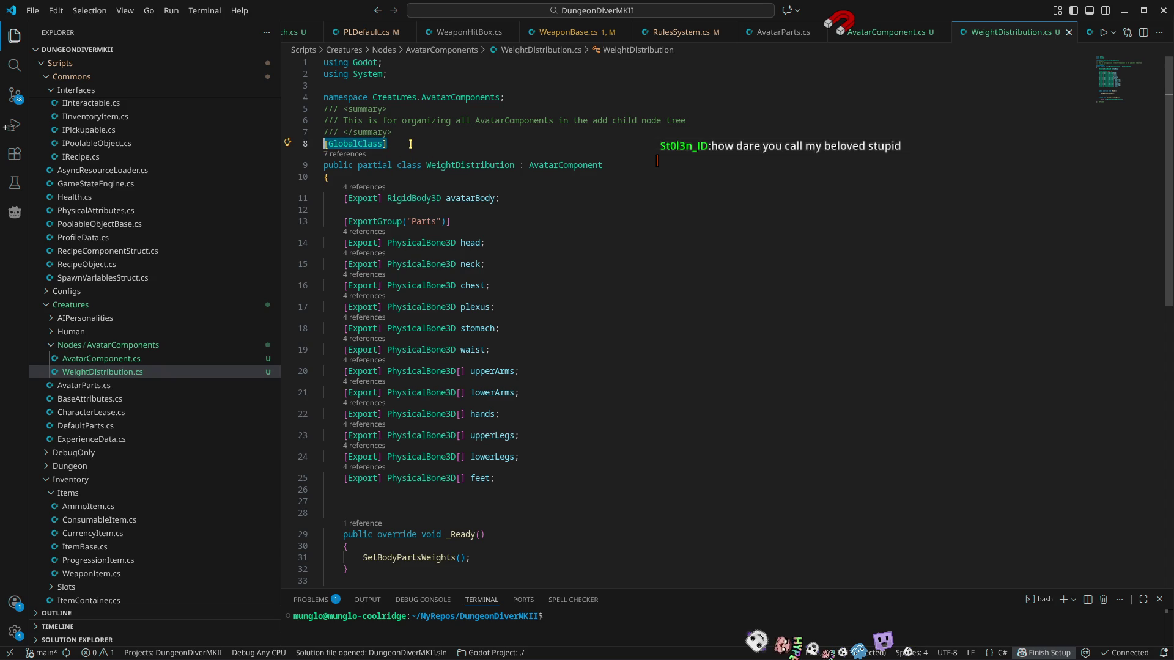
mouse_move(450, 161)
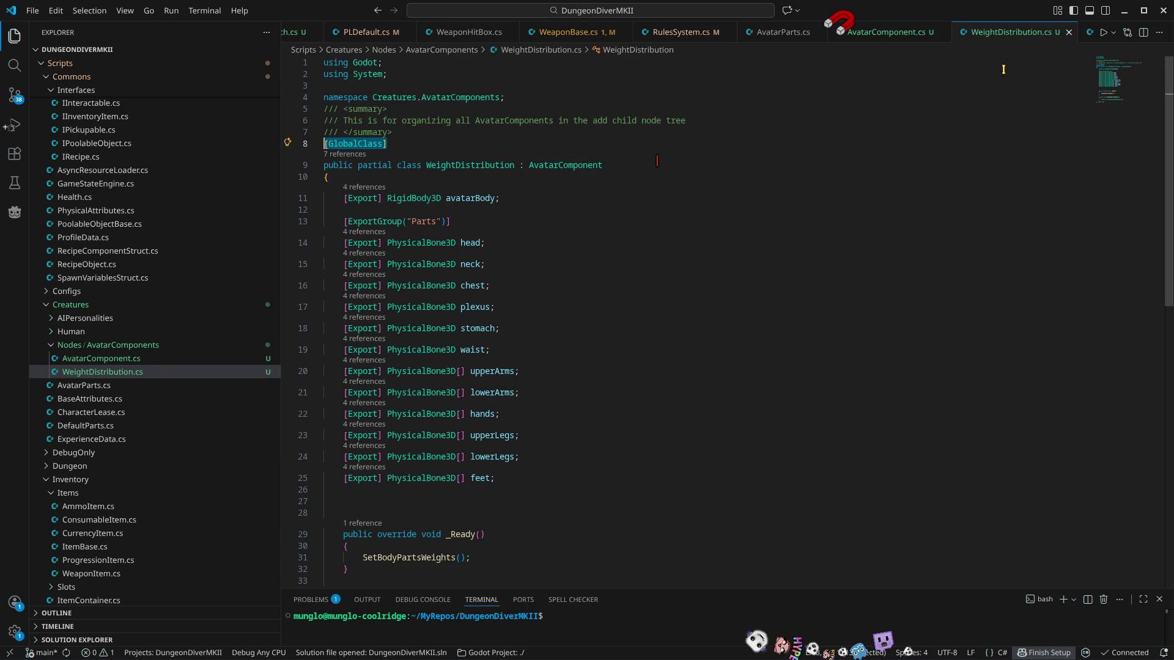
left_click(1124, 10)
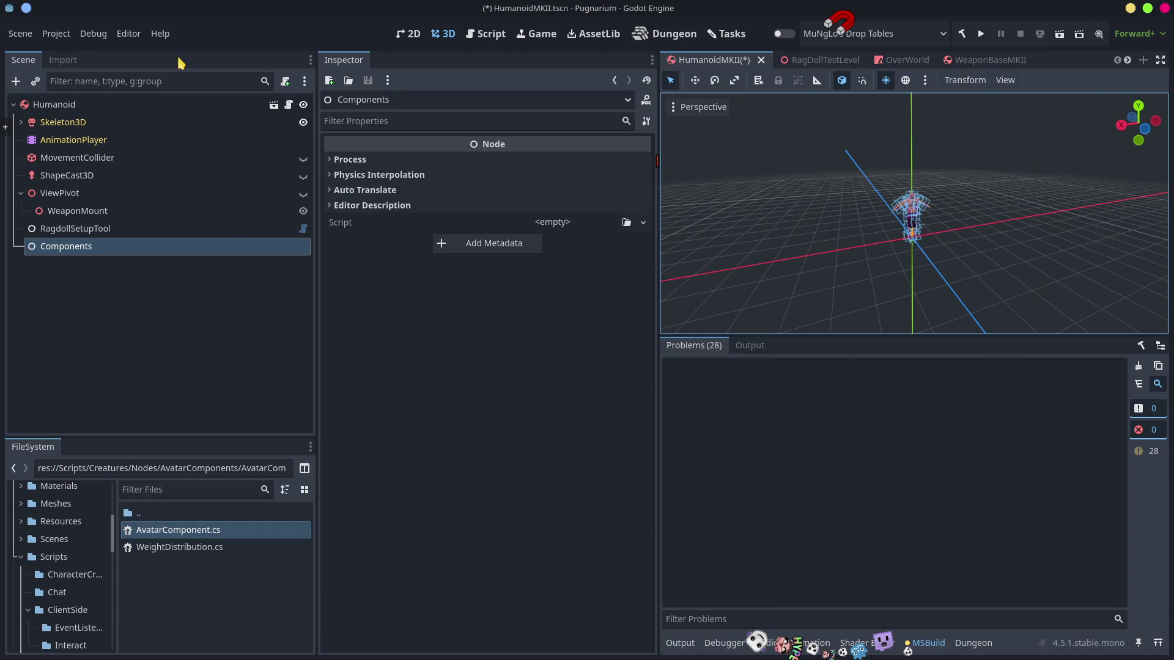
left_click(58, 35)
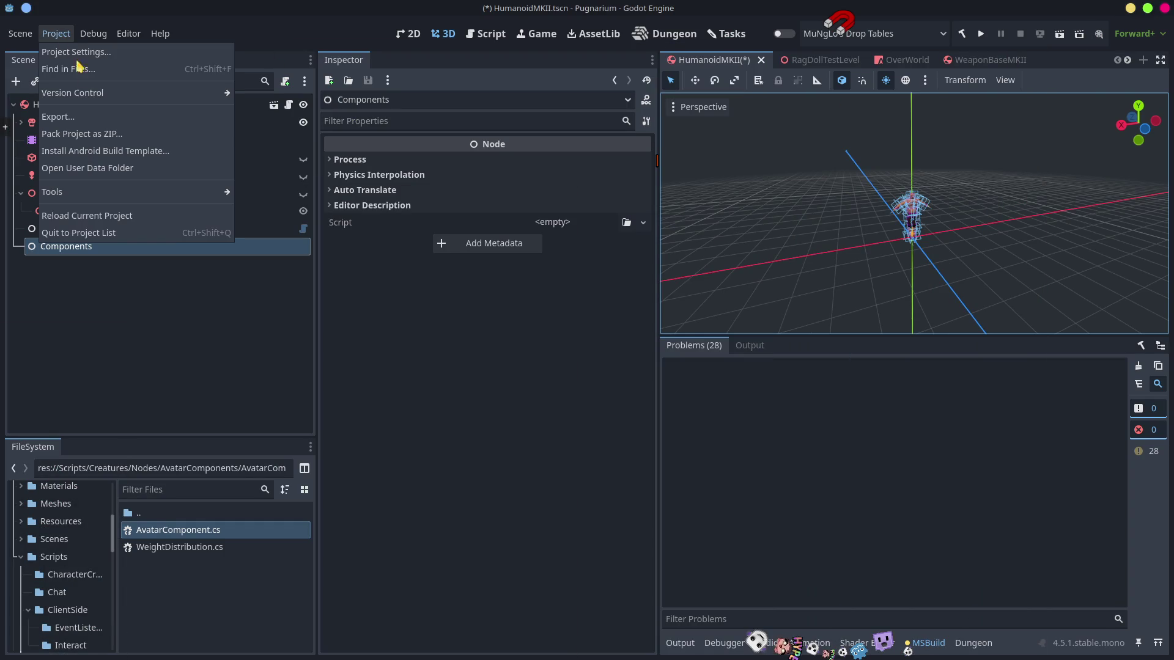
Step: Reload the current project, choosing Save & Close to save HumanoidMKII.tscn
left_click(71, 217)
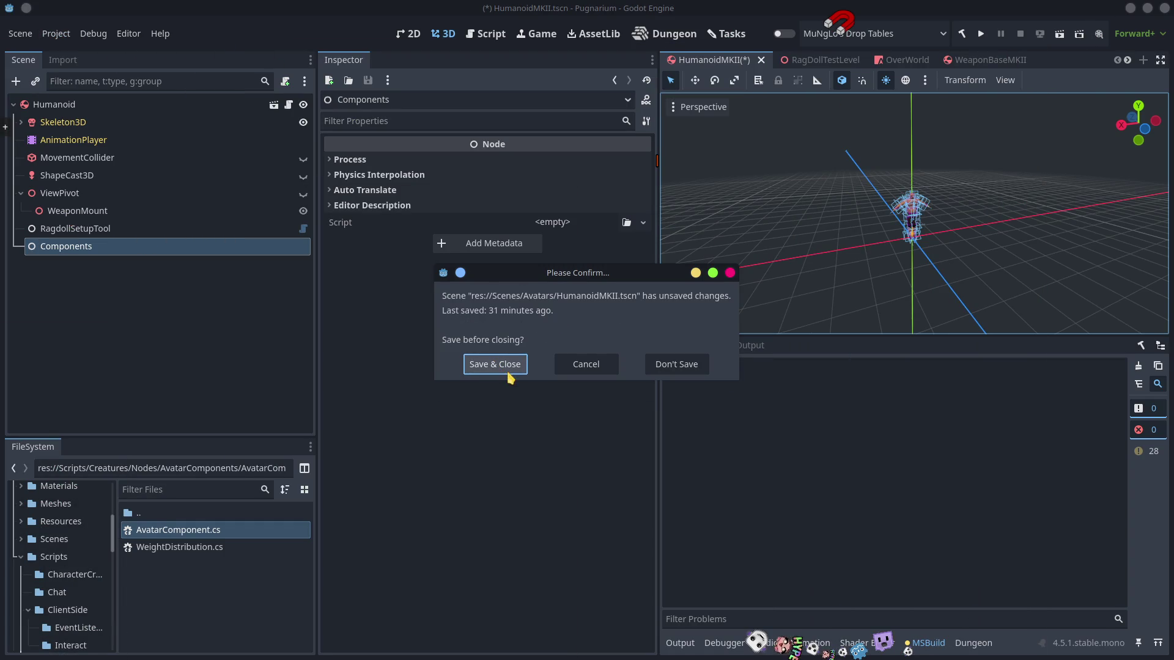
left_click(487, 366)
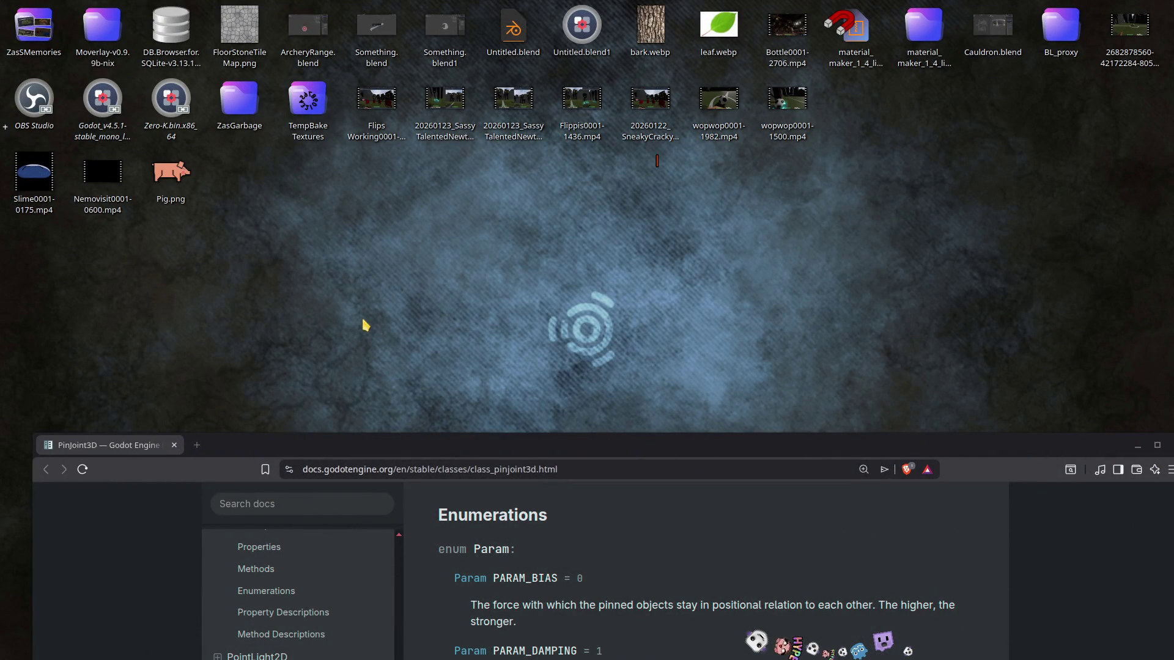
Step: Launch Godot from the desktop and open the Pugnarium project
double_click(101, 108)
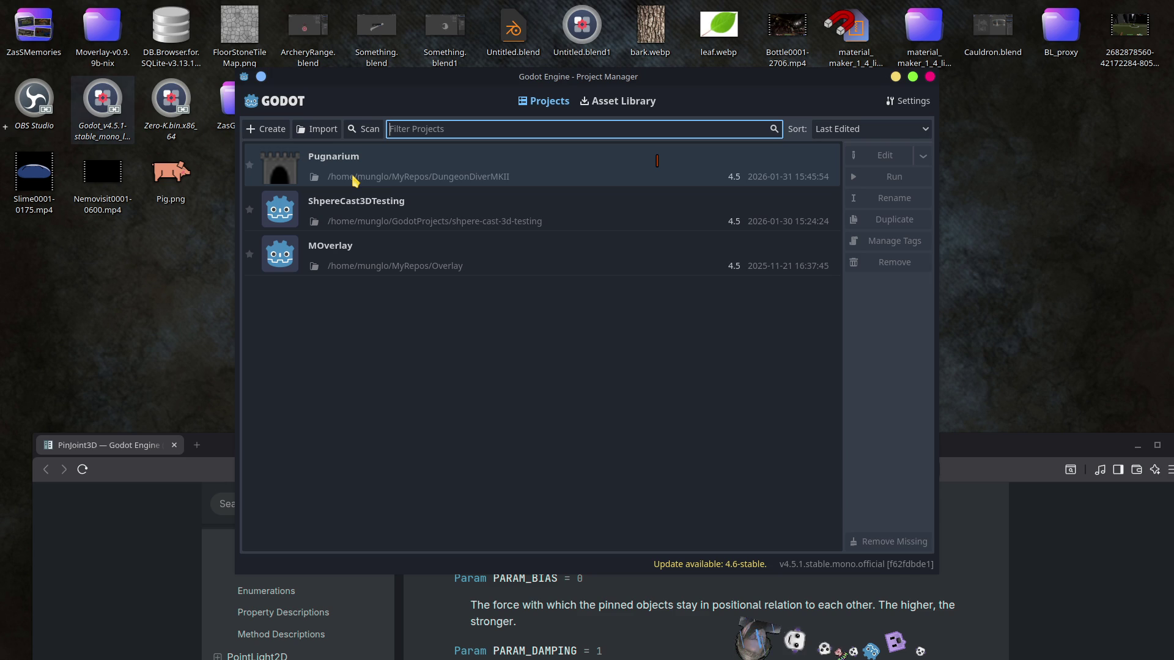
double_click(354, 179)
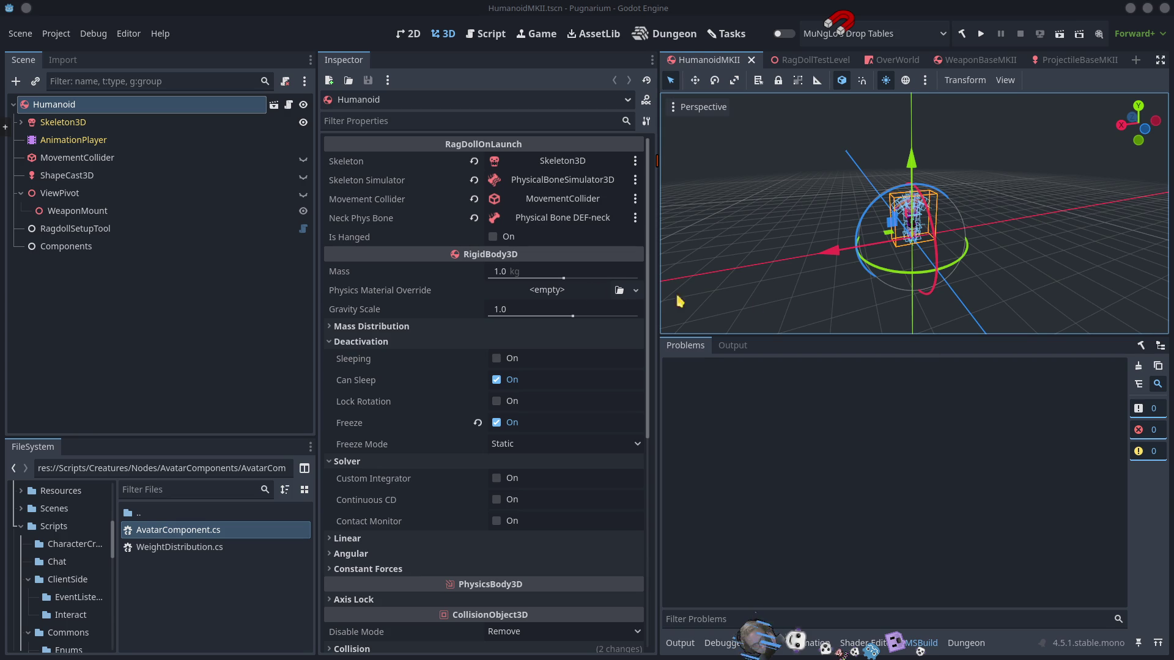
Step: Add a WeightDistribution child node, found by searching 'weig' in Create New Node
right_click(63, 105)
key("Escape")
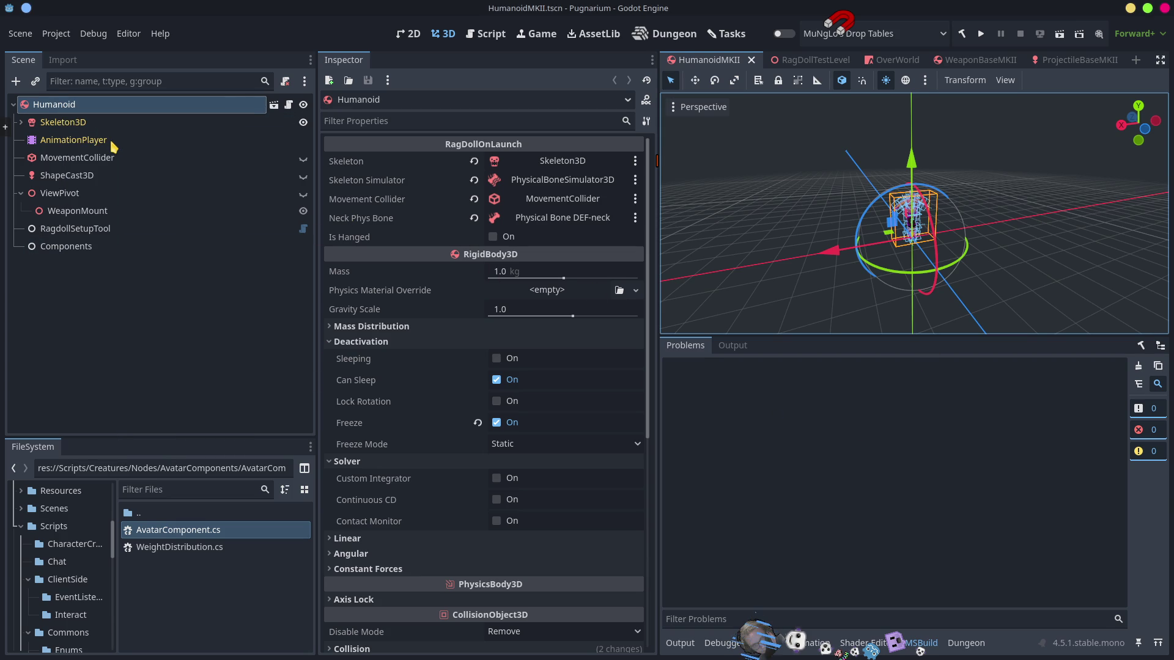
key("ctrl+a")
type("a")
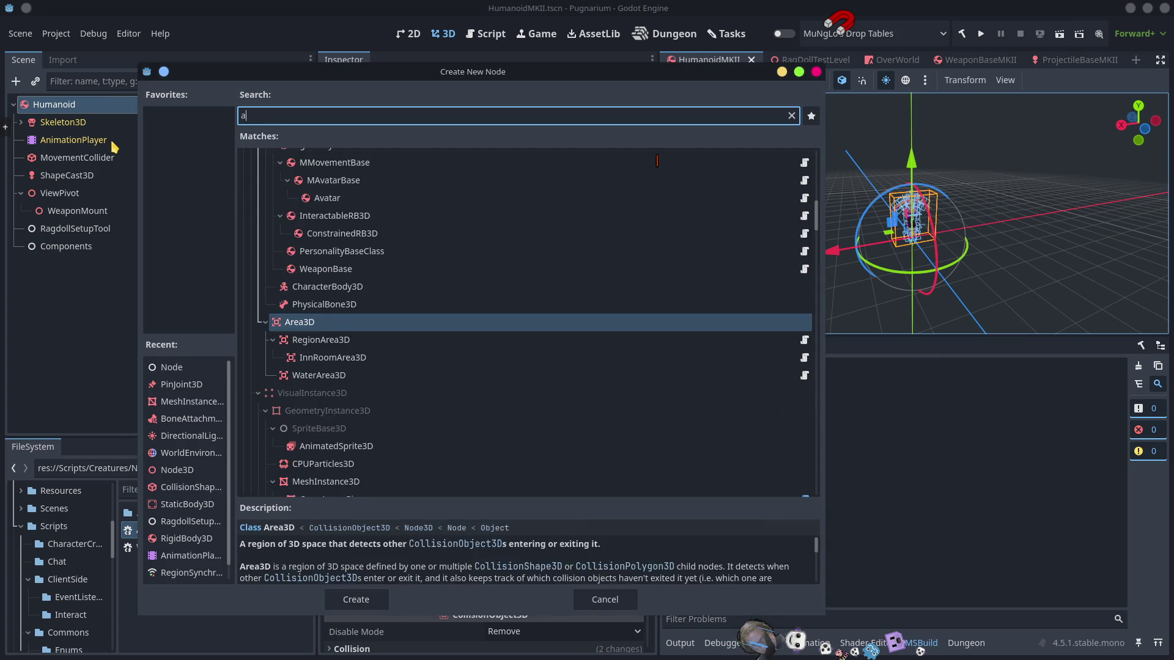
key("BackSpace")
type("we")
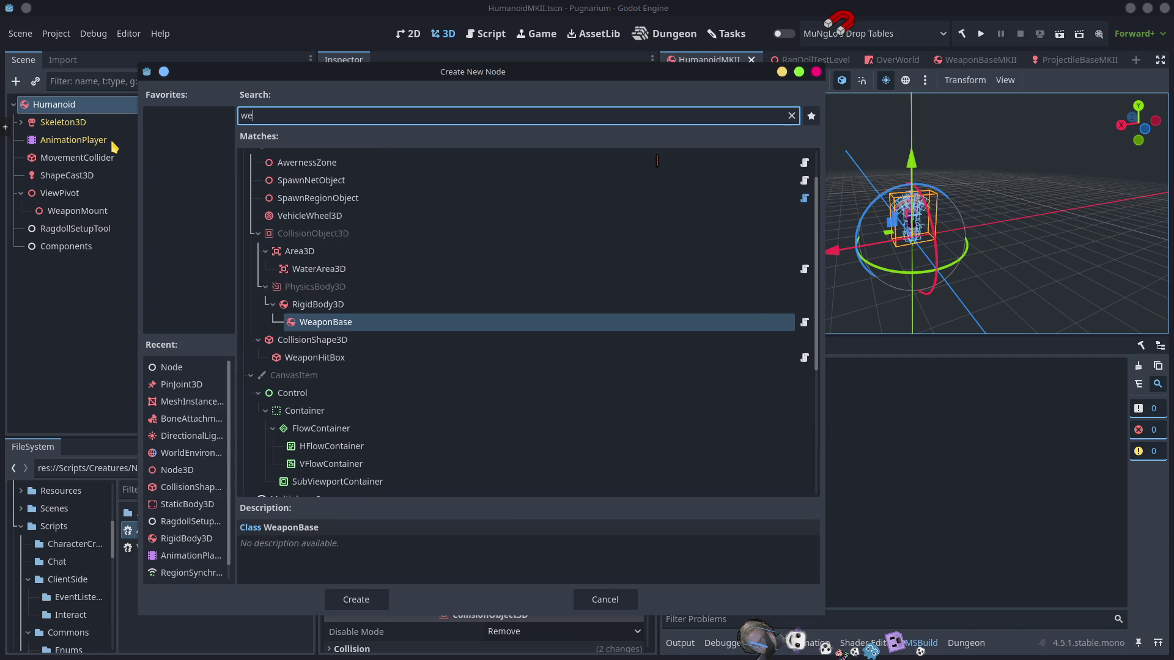
type("ight")
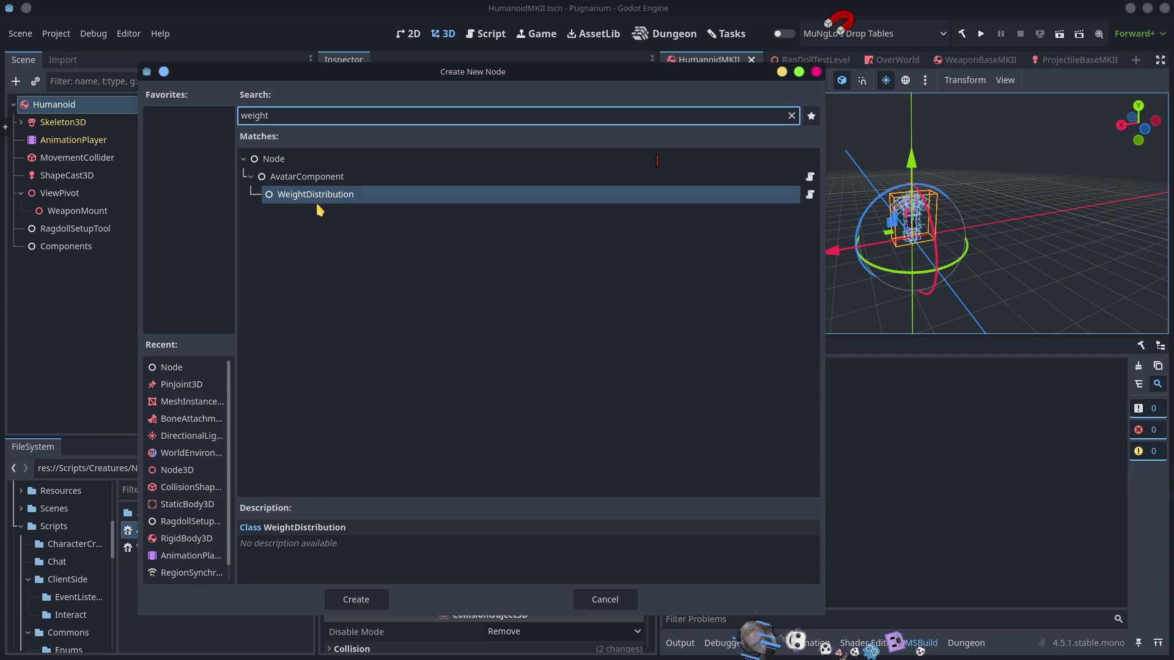
left_click(349, 199)
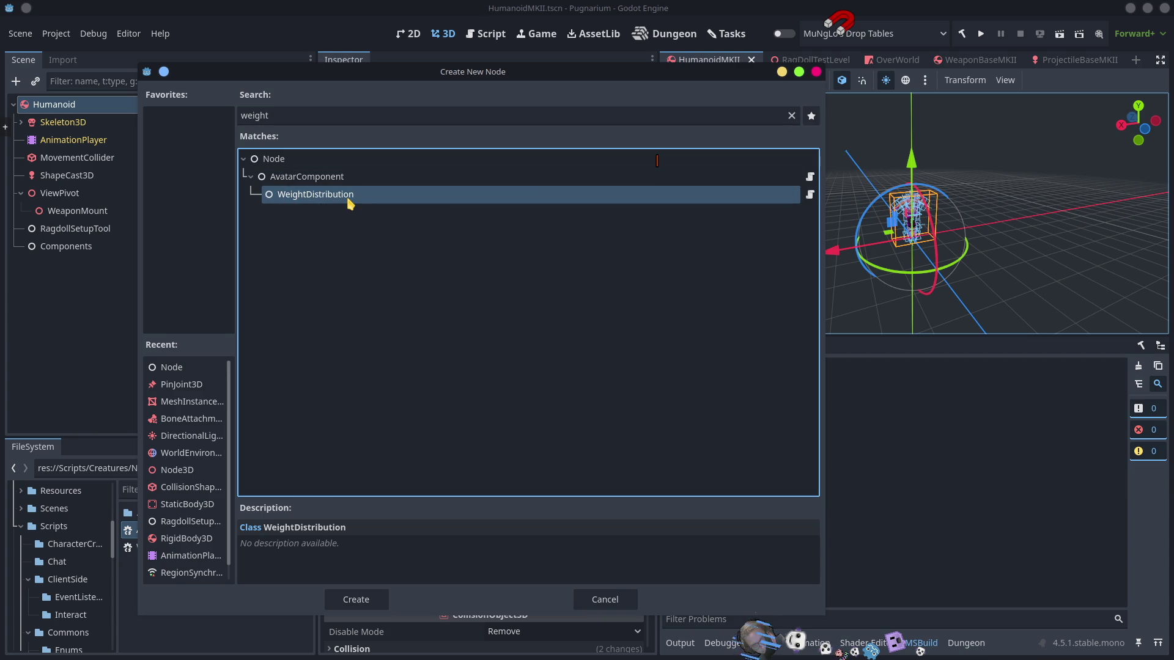
double_click(349, 199)
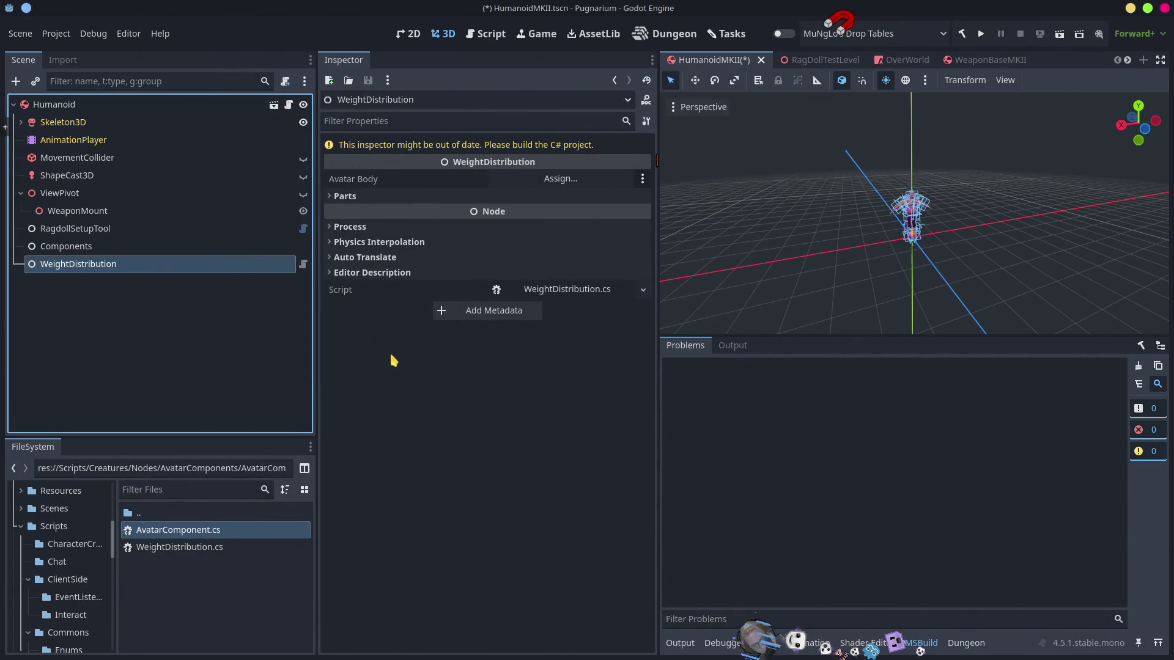
Step: Move WeightDistribution under Components and set its Avatar Body to Humanoid
left_click_drag(79, 268, 79, 248)
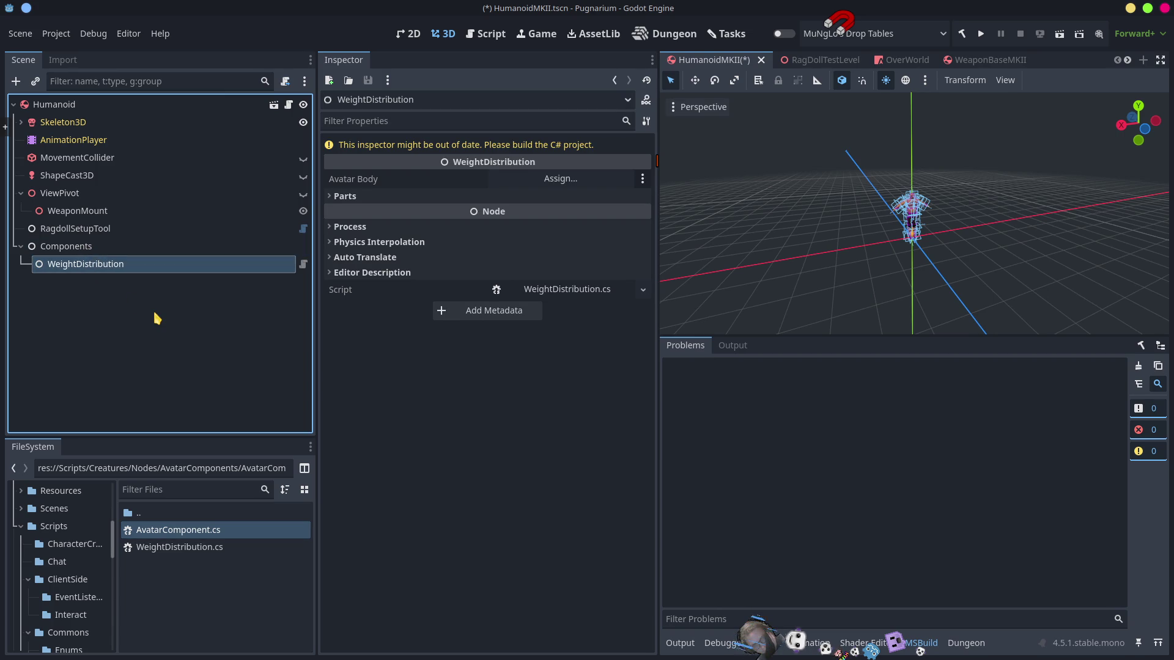
left_click(144, 250)
left_click(141, 263)
left_click_drag(48, 105, 559, 182)
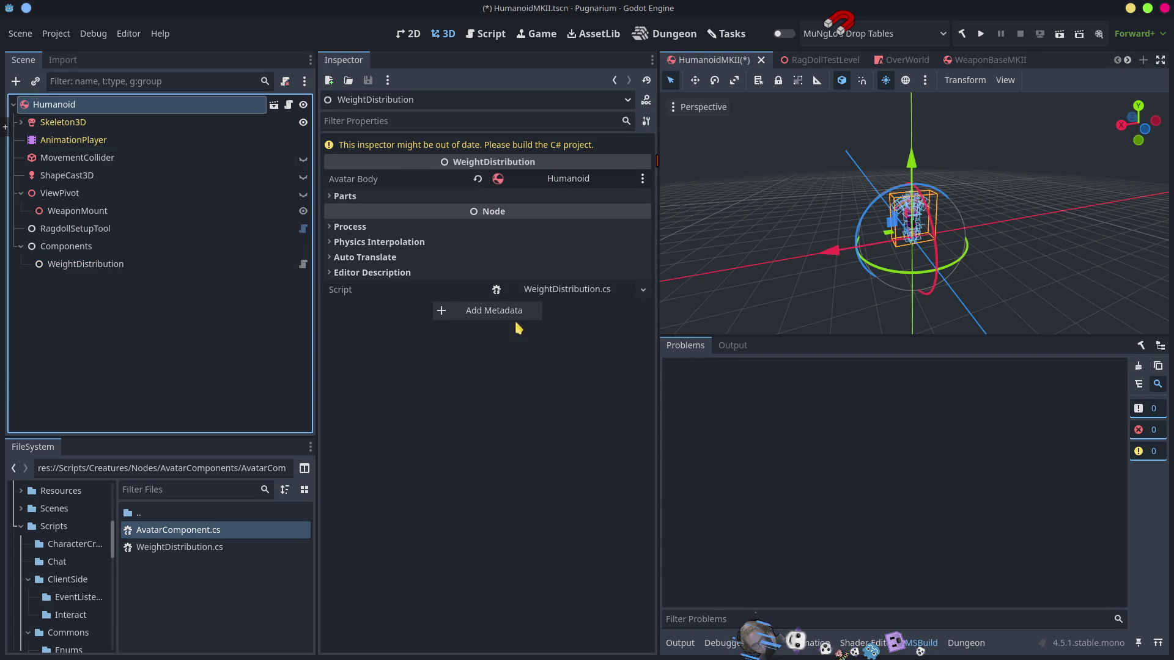
Step: Expand the Parts slots and the Skeleton3D and PhysicalBoneSimulator3D trees
left_click(347, 197)
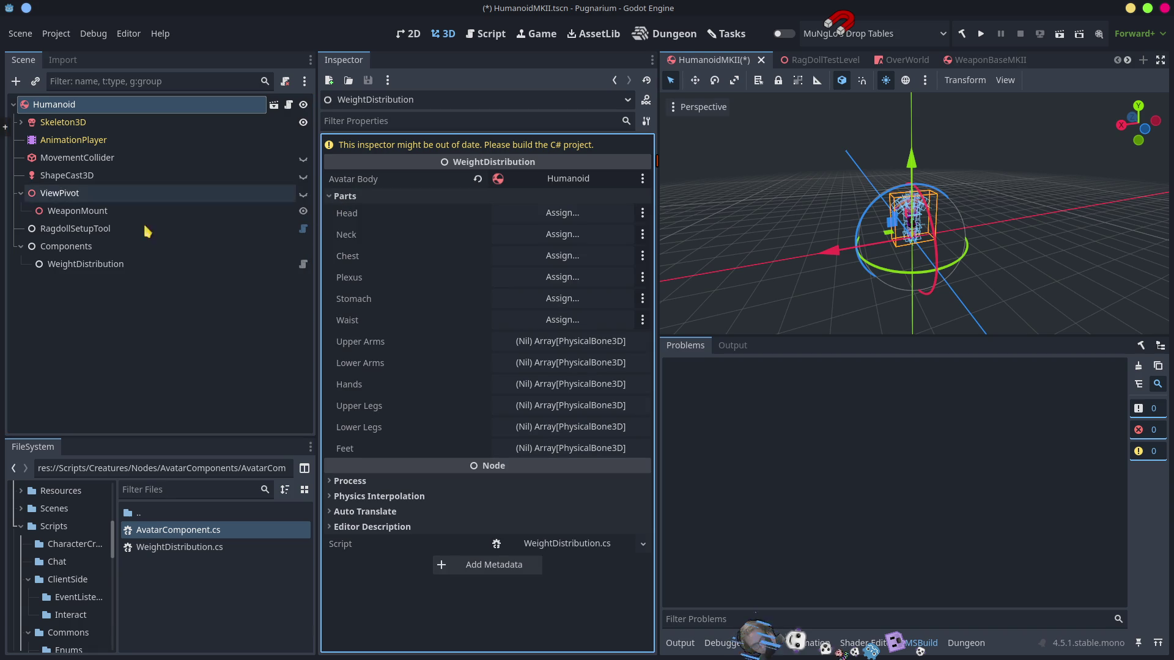
left_click(21, 123)
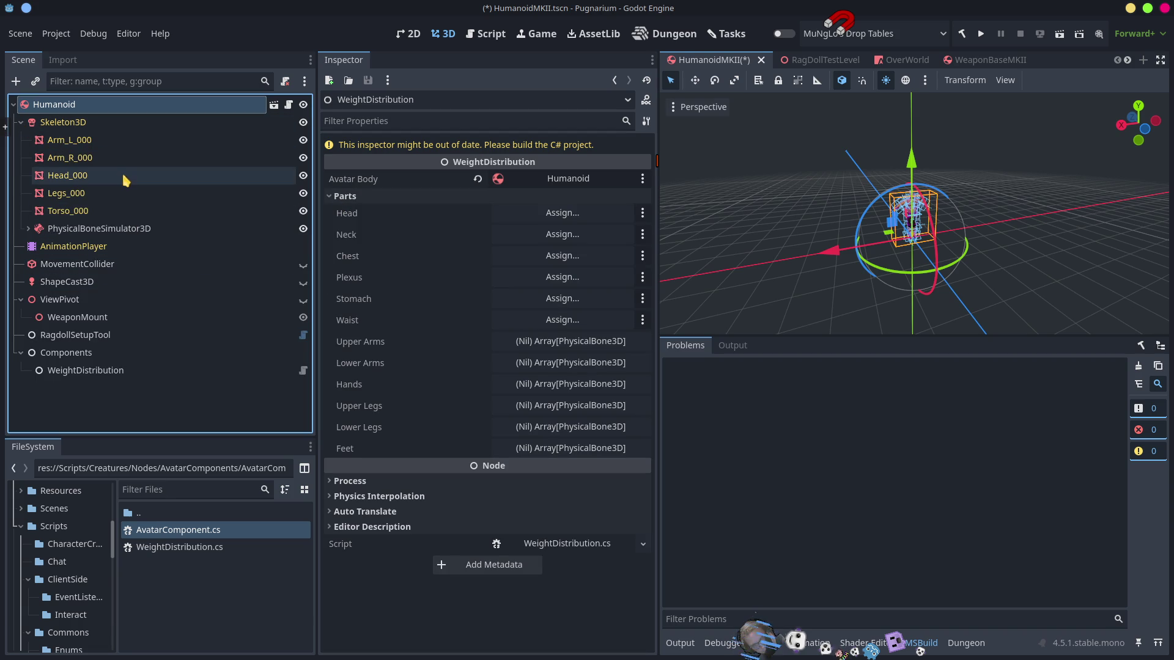
left_click(28, 229)
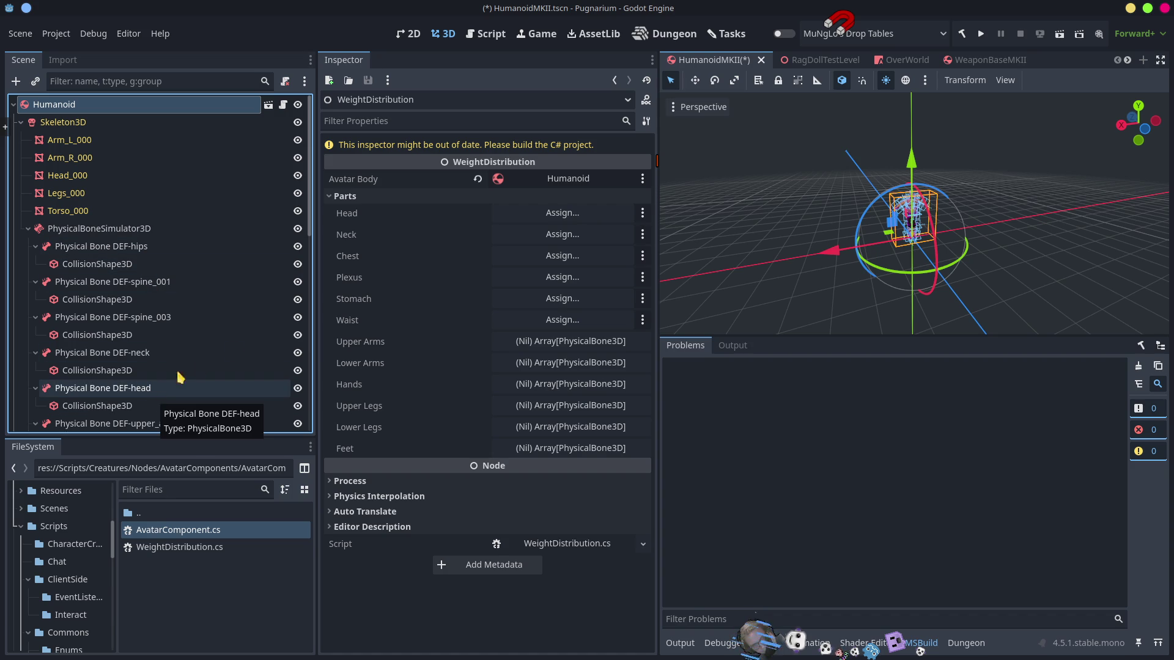
Step: Assign Physical Bone DEF-head to the Head slot and DEF-neck to the Neck slot
scroll(232, 299, "down", 5)
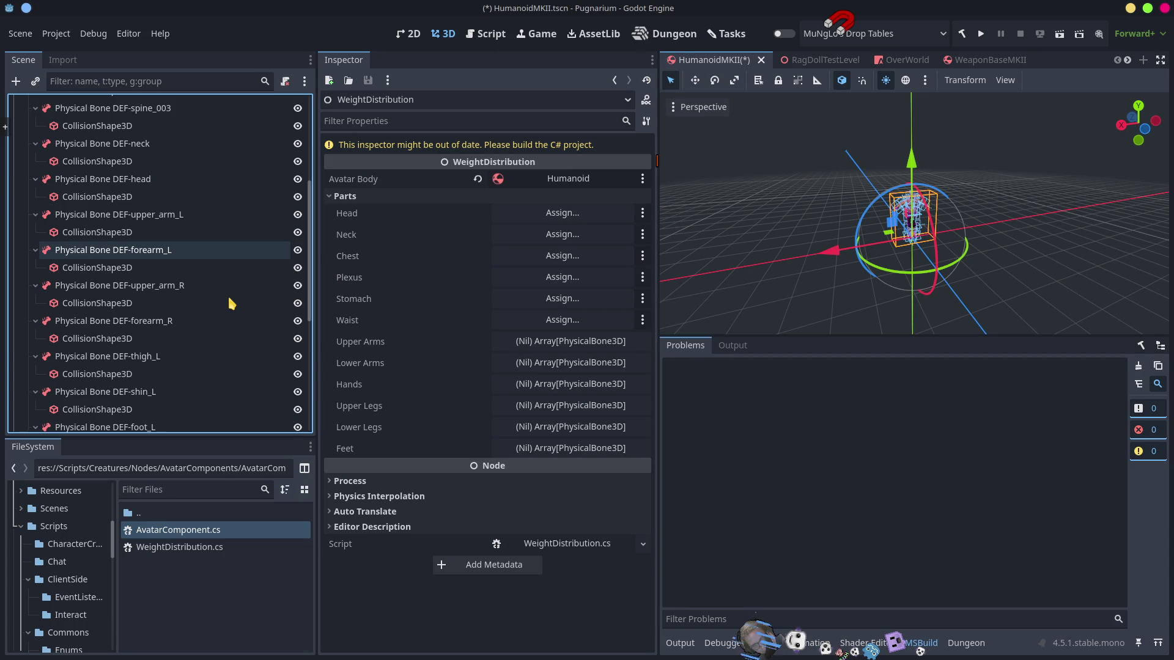
scroll(226, 305, "down", 5)
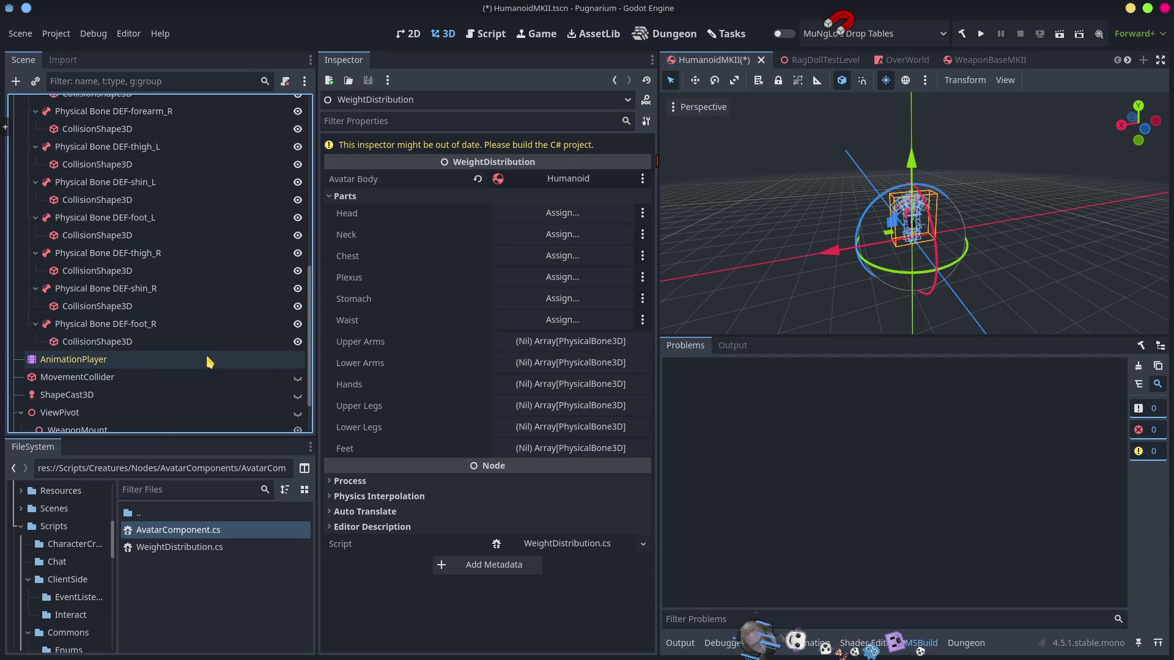
scroll(208, 362, "up", 5)
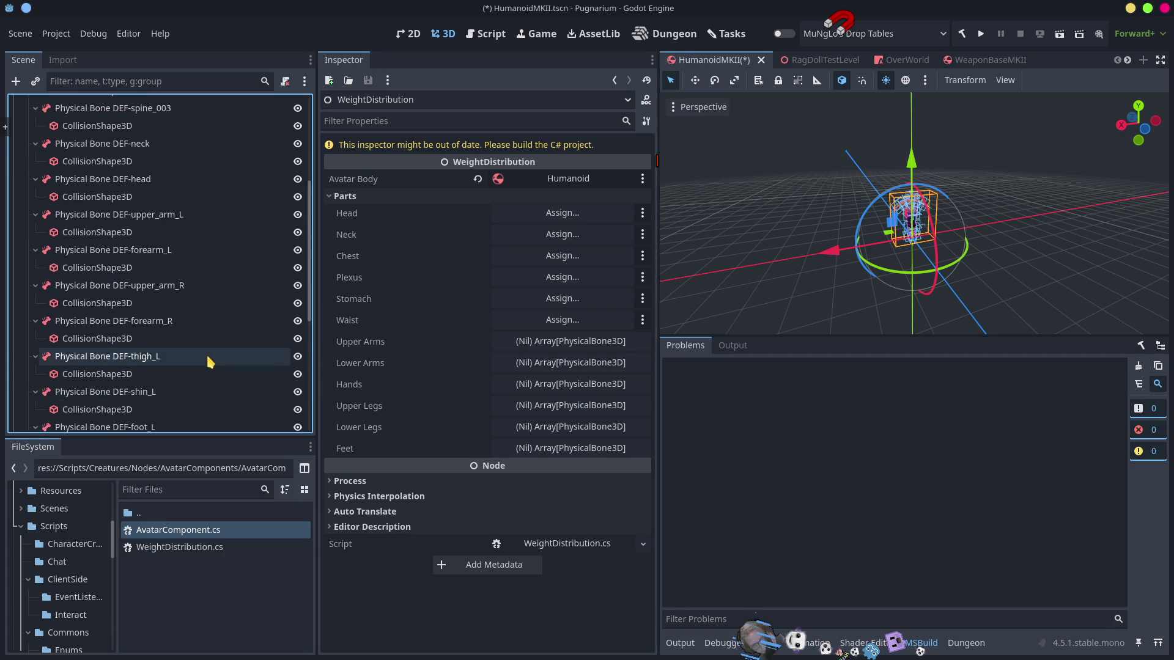
left_click_drag(115, 223, 570, 215)
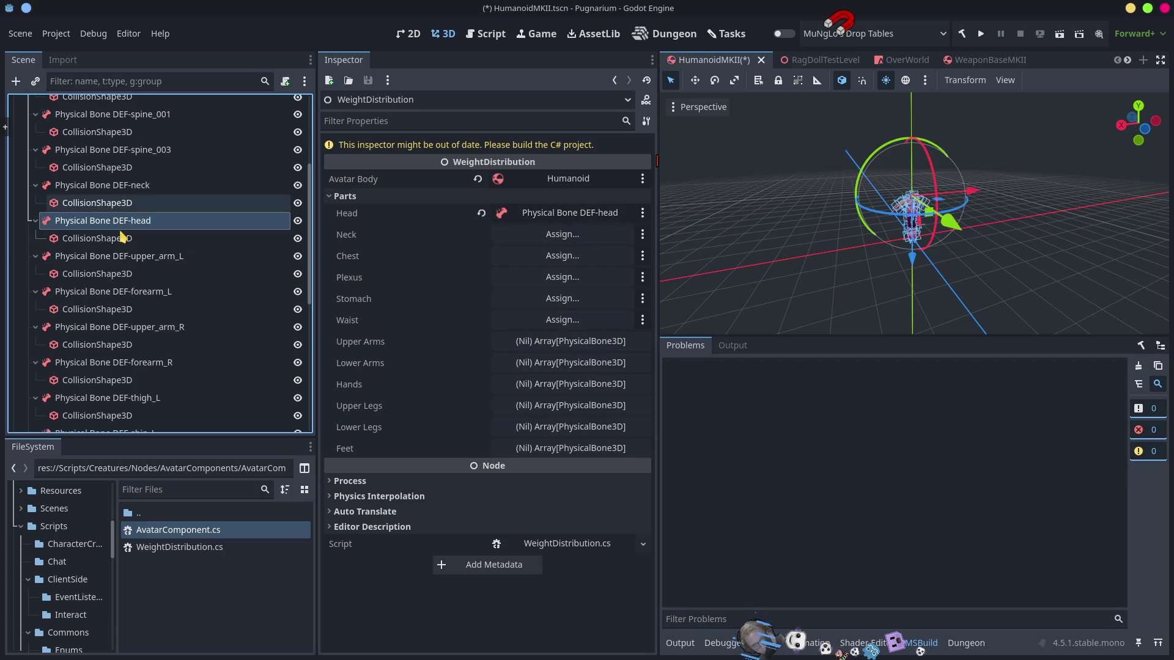
left_click_drag(130, 192, 611, 237)
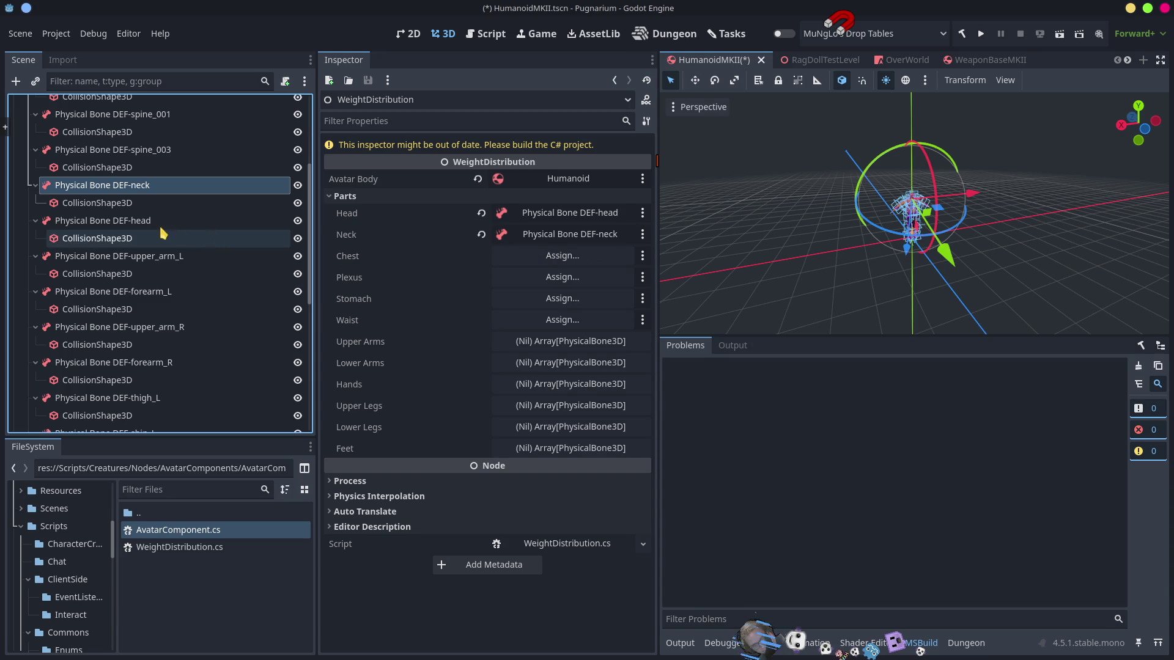
Step: Assign Physical Bone DEF-spine_003 to the Chest slot
scroll(229, 261, "up", 5)
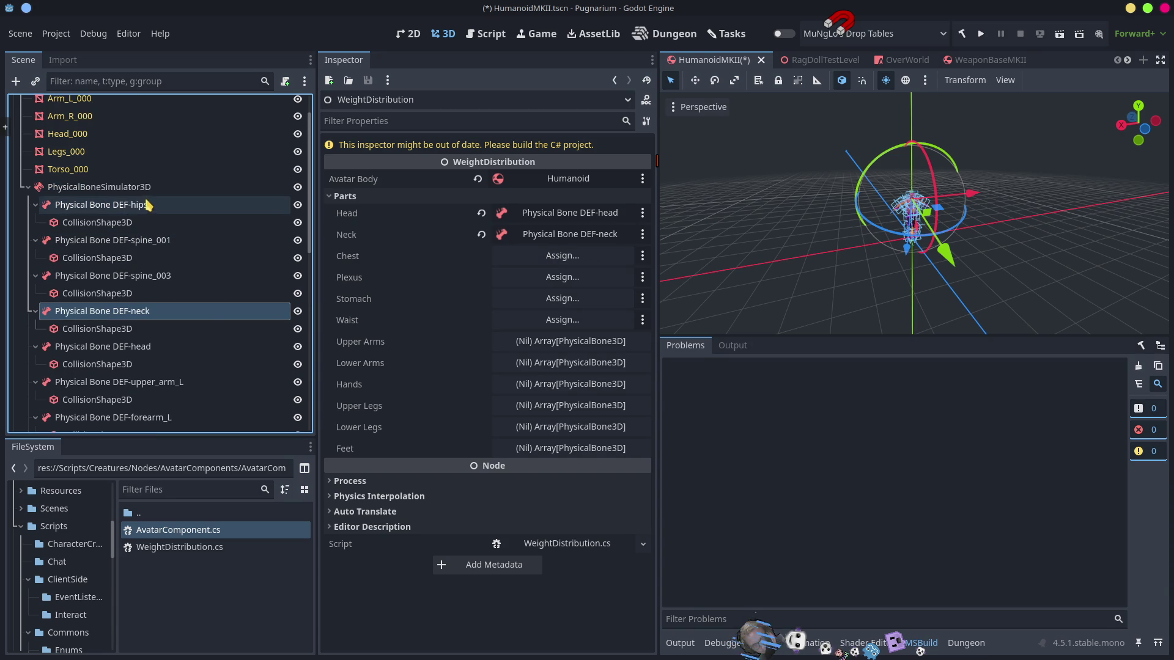
scroll(221, 325, "down", 5)
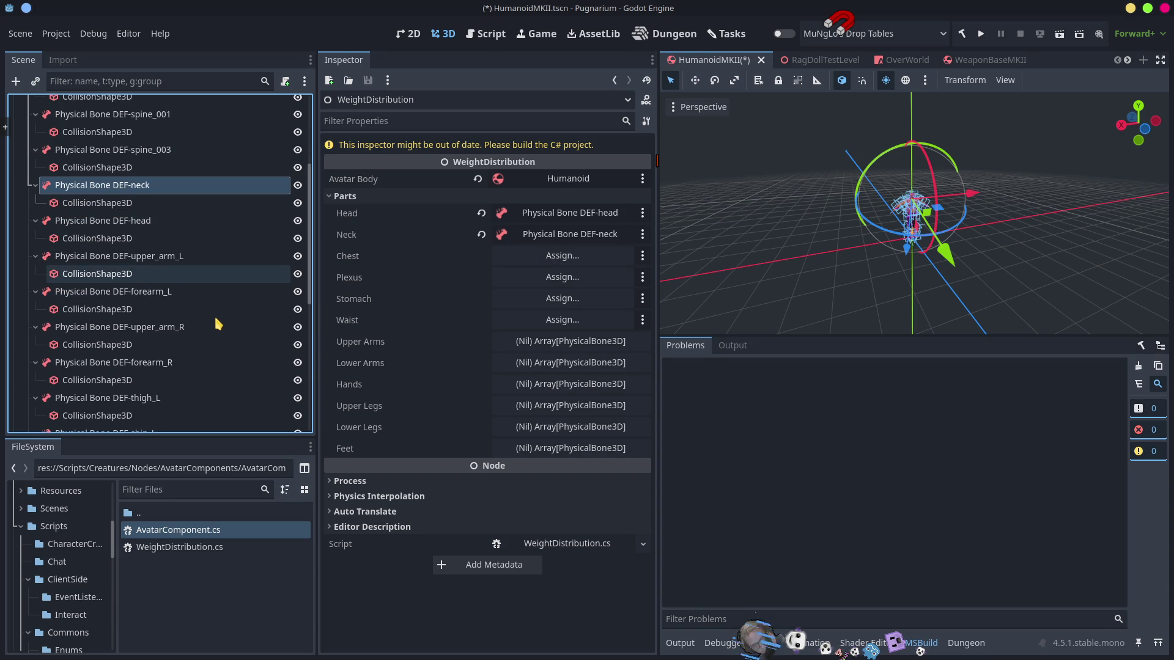
scroll(175, 336, "down", 7)
scroll(171, 346, "down", 4)
left_click(170, 347)
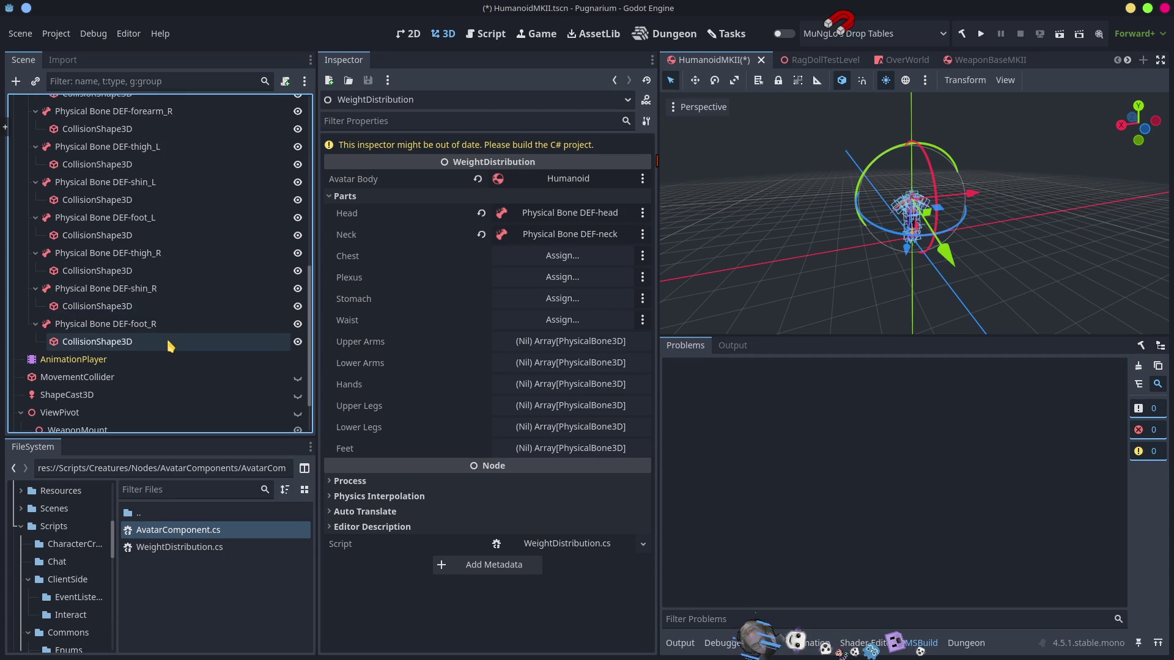
scroll(171, 347, "up", 2)
left_click(171, 346)
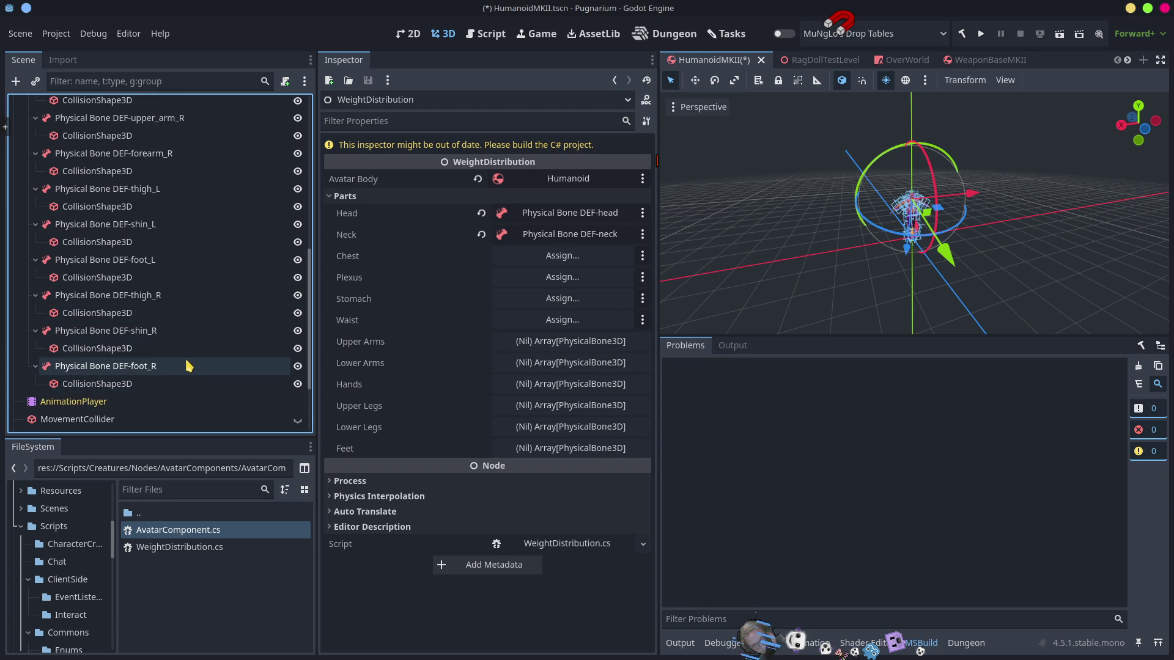
scroll(189, 357, "up", 5)
scroll(190, 362, "up", 2)
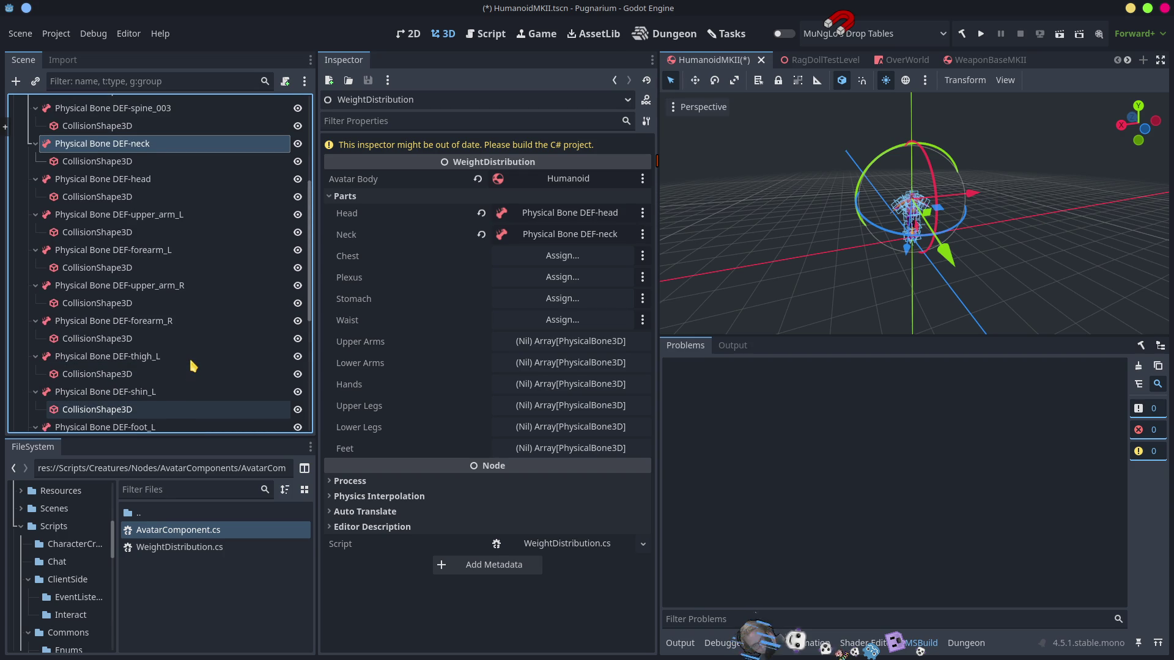
scroll(189, 357, "up", 6)
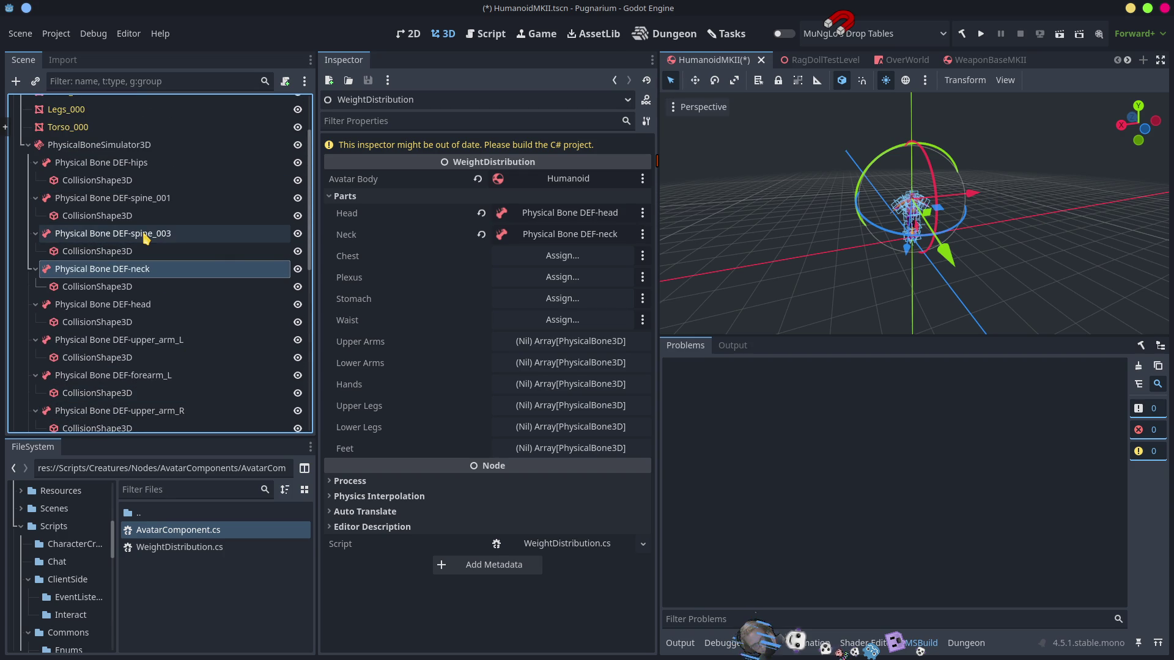
mouse_move(147, 238)
left_mouse_down()
mouse_move(421, 272)
mouse_move(546, 255)
left_mouse_up()
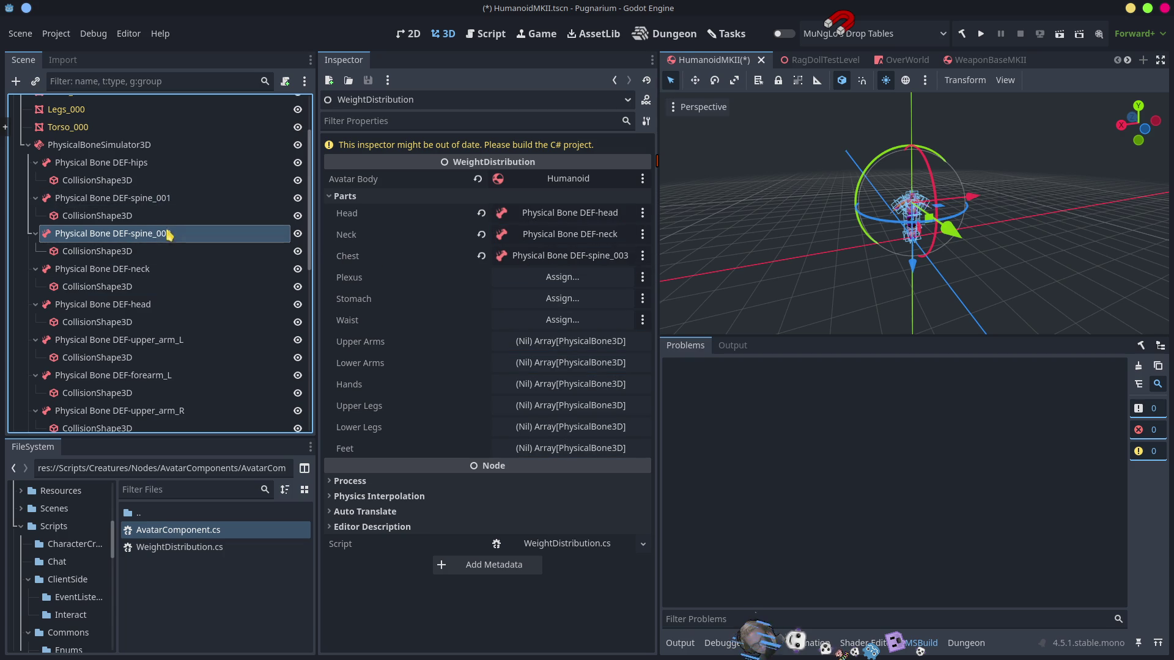
scroll(201, 309, "down", 8)
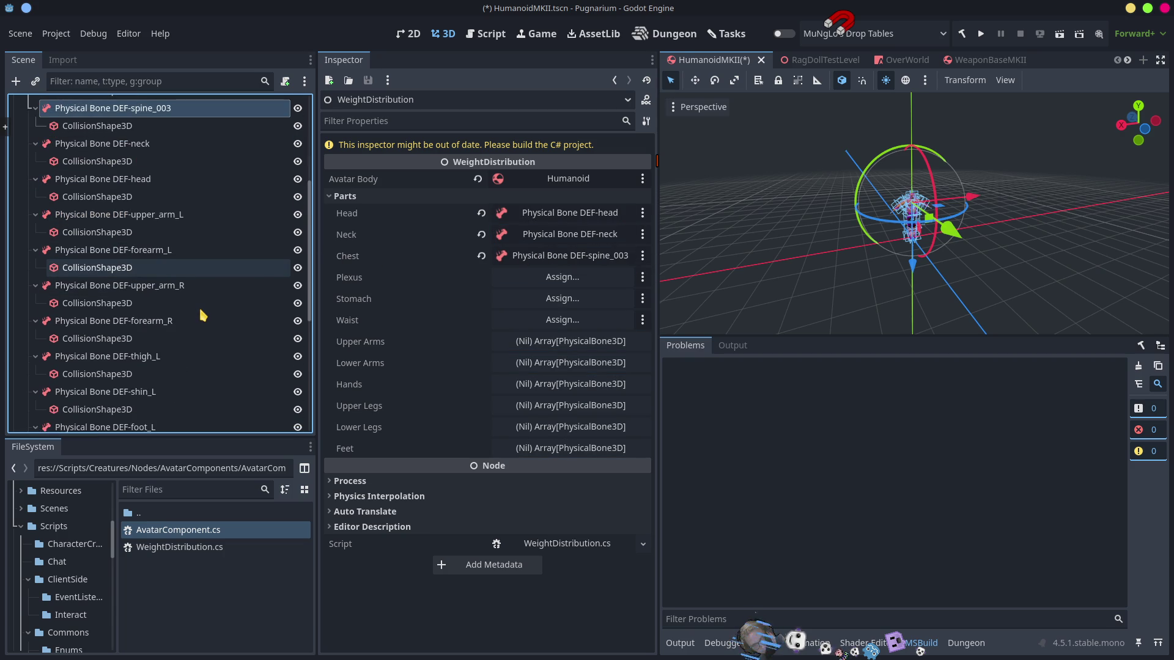
scroll(202, 314, "down", 10)
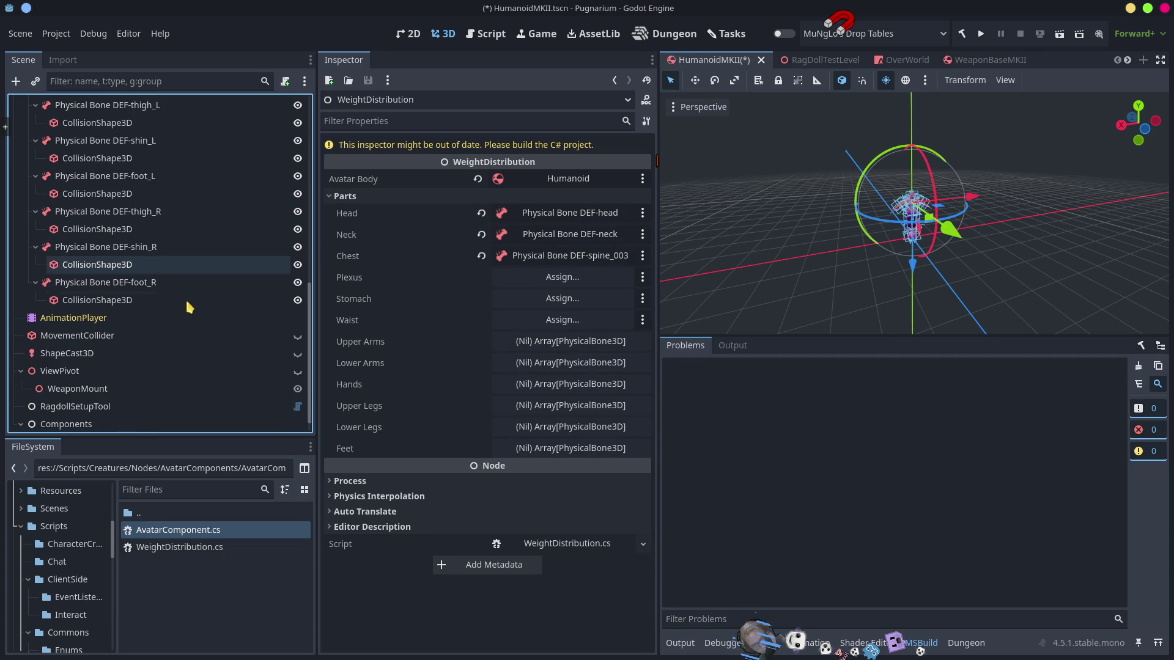
left_click(97, 302)
scroll(211, 262, "up", 15)
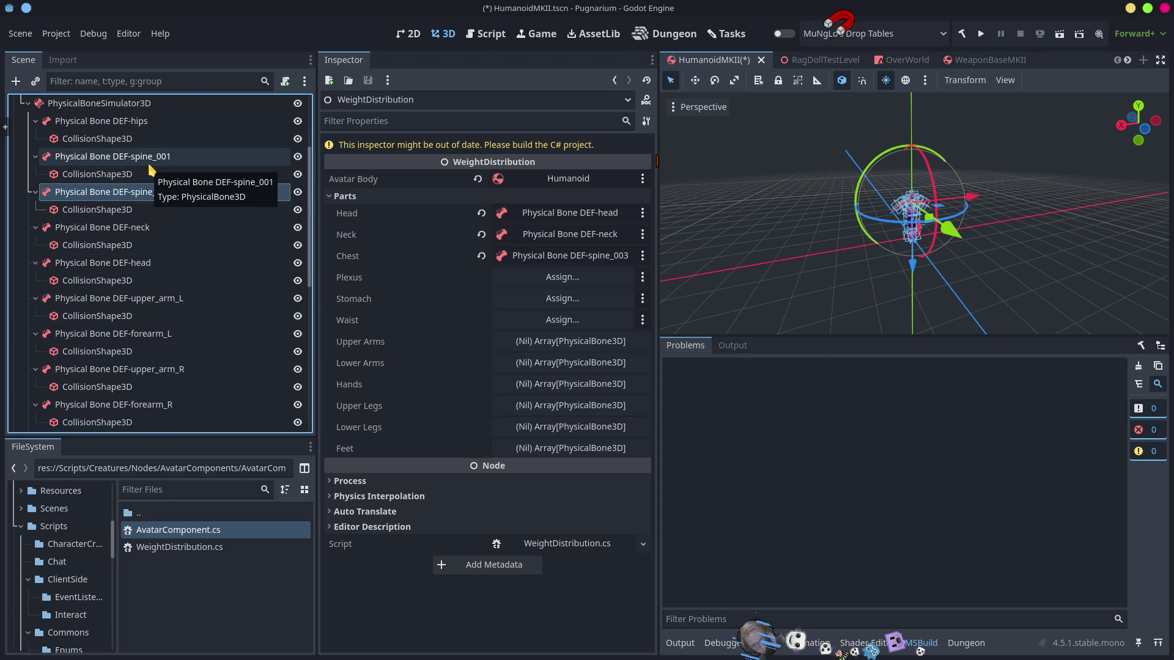
Step: Set WeightDistribution's Stomach part to DEF-spine_001
left_click_drag(150, 164, 532, 298)
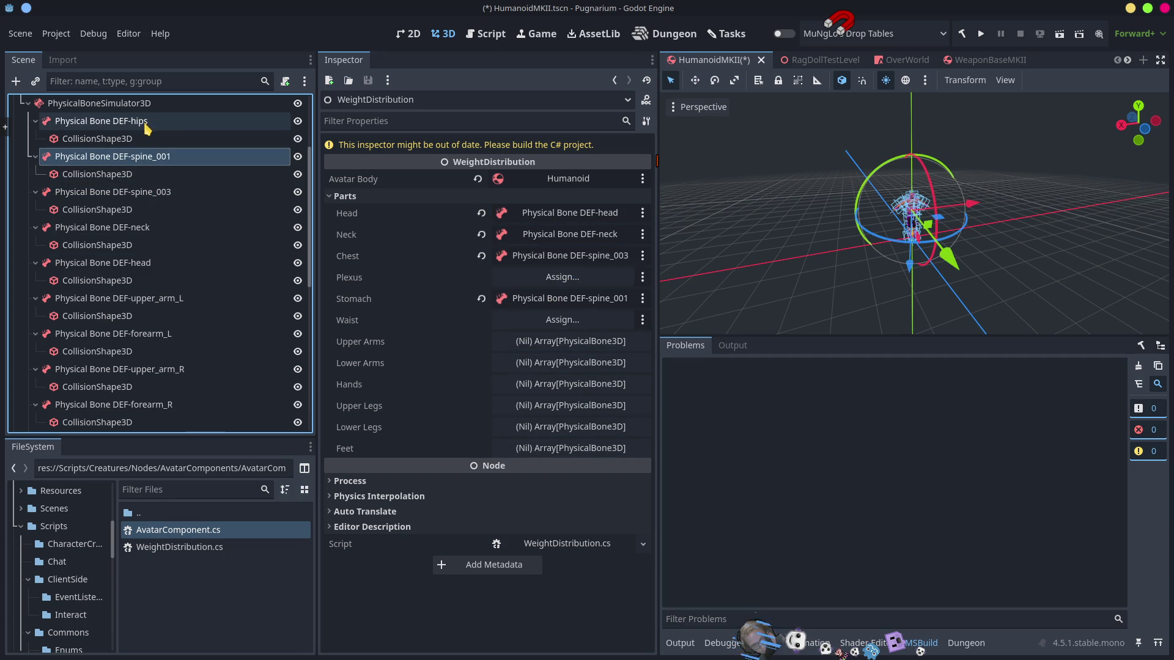
scroll(865, 270, "up", 5)
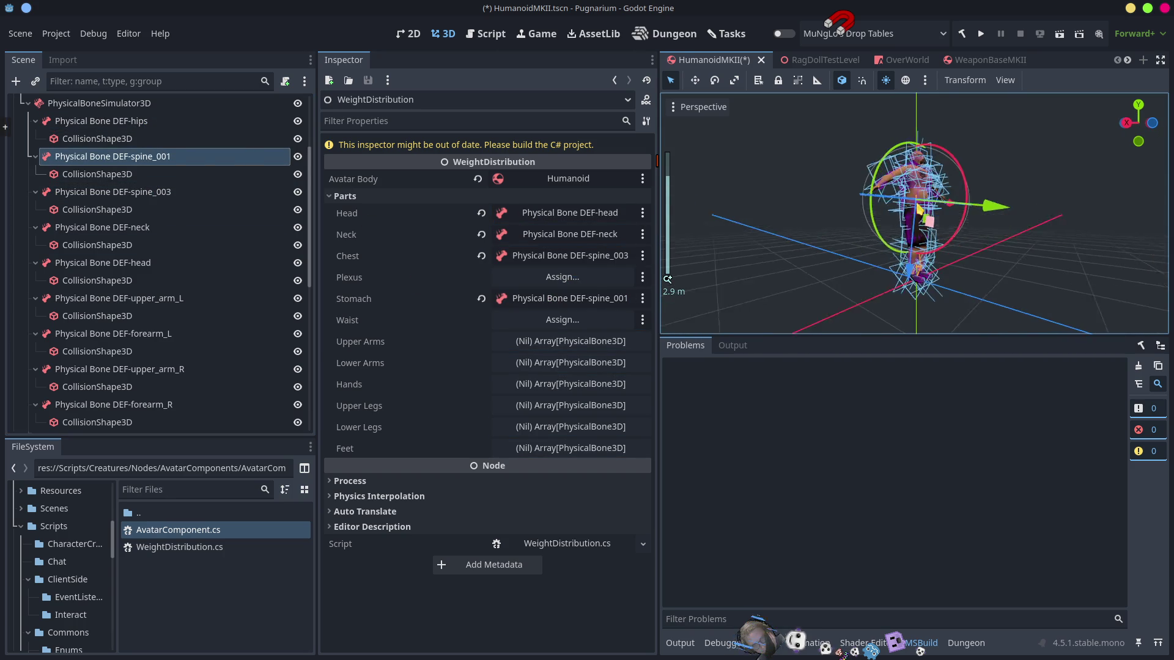
scroll(914, 220, "up", 5)
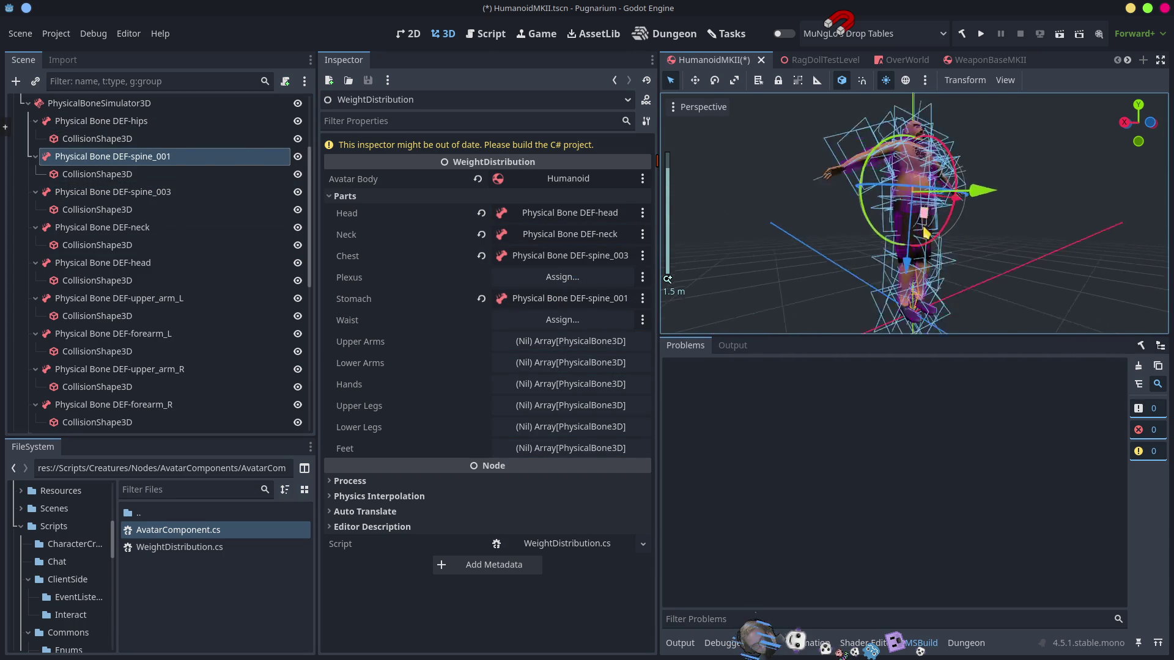
Step: Inspect the DEF-hips bone, toggling its viewport visibility off and on, then the Humanoid root node
left_click(146, 122)
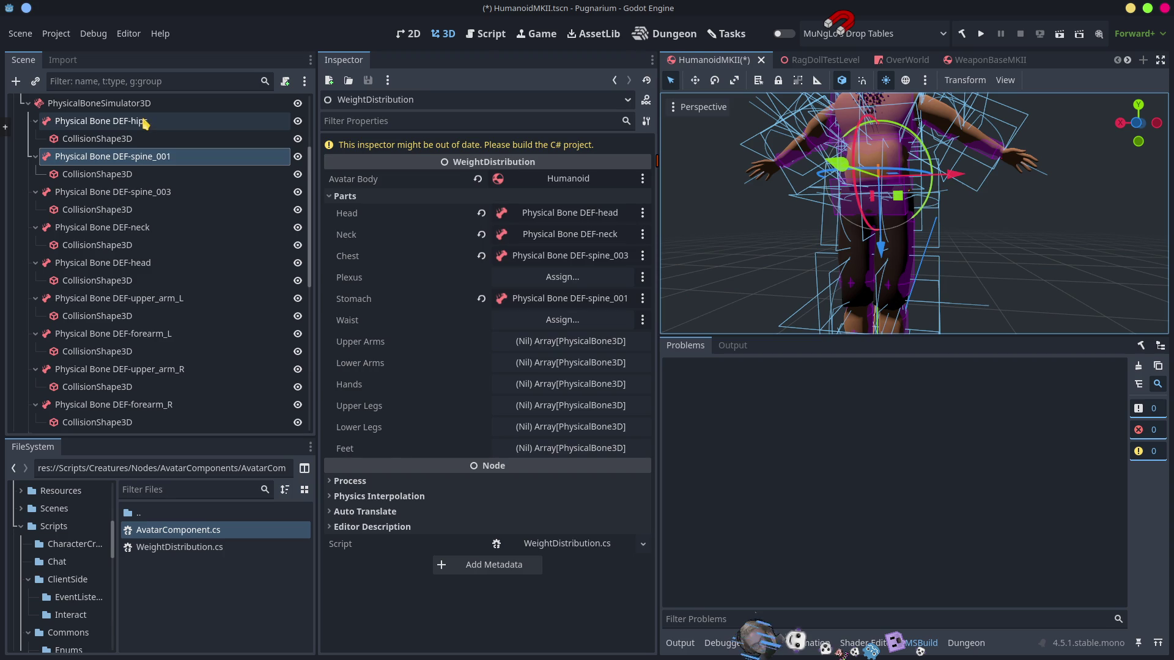
left_click(298, 121)
left_click(298, 121)
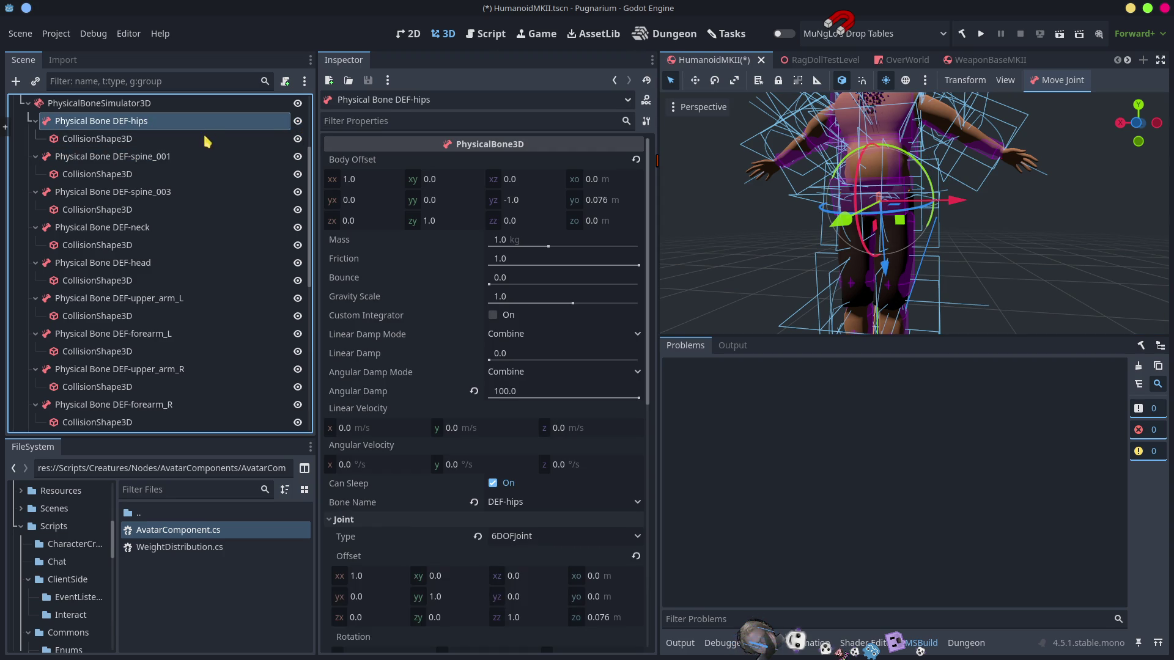
scroll(153, 214, "up", 5)
left_click(116, 105)
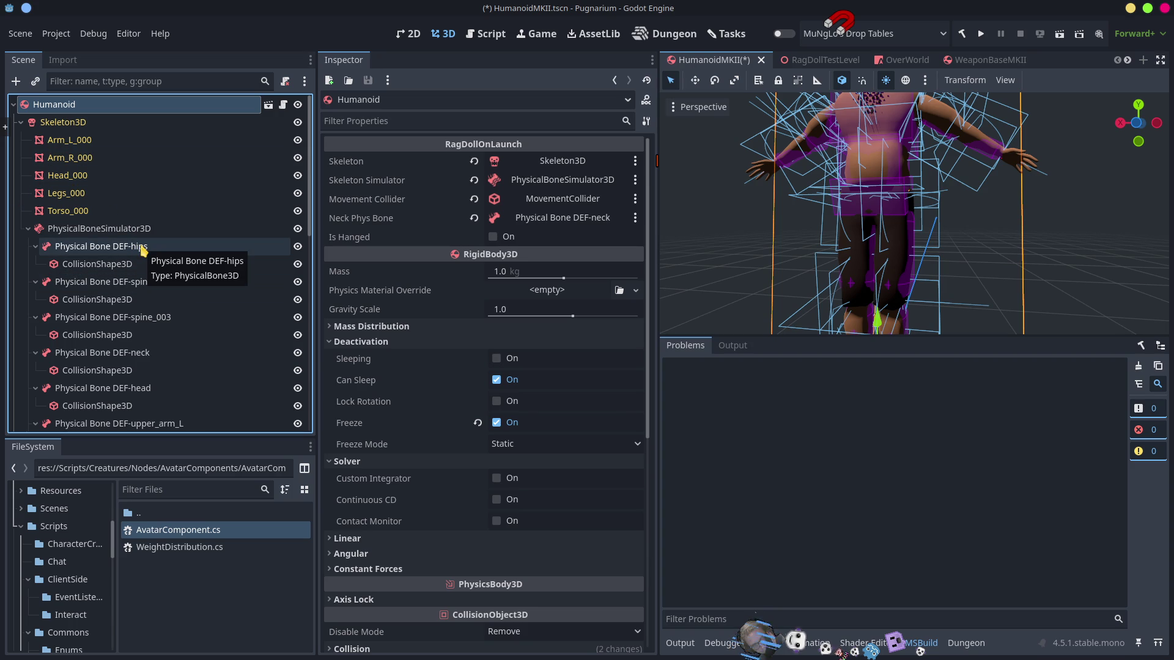
scroll(211, 346, "down", 10)
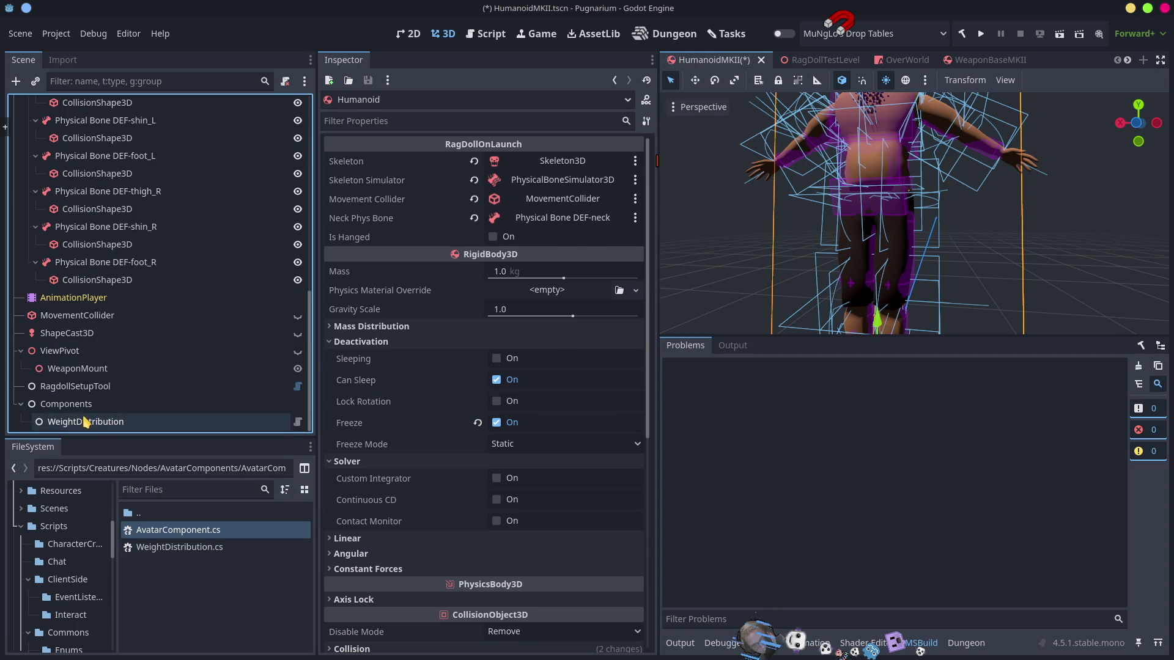
Step: Reselect WeightDistribution, set Waist to DEF-hips, and create an empty Upper Arms array
left_click(85, 421)
scroll(158, 301, "up", 10)
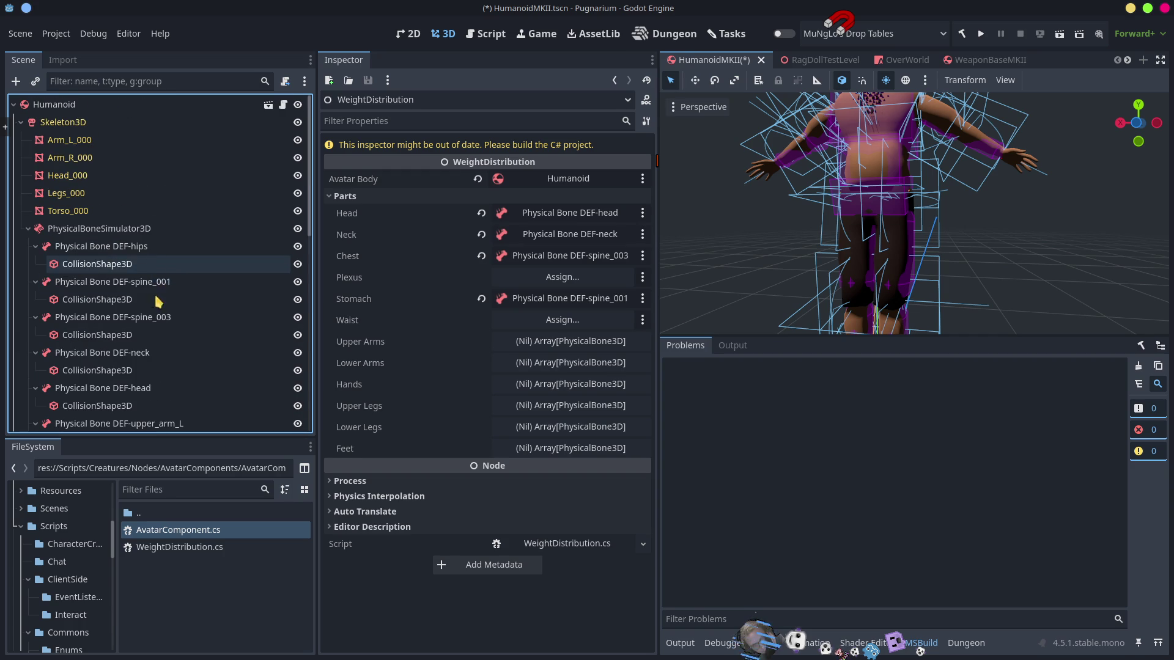
mouse_move(138, 254)
left_mouse_down()
mouse_move(566, 283)
mouse_move(554, 321)
left_mouse_up()
left_click(537, 344)
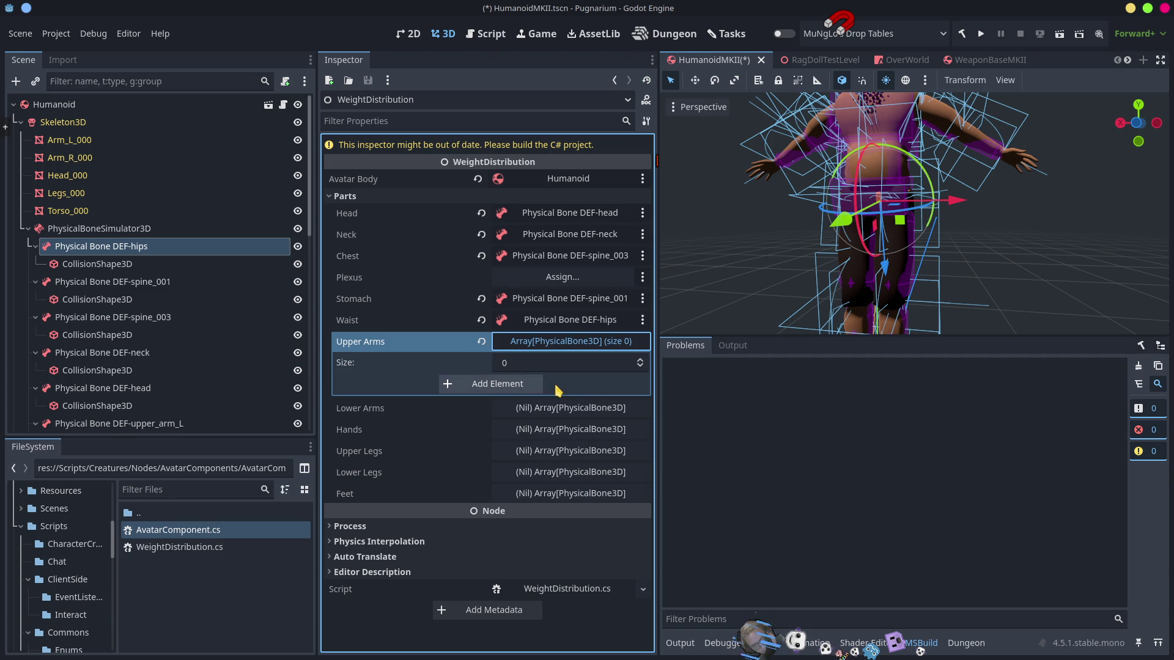
Step: Add two Upper Arms elements and set the first to DEF-upper_arm_R
left_click(505, 388)
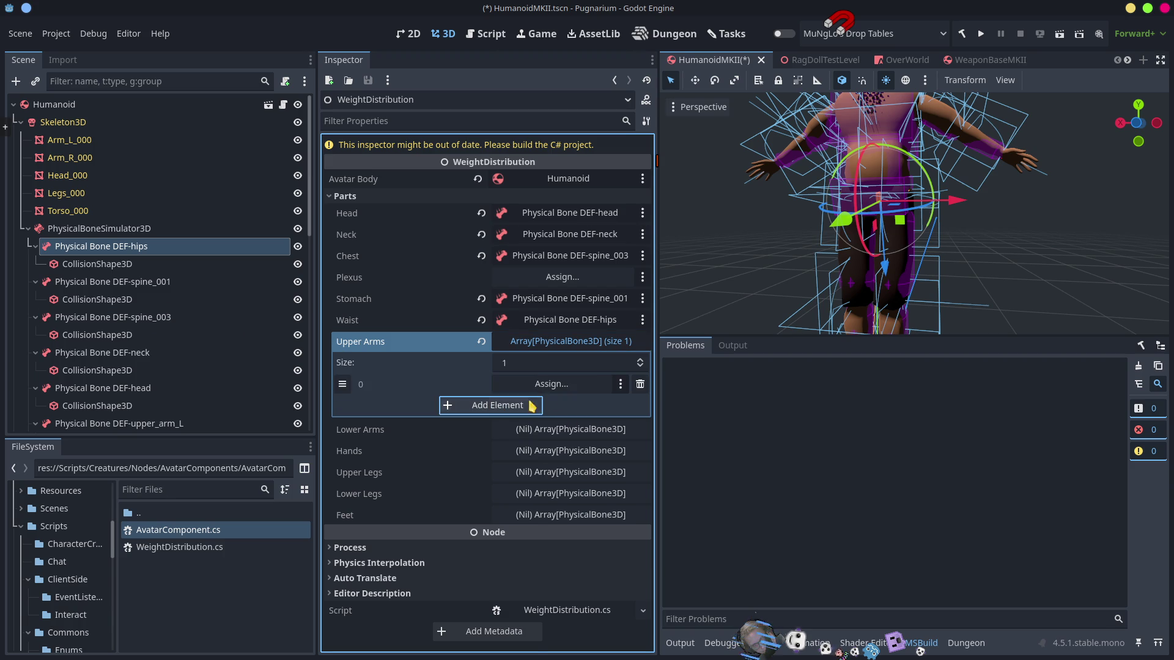
left_click(523, 406)
left_click(544, 386)
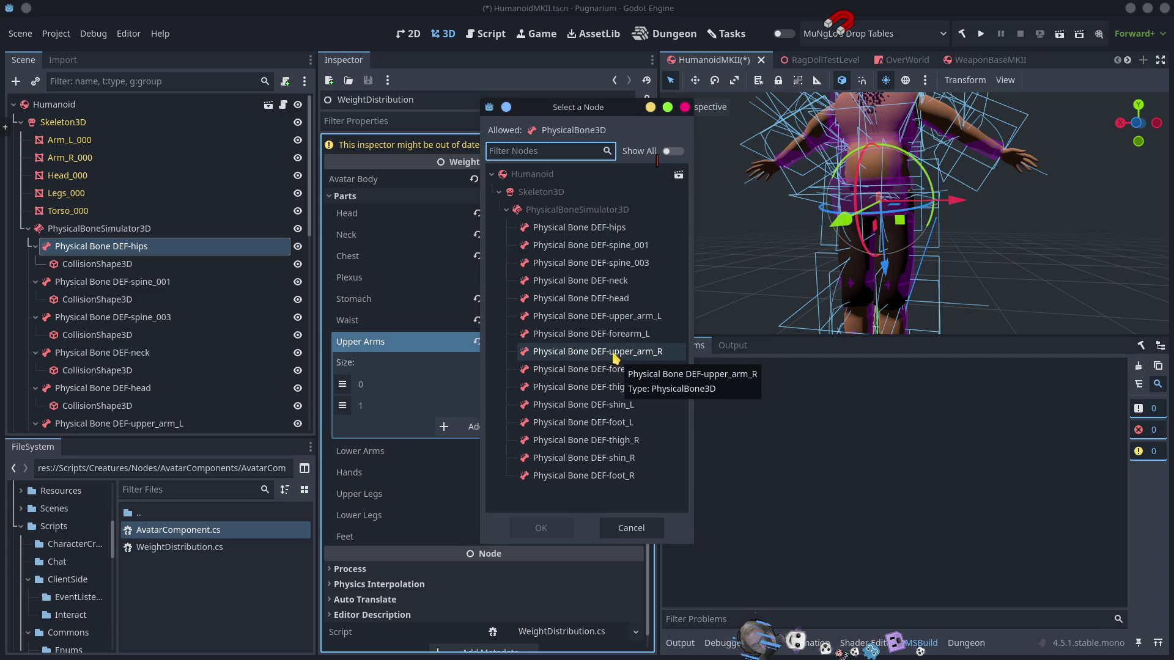
left_click(613, 354)
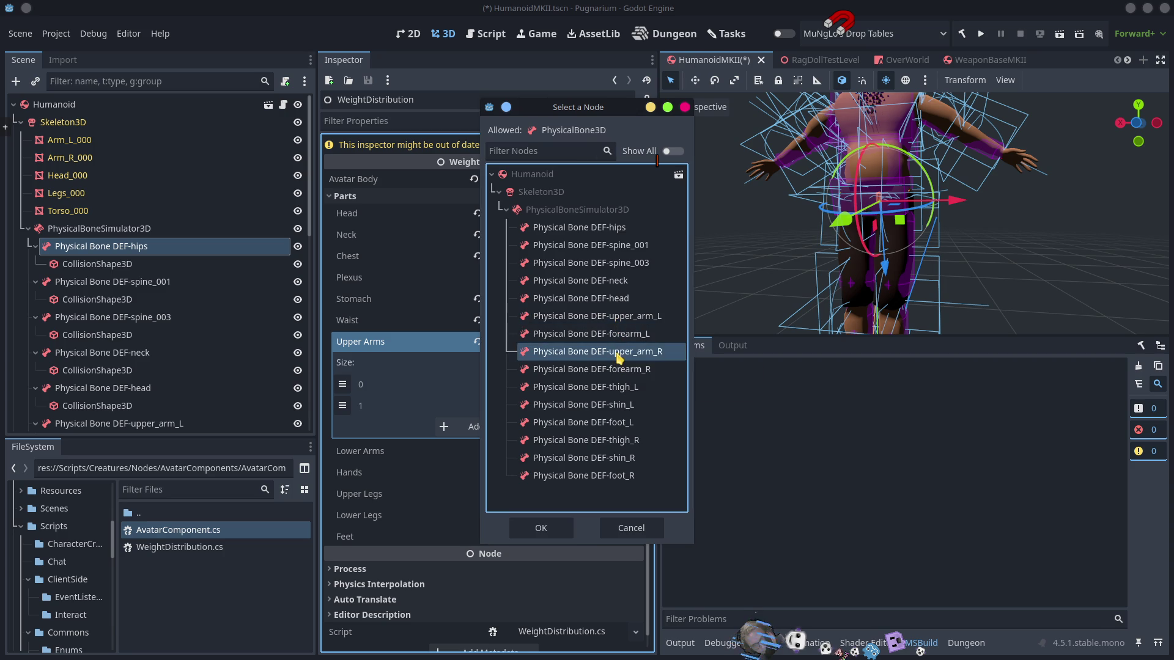
left_click(621, 319)
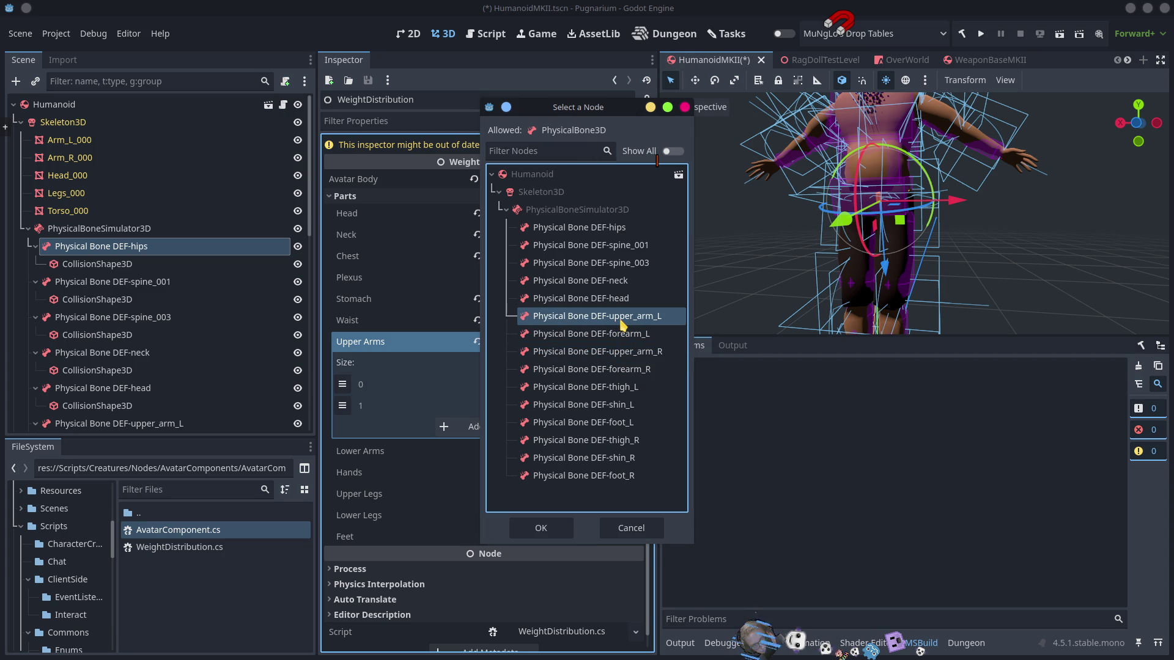
double_click(635, 352)
Step: Widen the Inspector and set the second Upper Arms entry to DEF-upper_arm_L
left_click(552, 409)
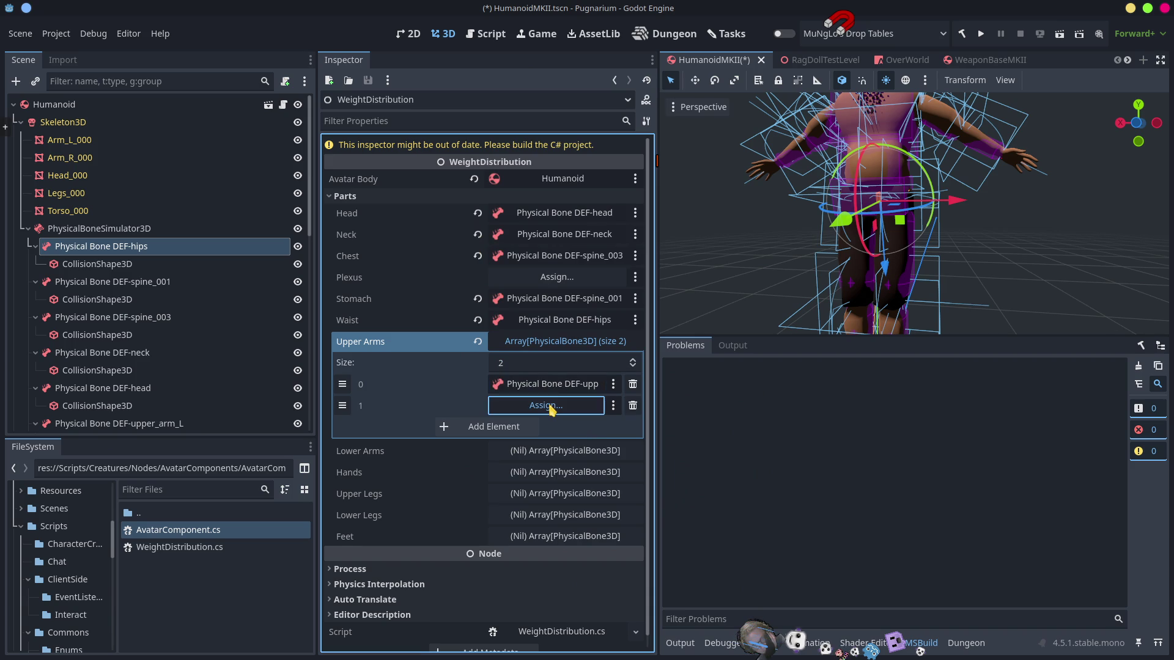
left_click(552, 409)
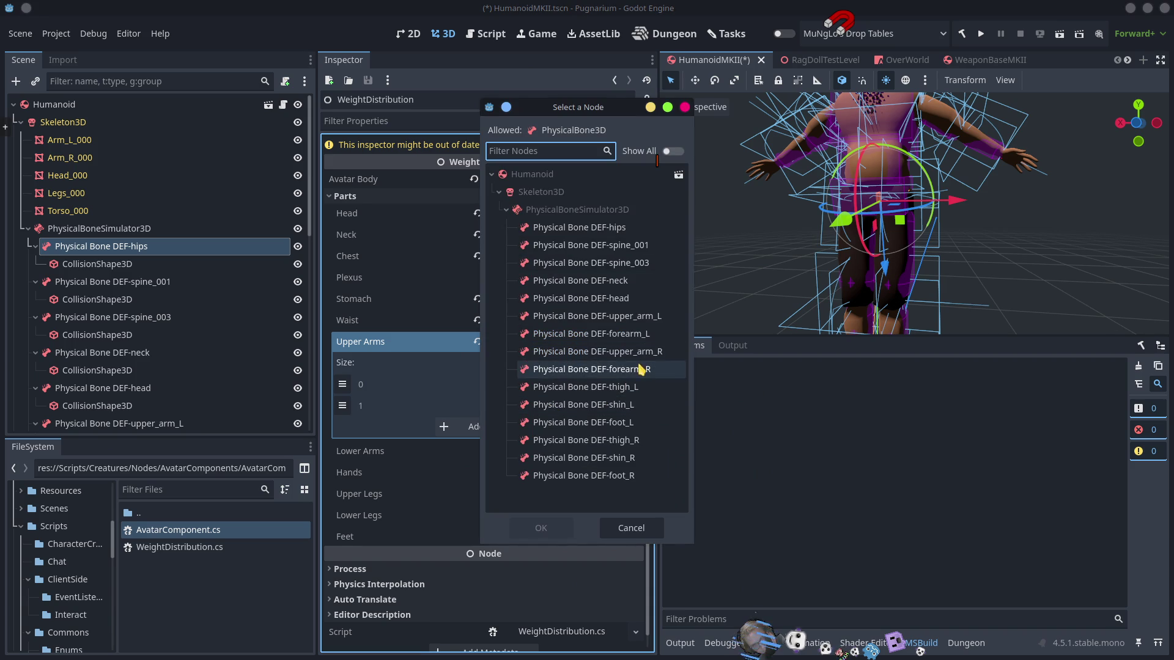
double_click(634, 316)
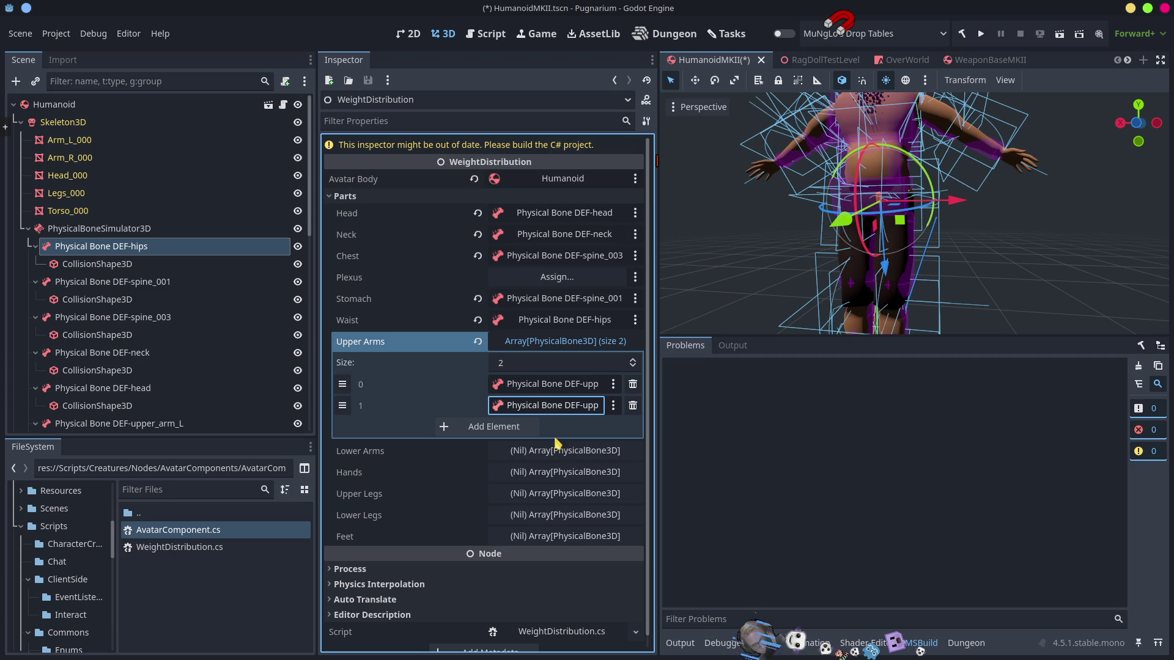
left_click_drag(657, 313, 1081, 324)
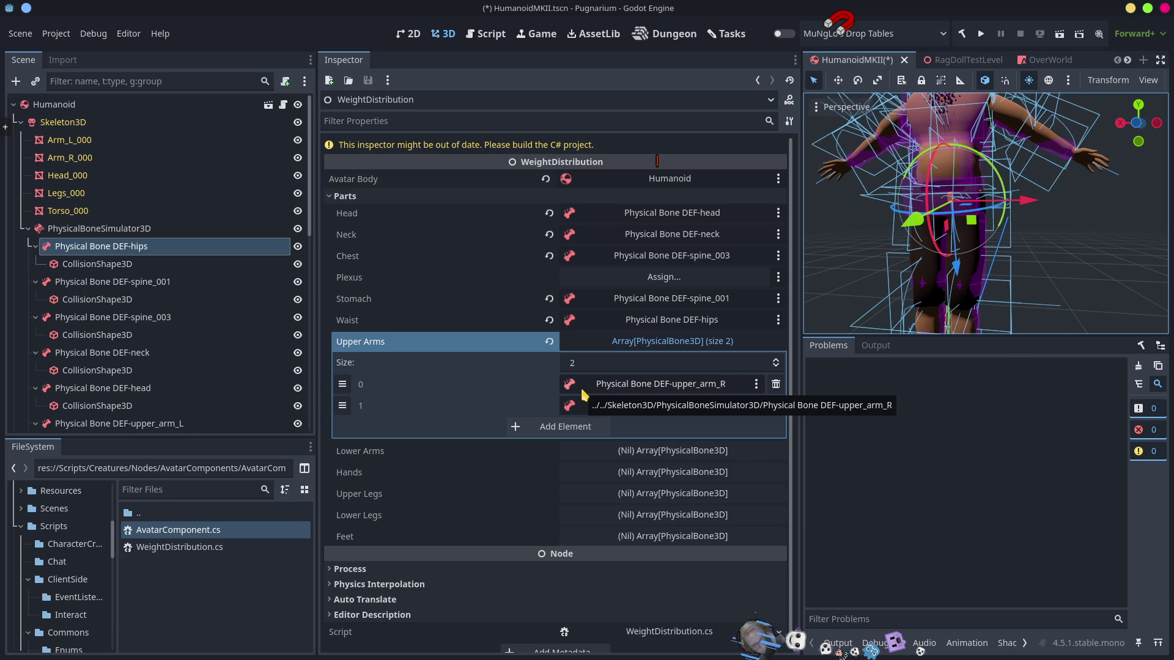
left_click_drag(119, 423, 614, 405)
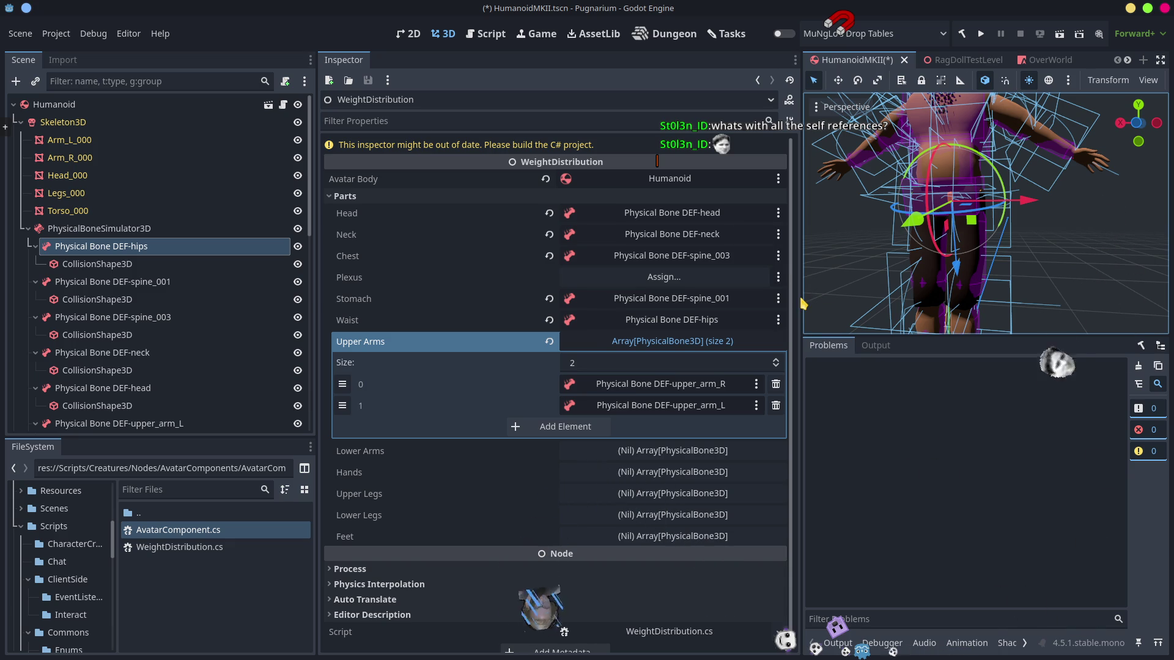
Step: Create Lower Arms with two entries: DEF-forearm_R and DEF-forearm_L
left_click(603, 458)
left_click(566, 493)
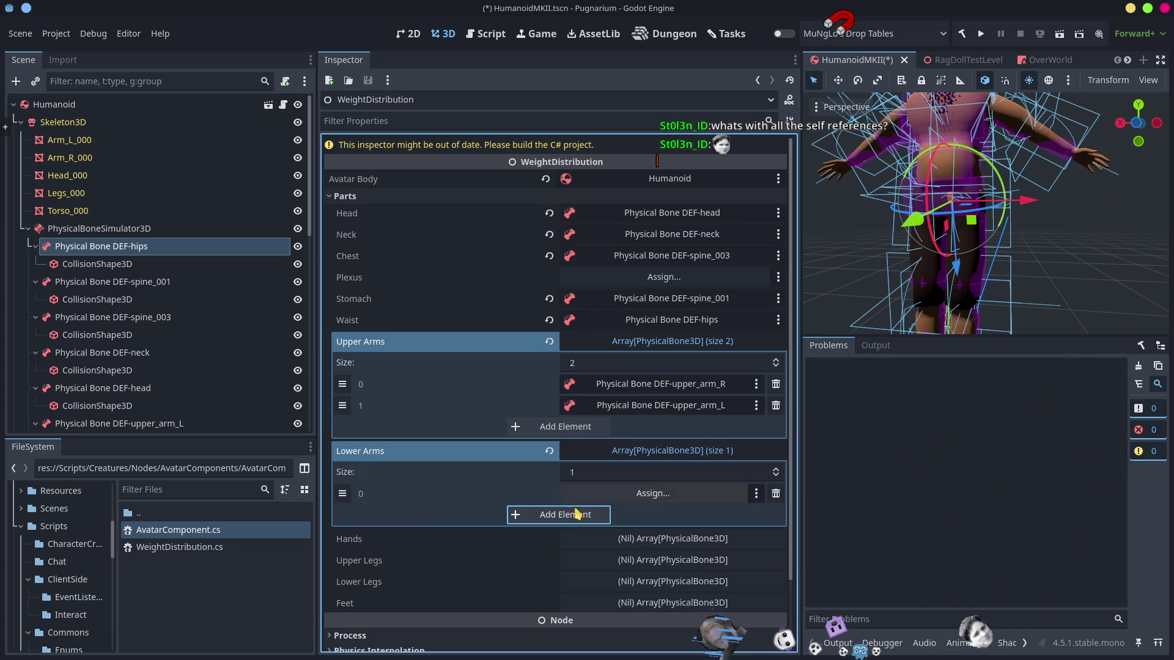
left_click(566, 514)
left_click(656, 496)
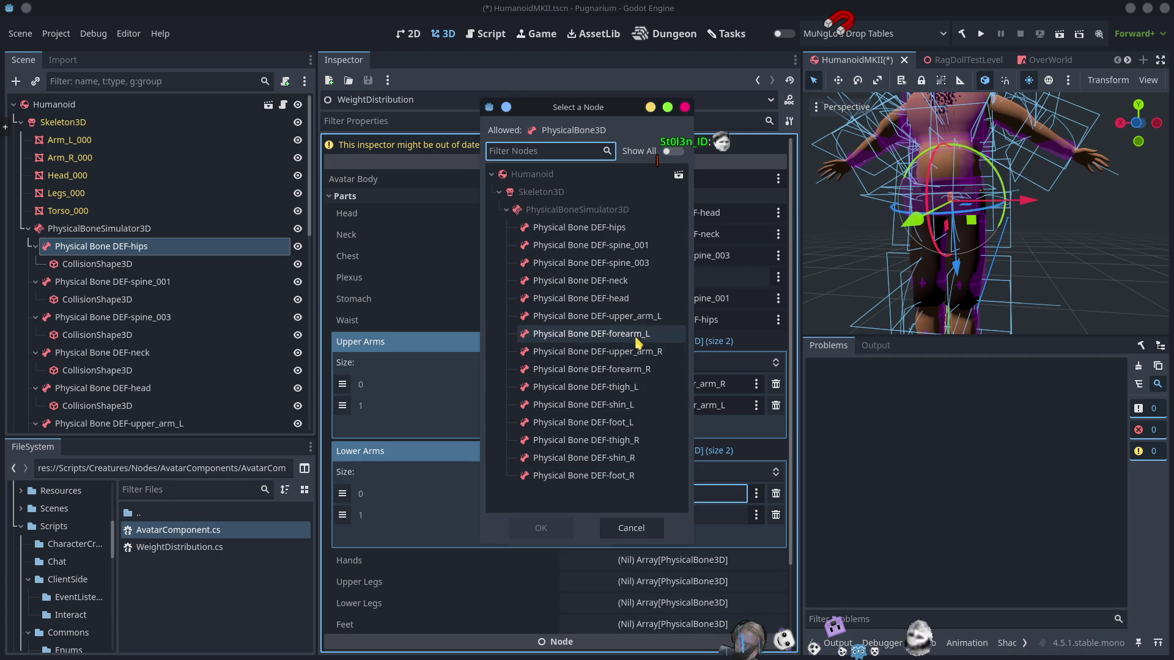
left_click(646, 371)
double_click(647, 370)
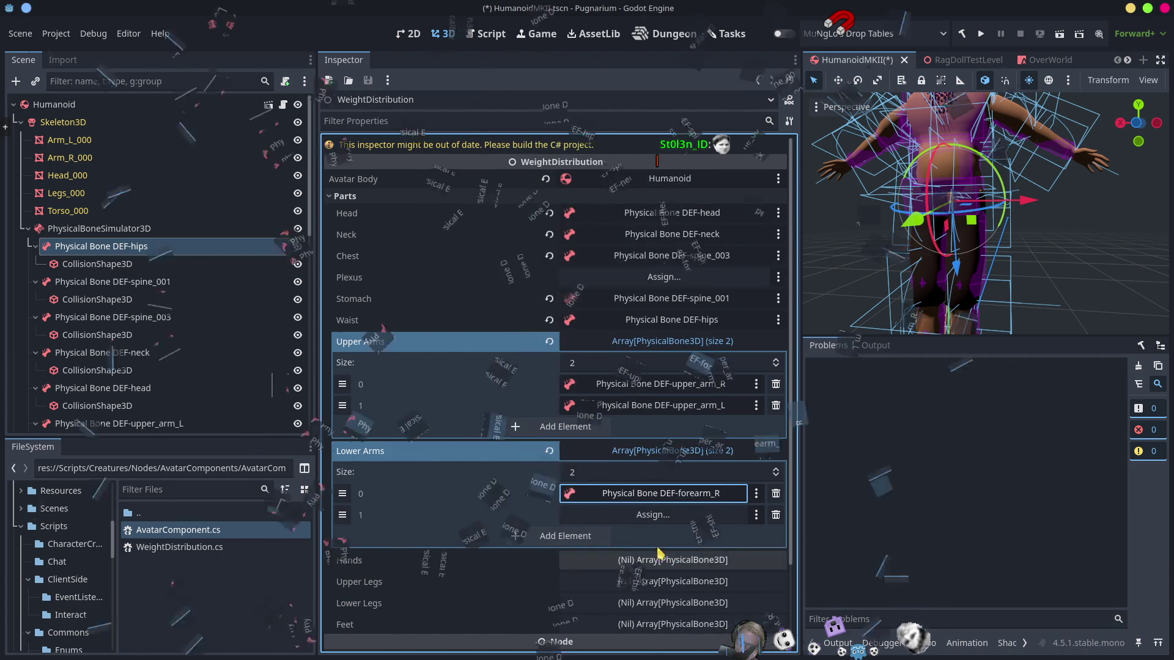
left_click(653, 516)
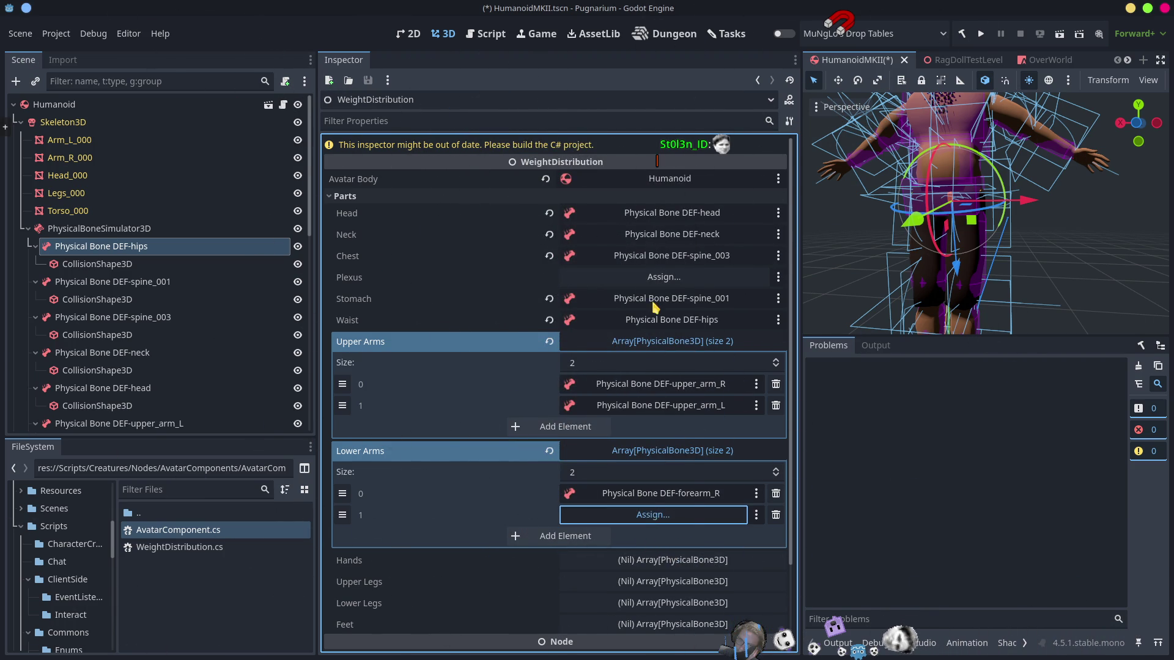
left_click(639, 333)
double_click(639, 334)
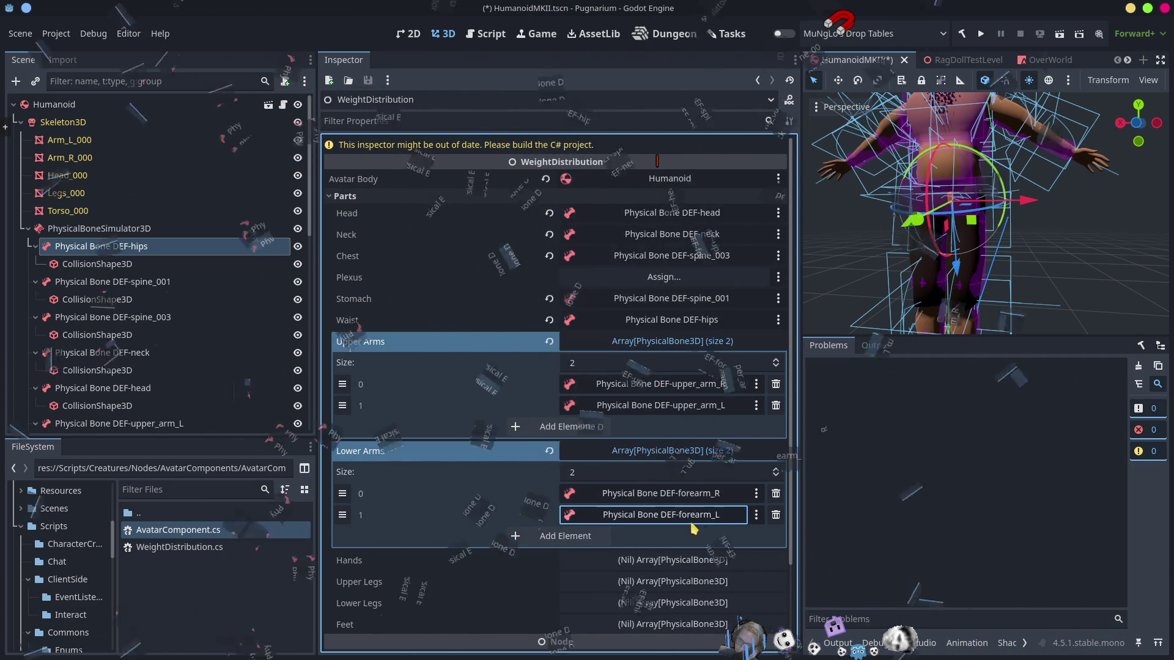
Step: Create the Hands array with two slots, leaving them unassigned
scroll(694, 529, "down", 3)
left_click(645, 465)
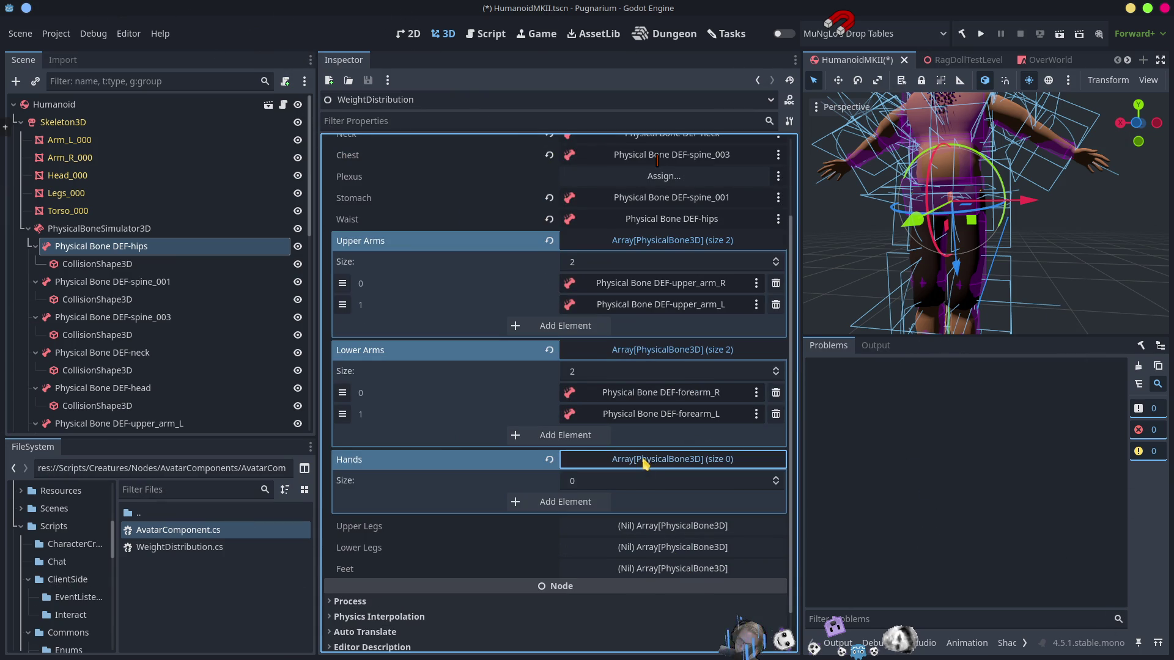
left_click(581, 502)
left_click(584, 523)
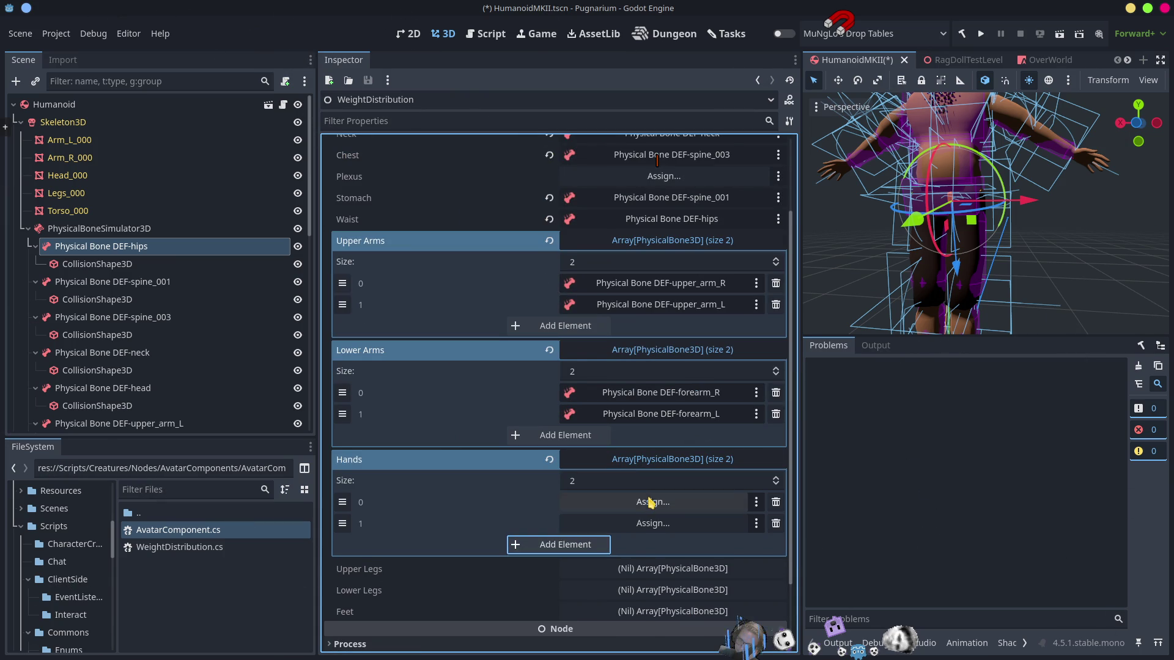
left_click(651, 503)
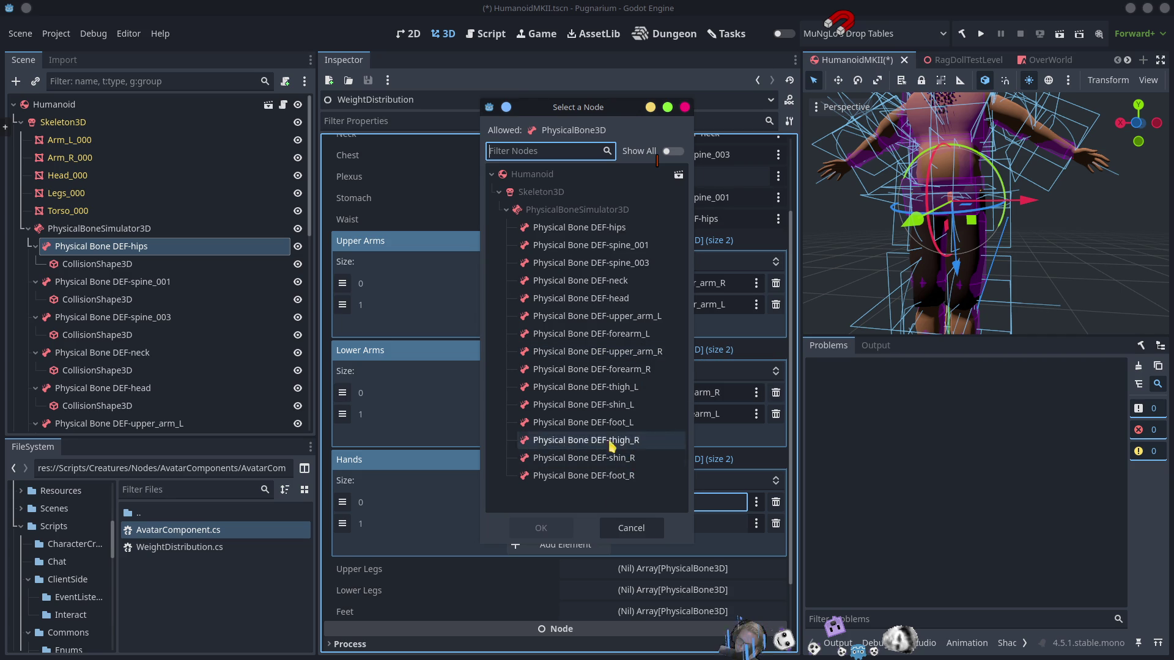
left_click(632, 527)
Step: Fill Upper Legs with DEF-thigh_R and DEF-thigh_L, then create an empty Lower Legs array
scroll(611, 520, "down", 3)
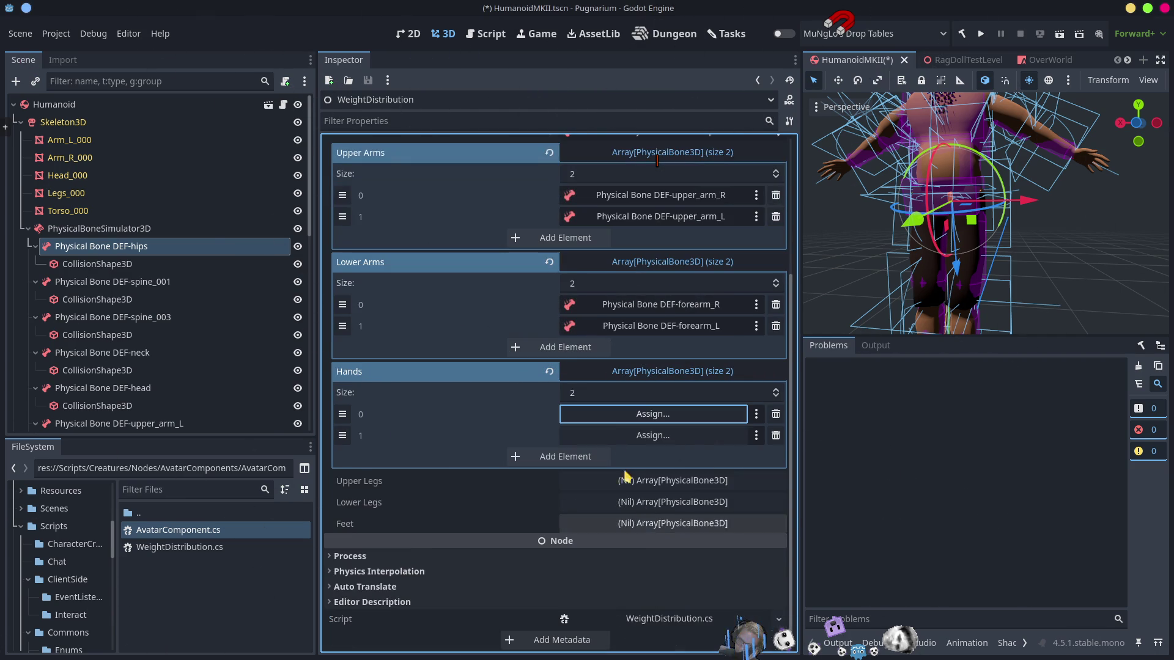
left_click(655, 483)
scroll(648, 483, "down", 1)
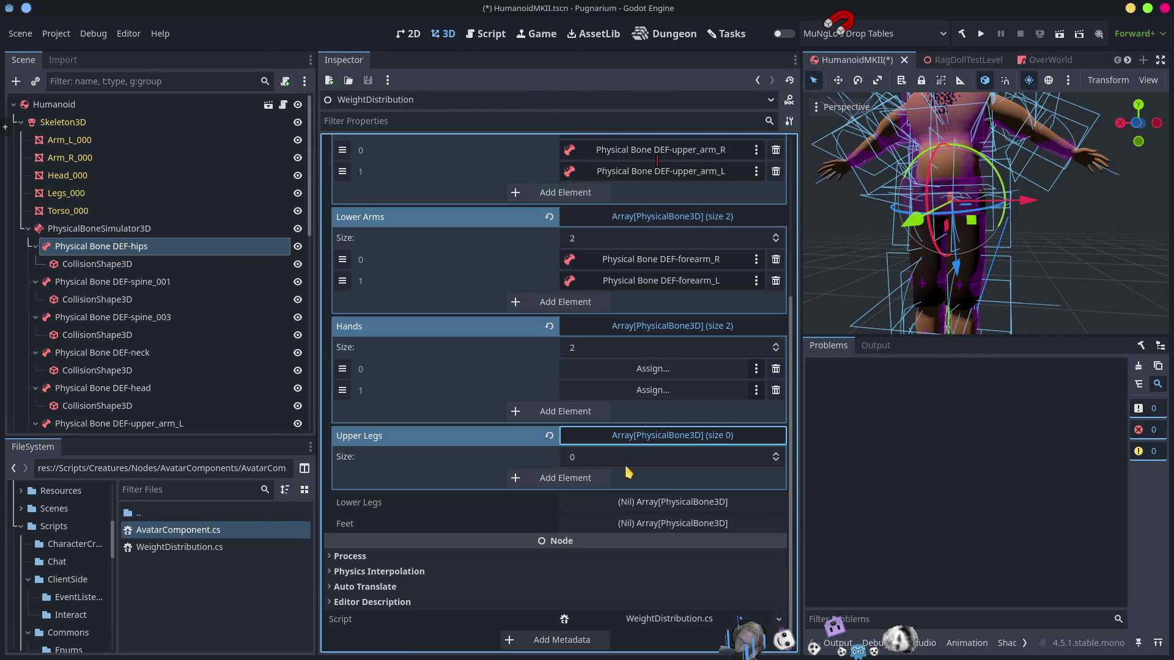
left_click(589, 483)
left_click(585, 506)
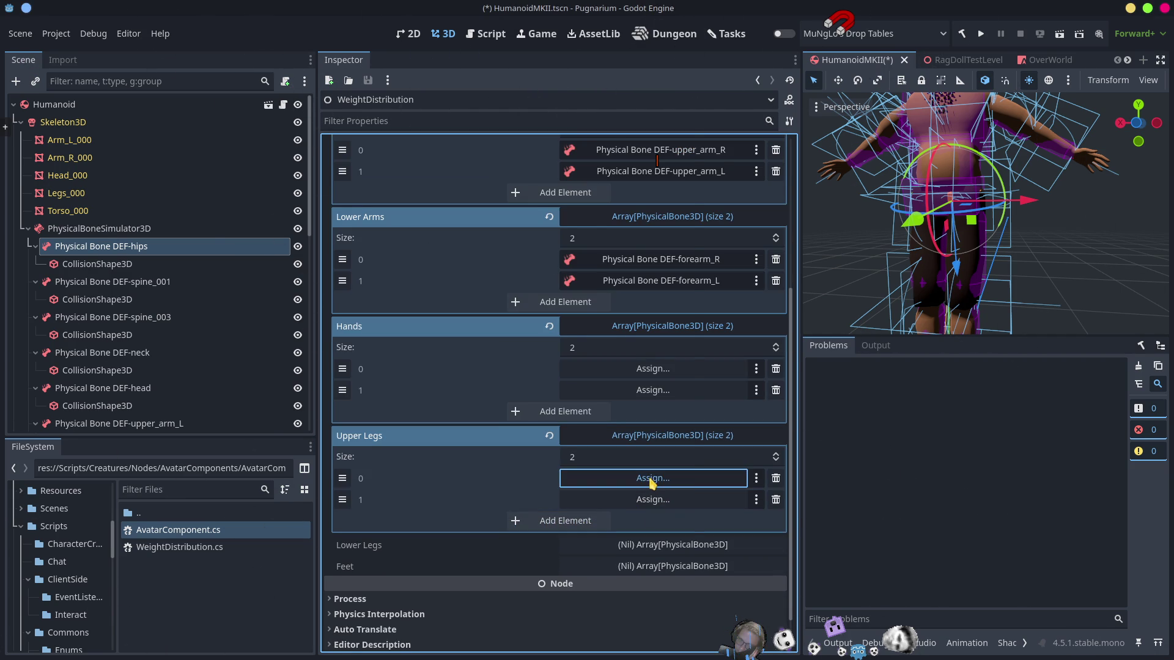
left_click(651, 479)
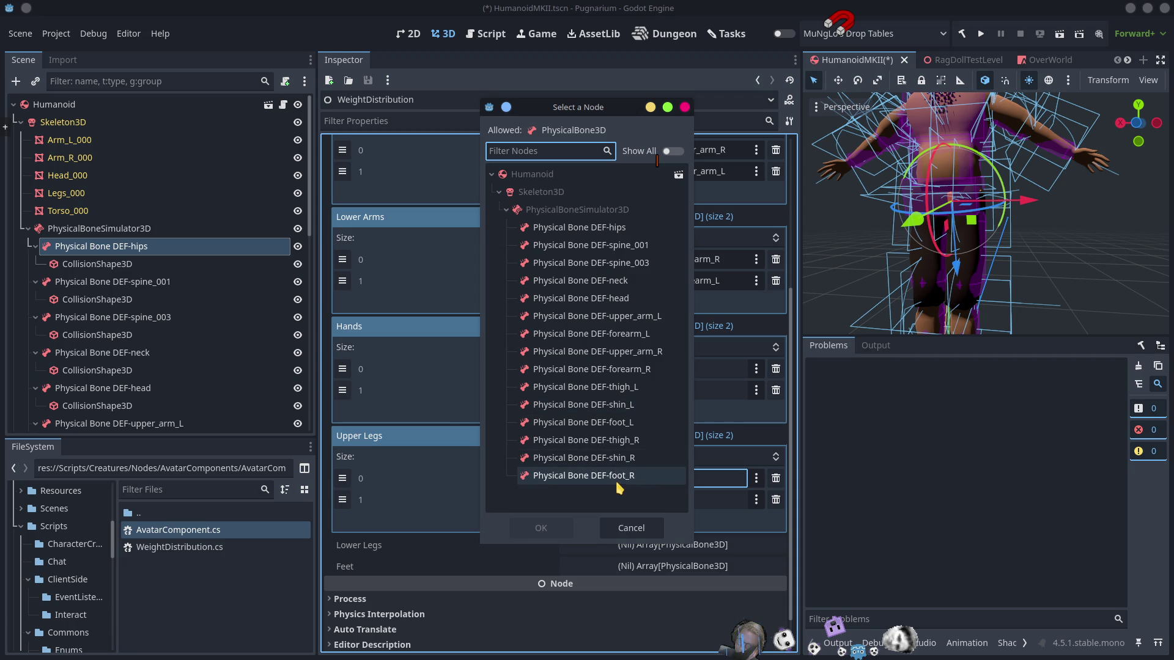
left_click(639, 441)
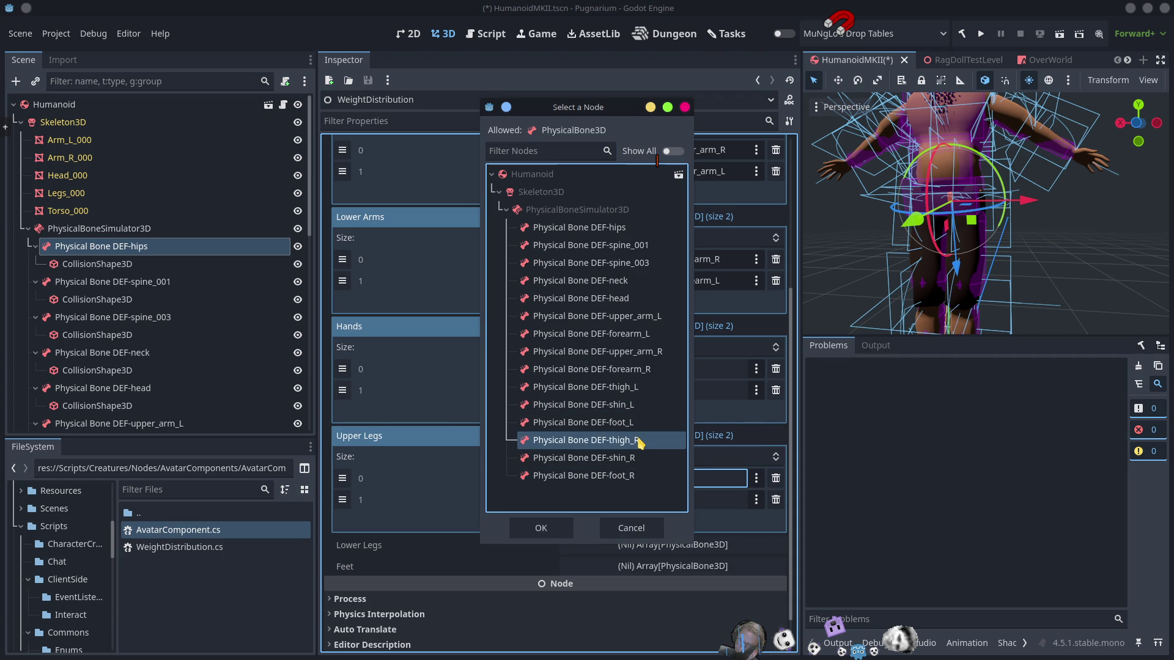
double_click(639, 442)
left_click(642, 499)
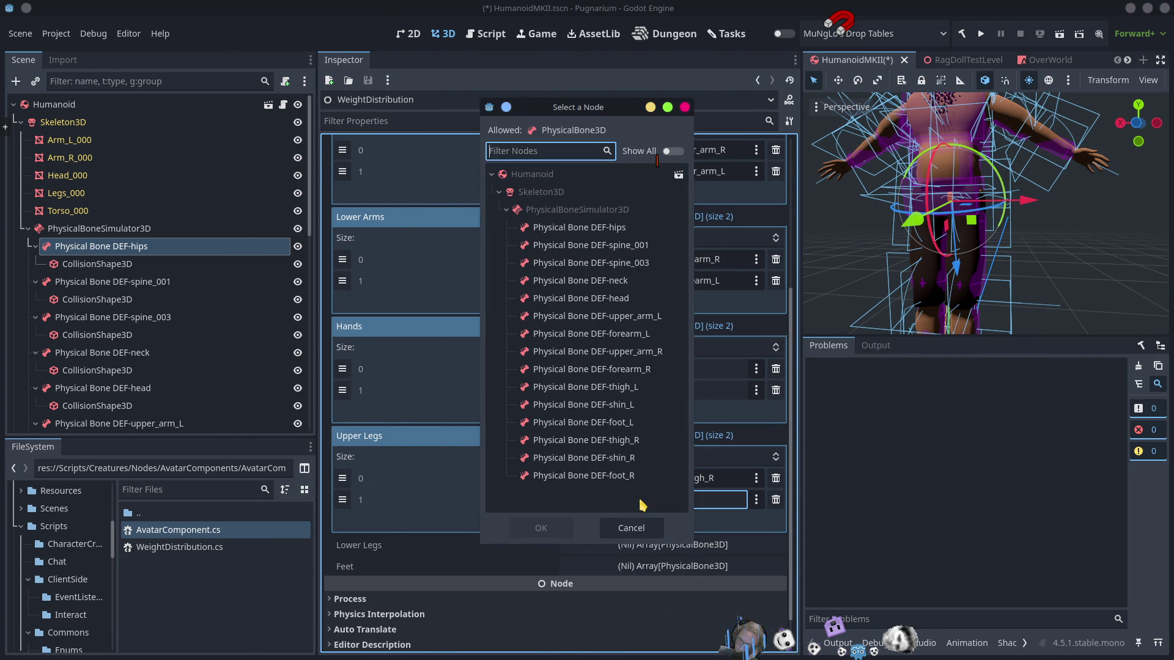
double_click(640, 388)
scroll(685, 492, "down", 2)
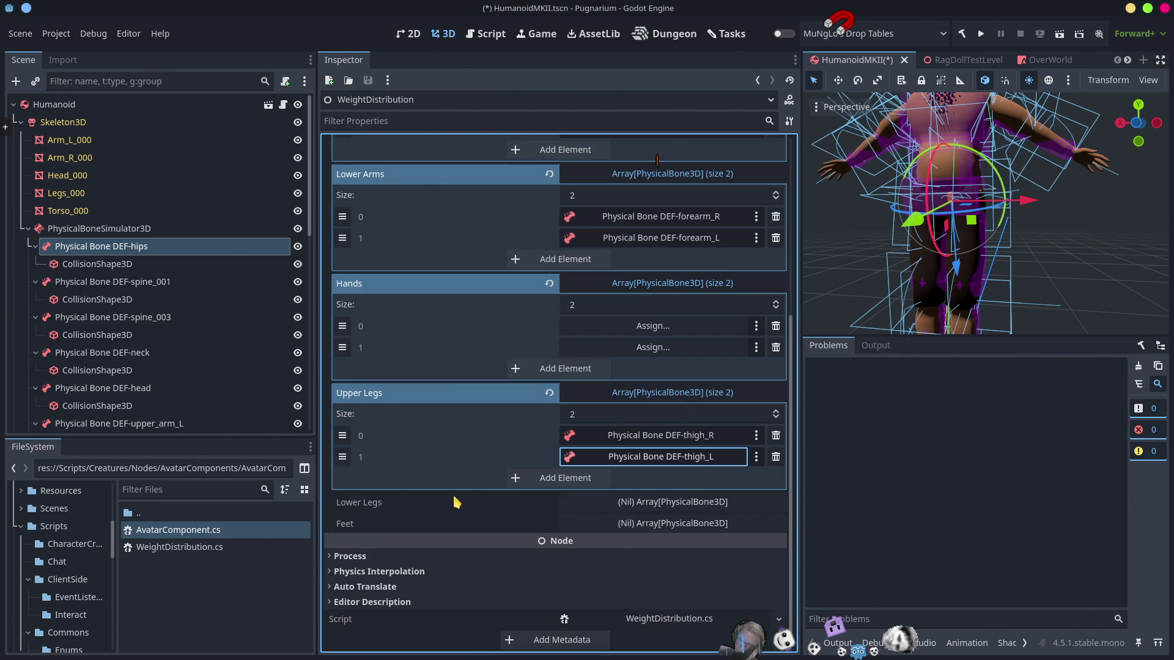
left_click(665, 504)
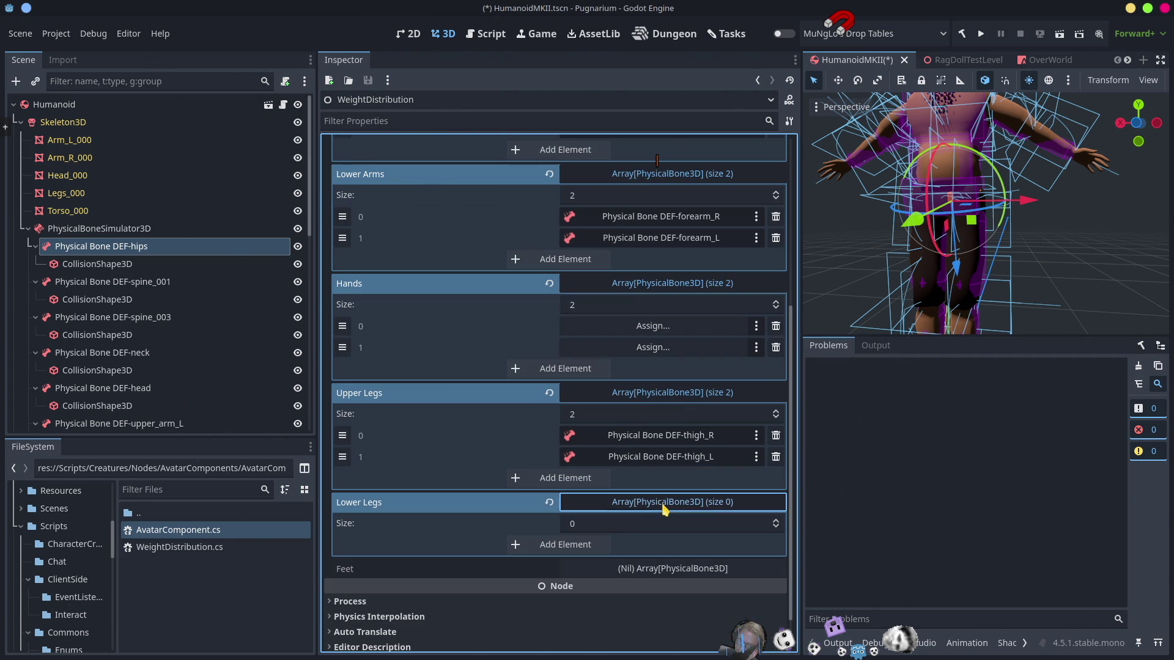
Step: Give Lower Legs two entries: DEF-shin_R and DEF-shin_L
left_click(578, 544)
left_click(581, 565)
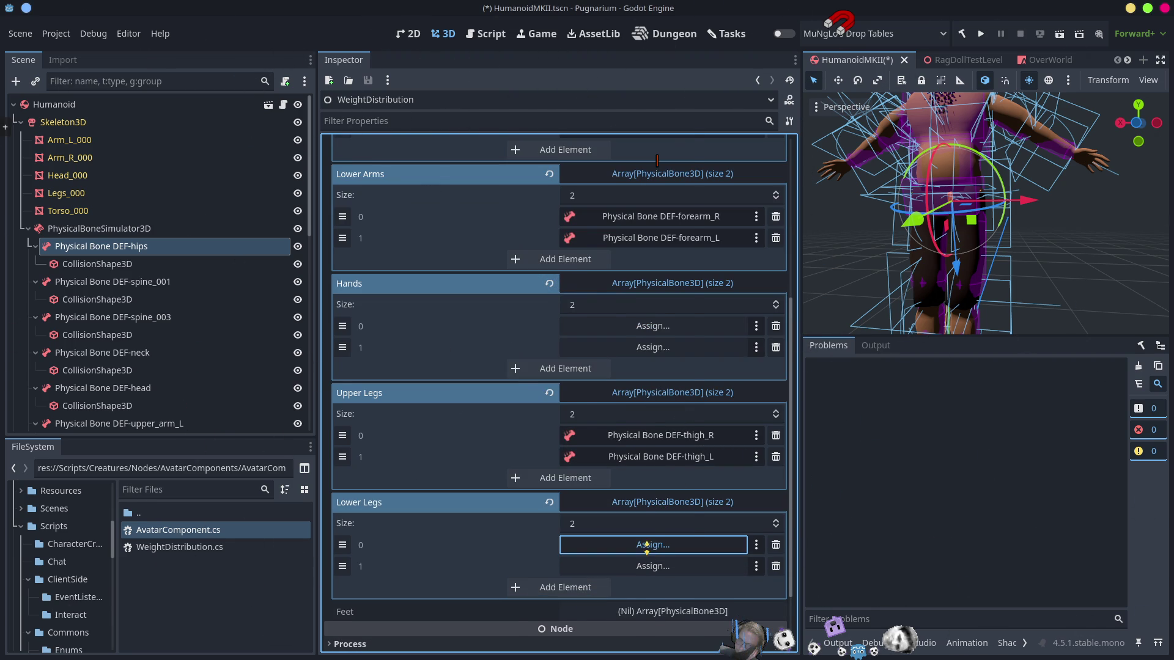
left_click(647, 544)
left_click(637, 467)
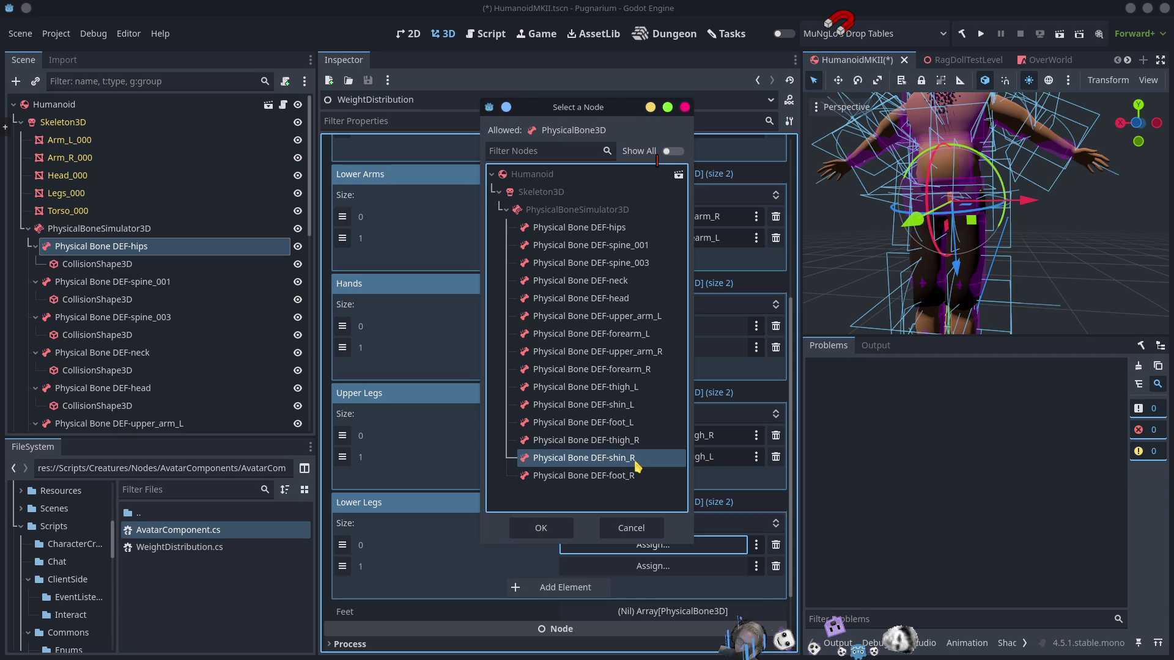
double_click(637, 466)
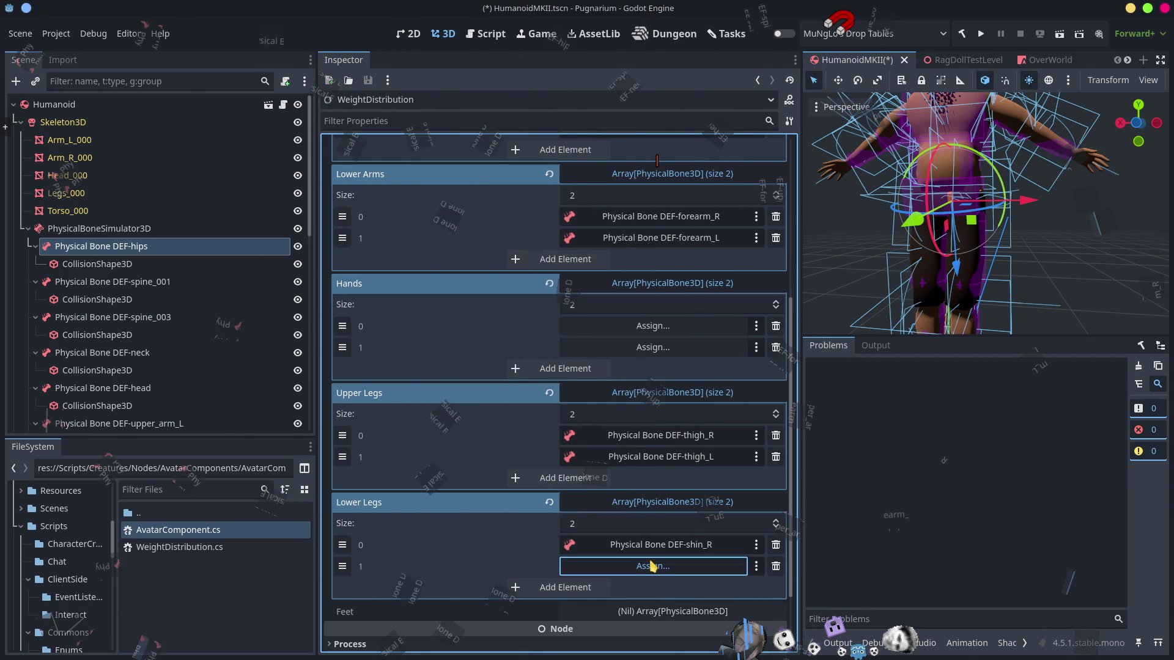
left_click(651, 566)
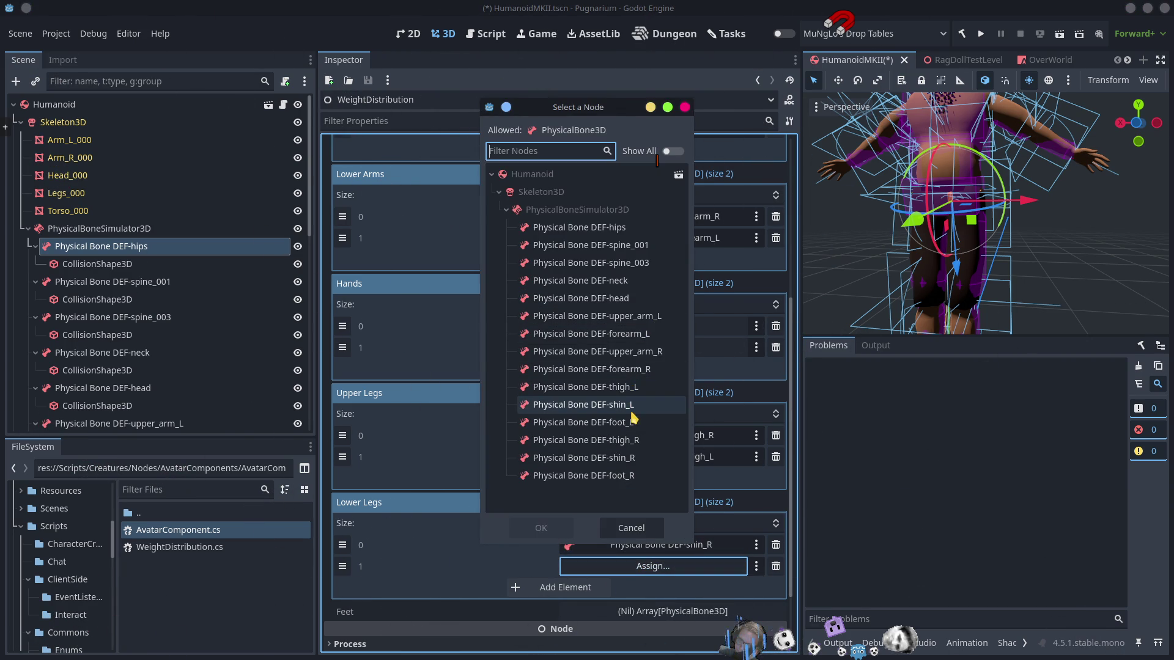
double_click(630, 405)
Step: Create the Feet array with DEF-foot_R and DEF-foot_L
scroll(535, 514, "down", 3)
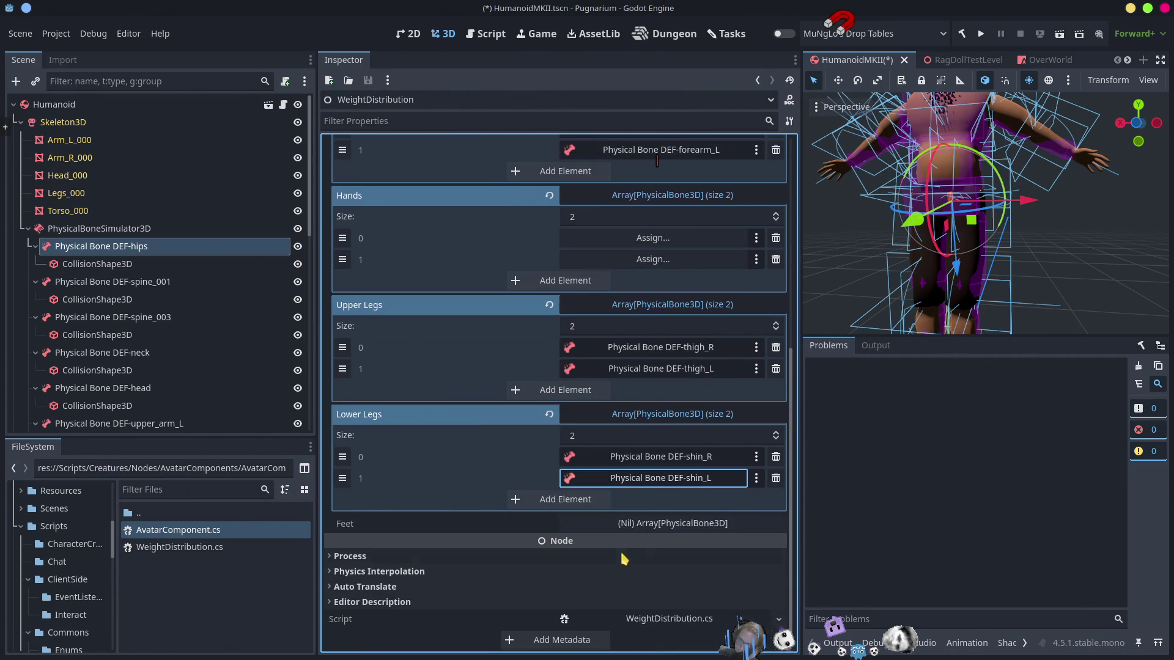
left_click(600, 529)
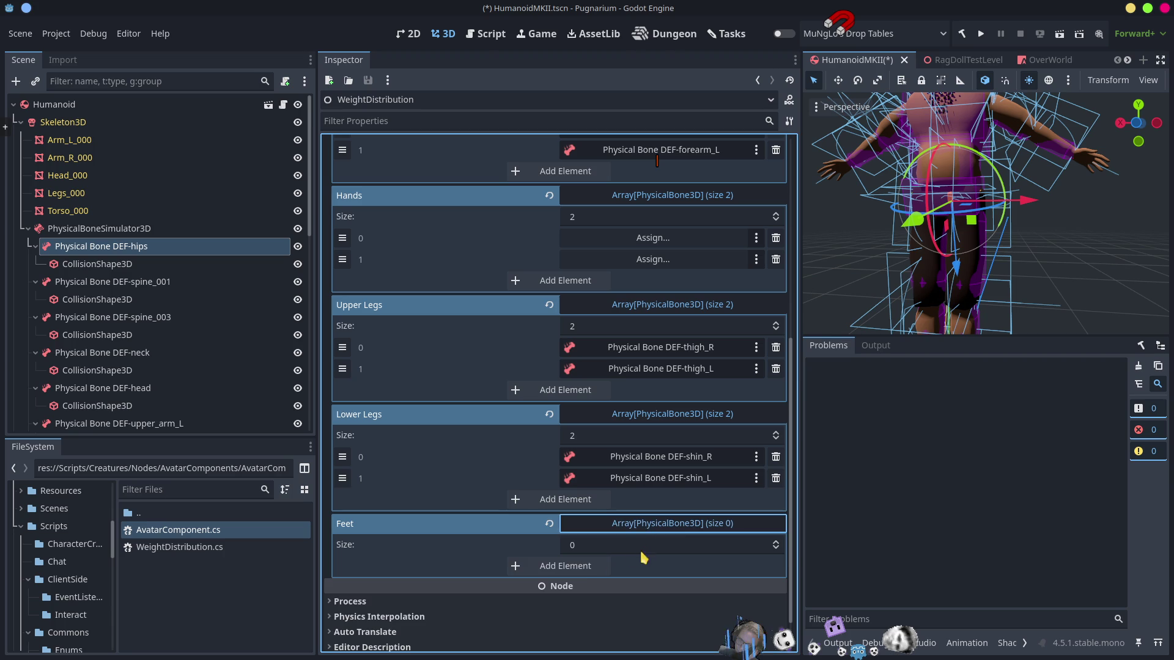
left_click(582, 569)
left_click(551, 587)
left_click(648, 567)
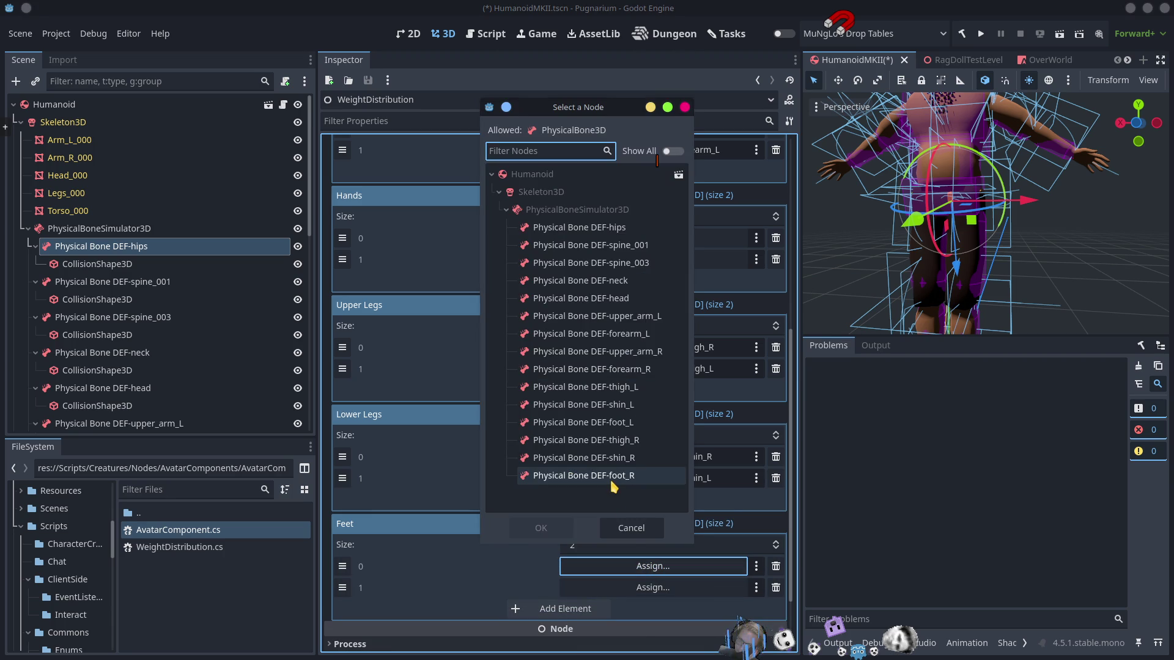
left_click(611, 481)
double_click(613, 482)
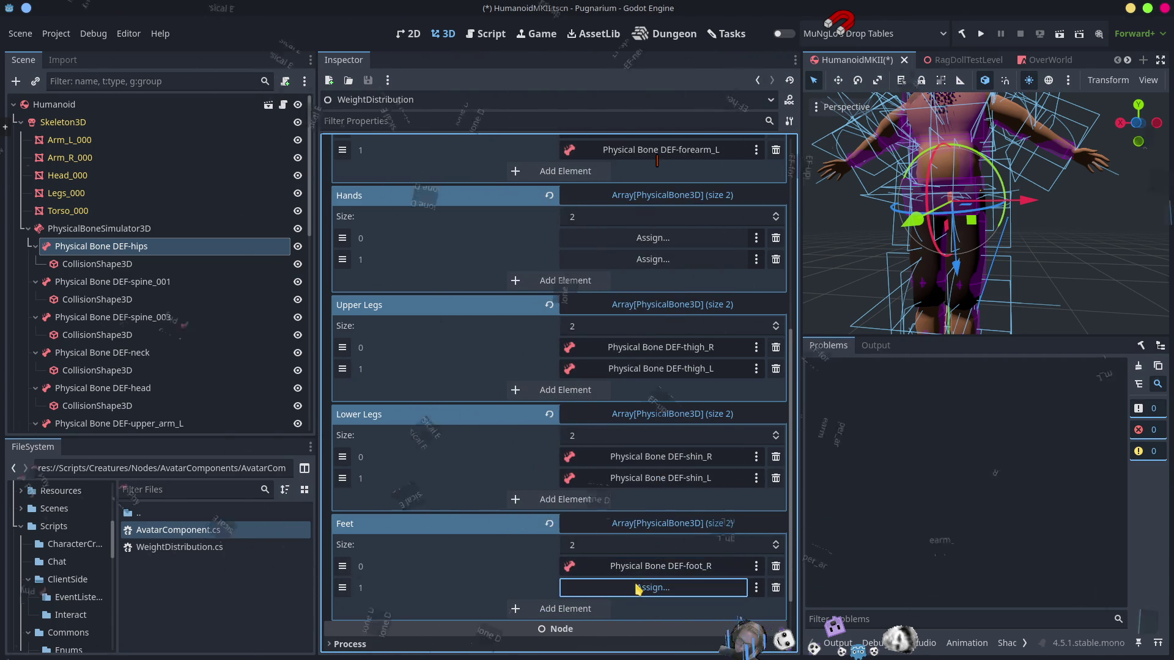
left_click(642, 587)
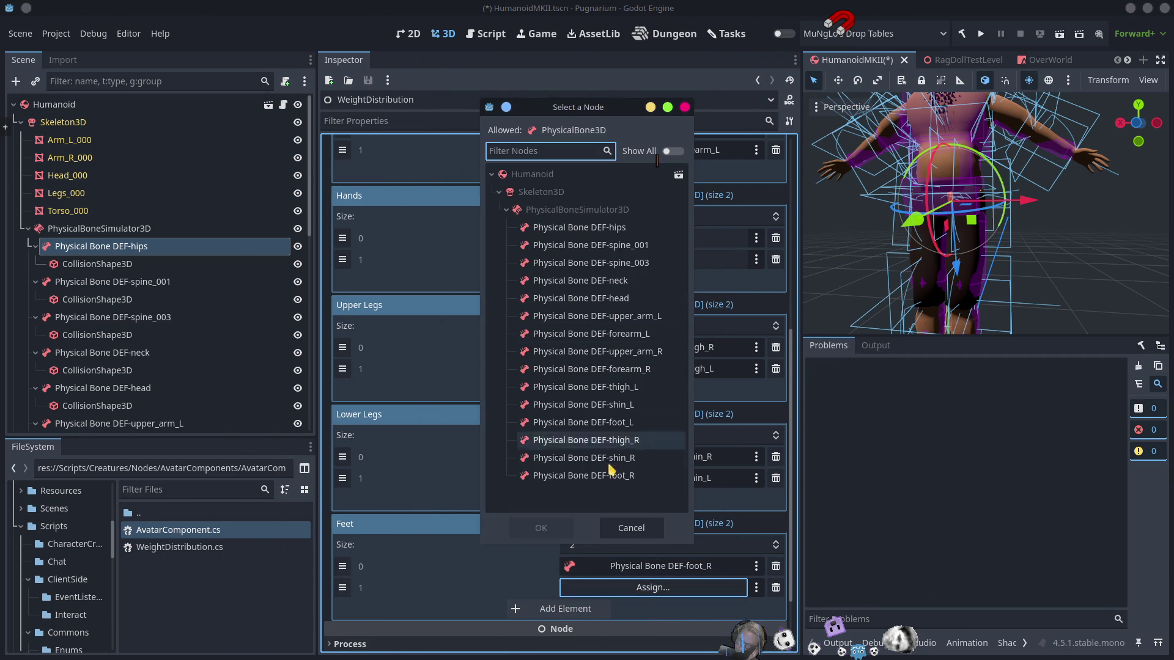
left_click(622, 423)
double_click(622, 423)
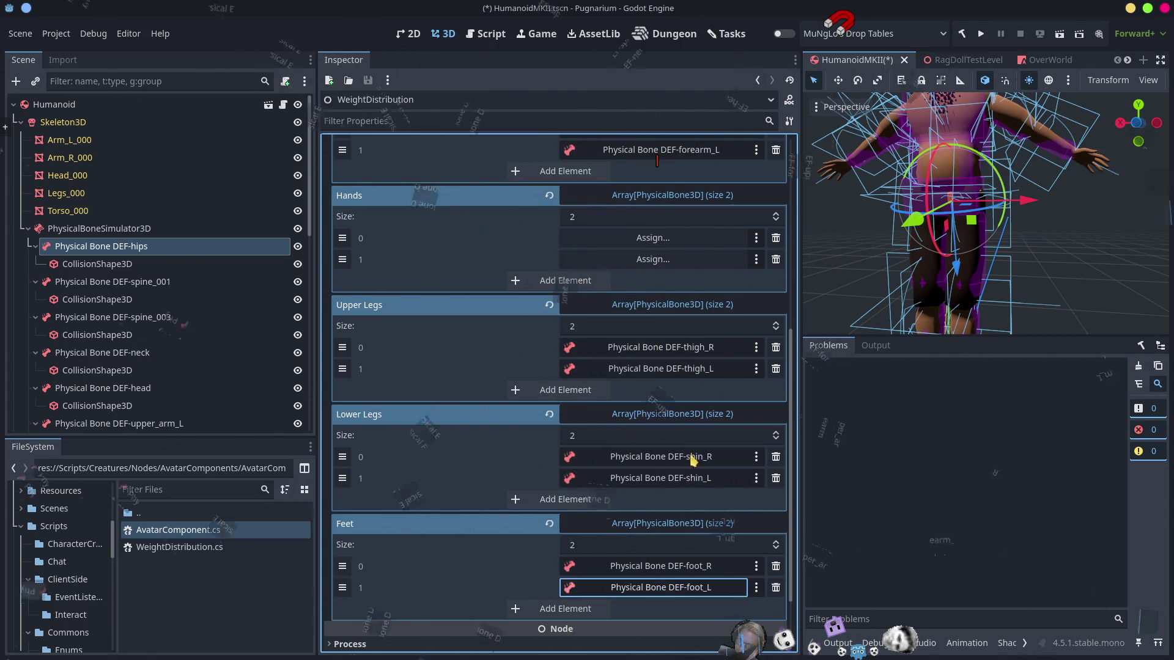
Step: Collapse all the limb arrays and save the Humanoid scene
left_click(653, 527)
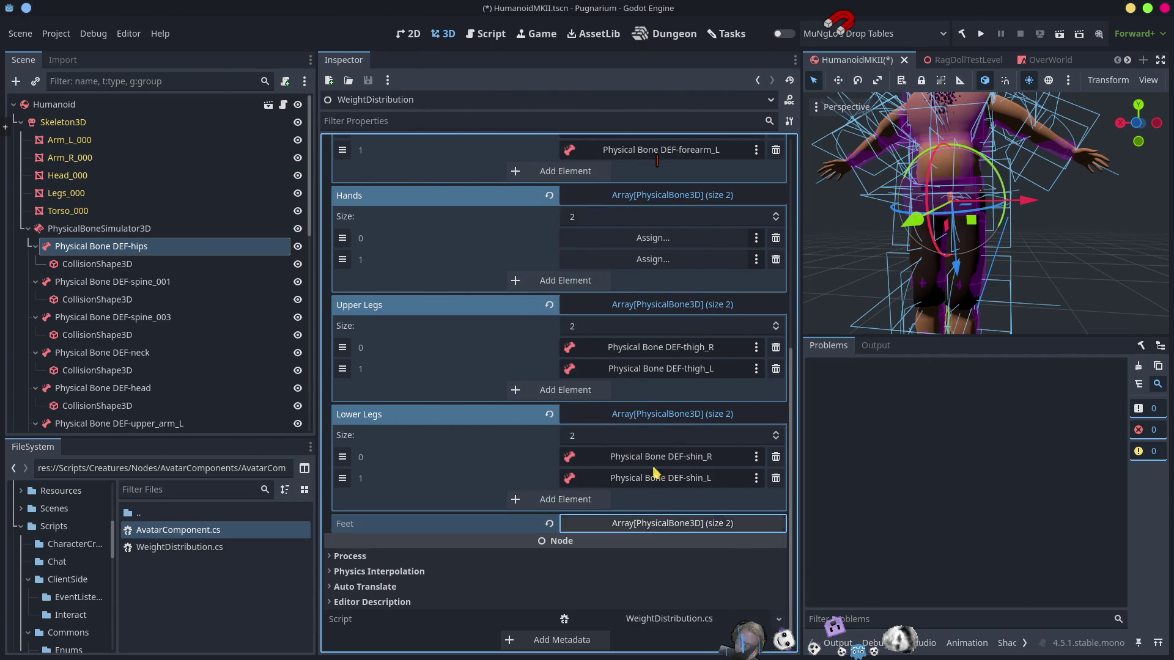
left_click(663, 417)
left_click(665, 292)
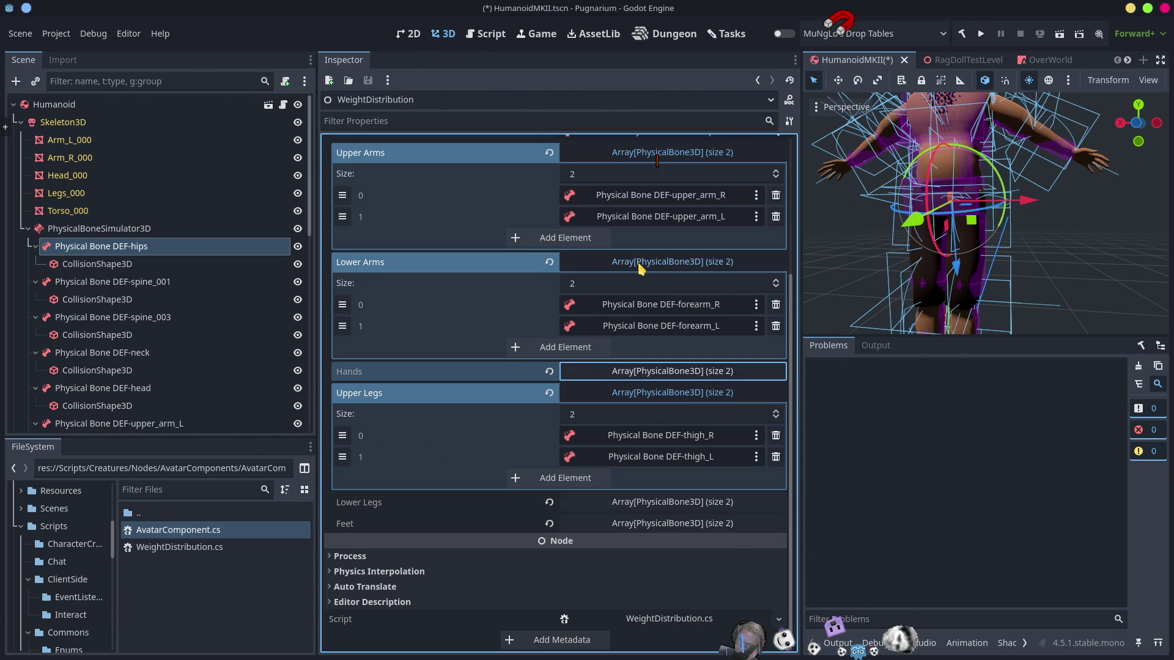
left_click(641, 264)
left_click(646, 398)
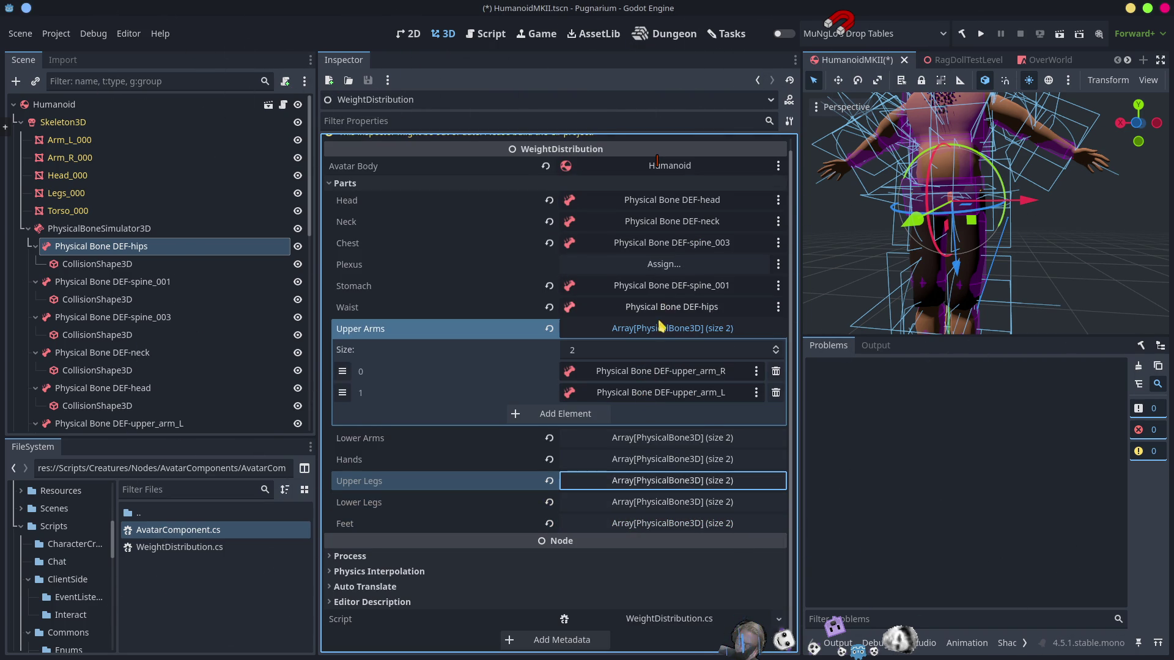
left_click(660, 328)
left_click(974, 476)
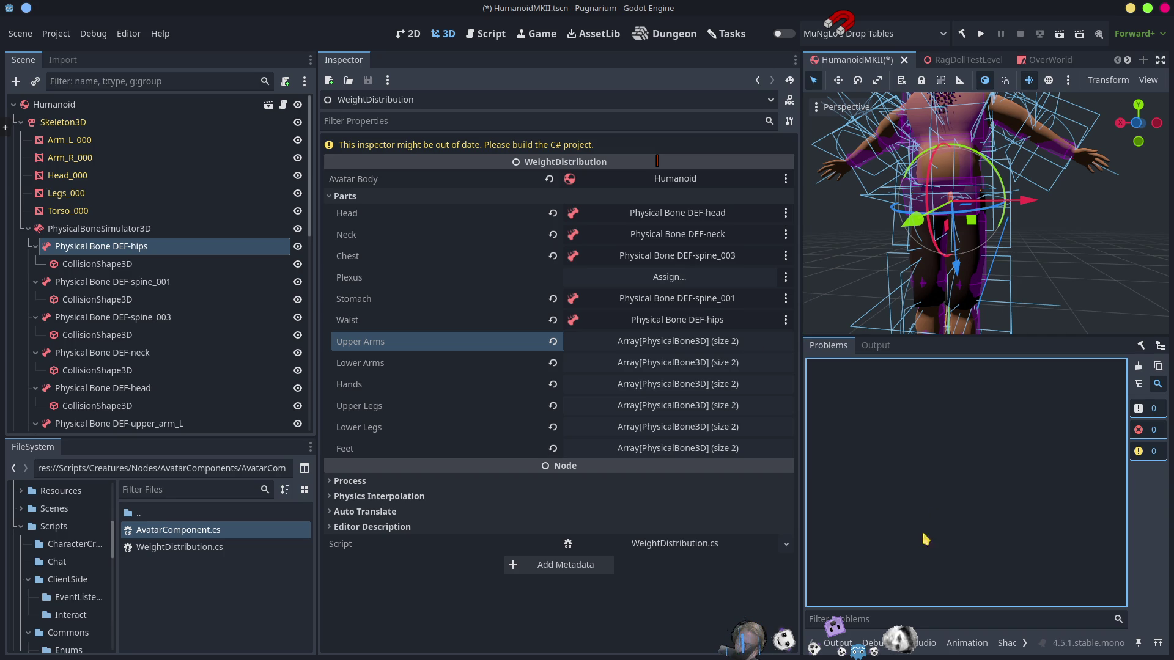
key("ctrl+s")
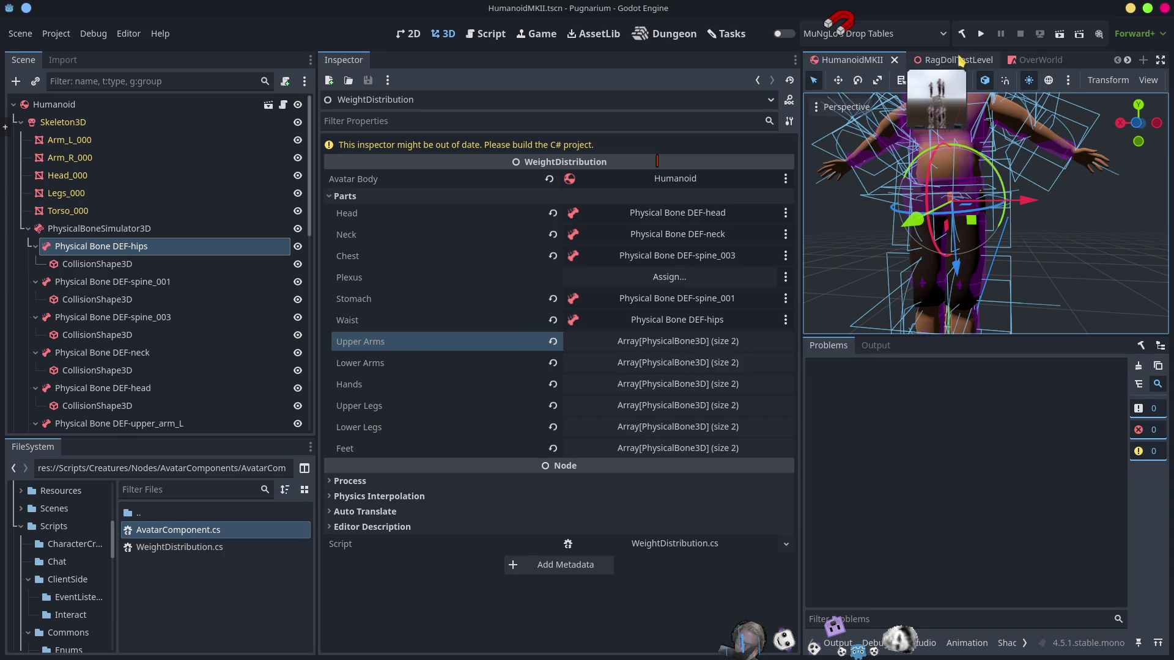
Step: Rebuild the C# project and delete both Hands elements so the array is empty
left_click(961, 35)
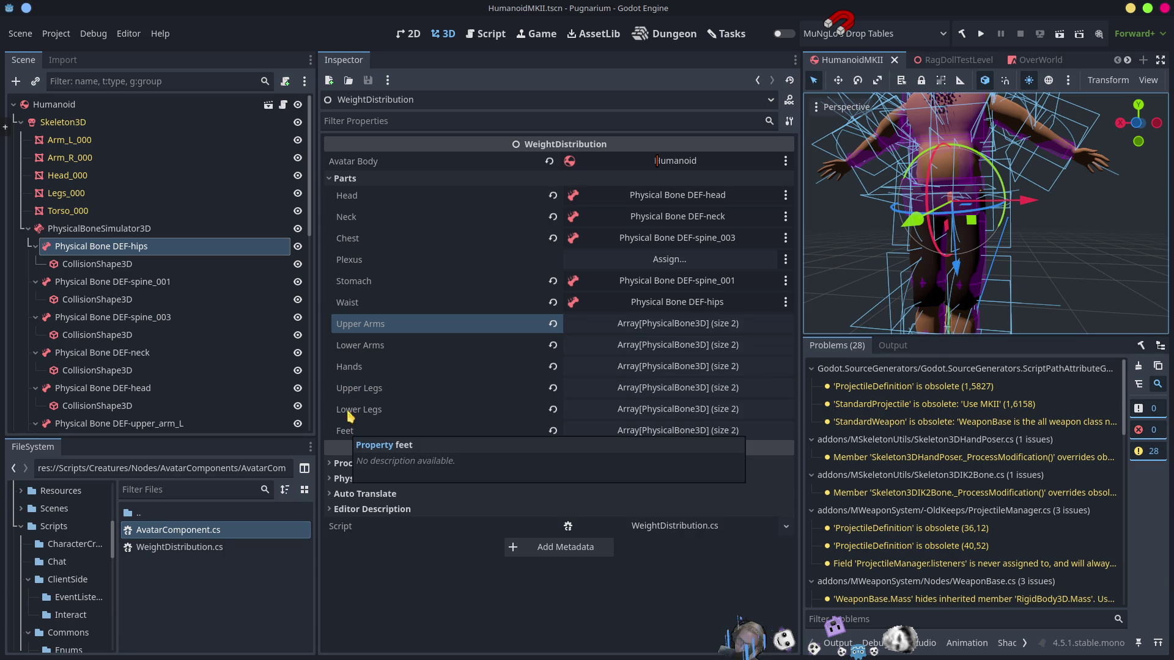
left_click(653, 367)
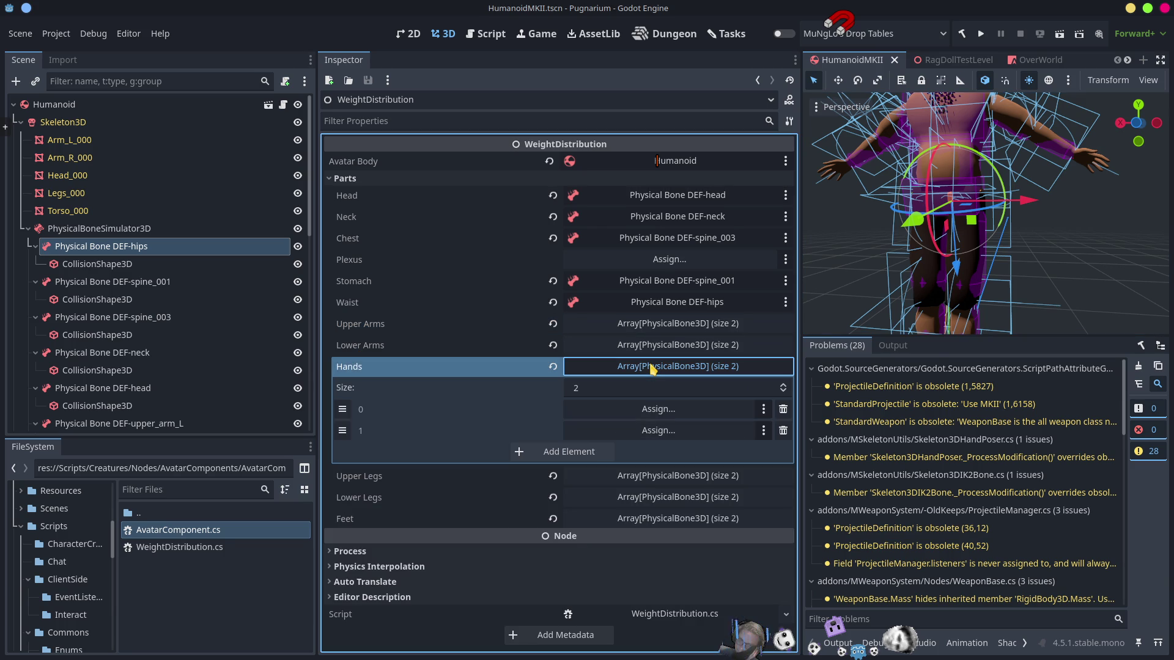
left_click(783, 411)
left_click(783, 411)
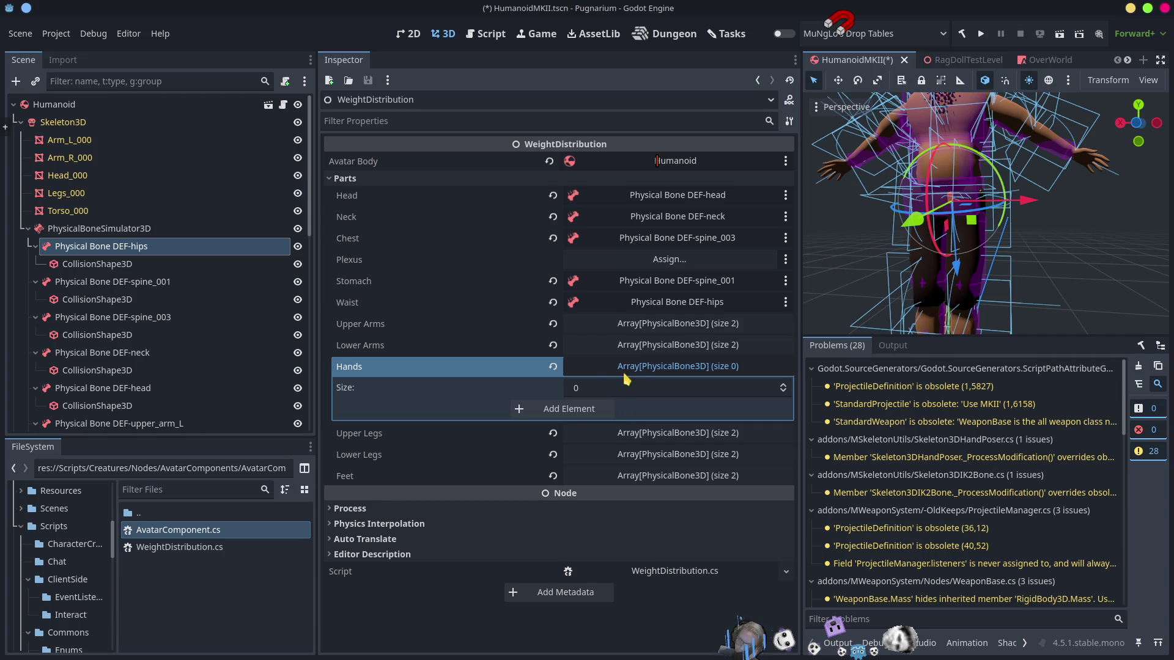
left_click(645, 369)
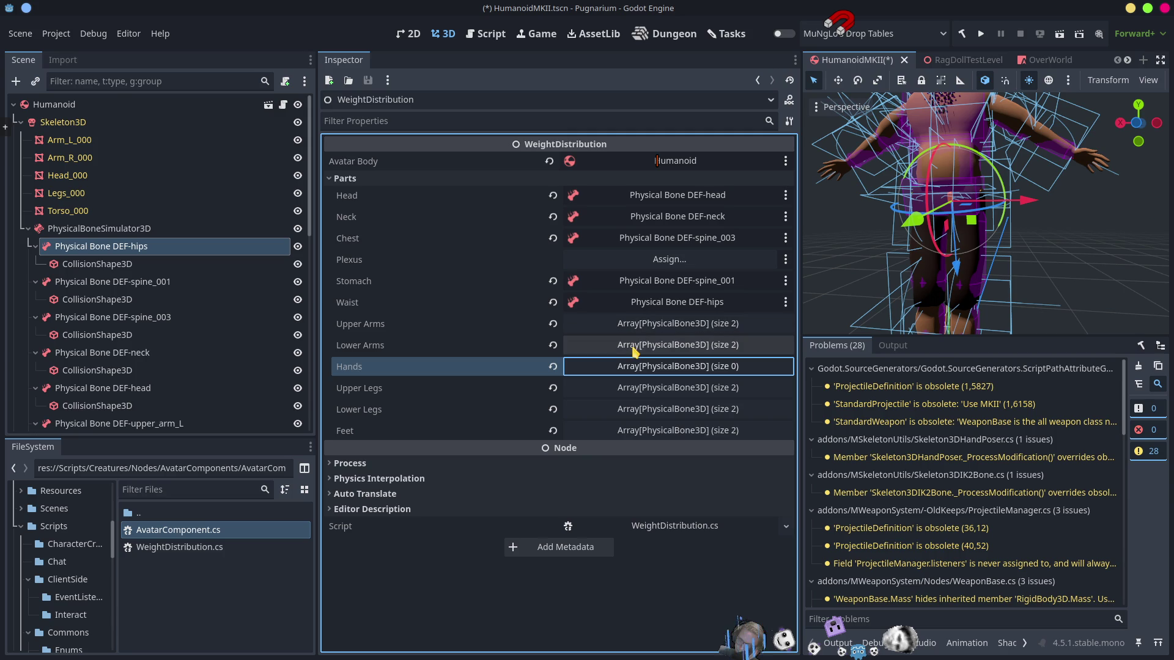
key("alt+Tab")
key("alt+Tab")
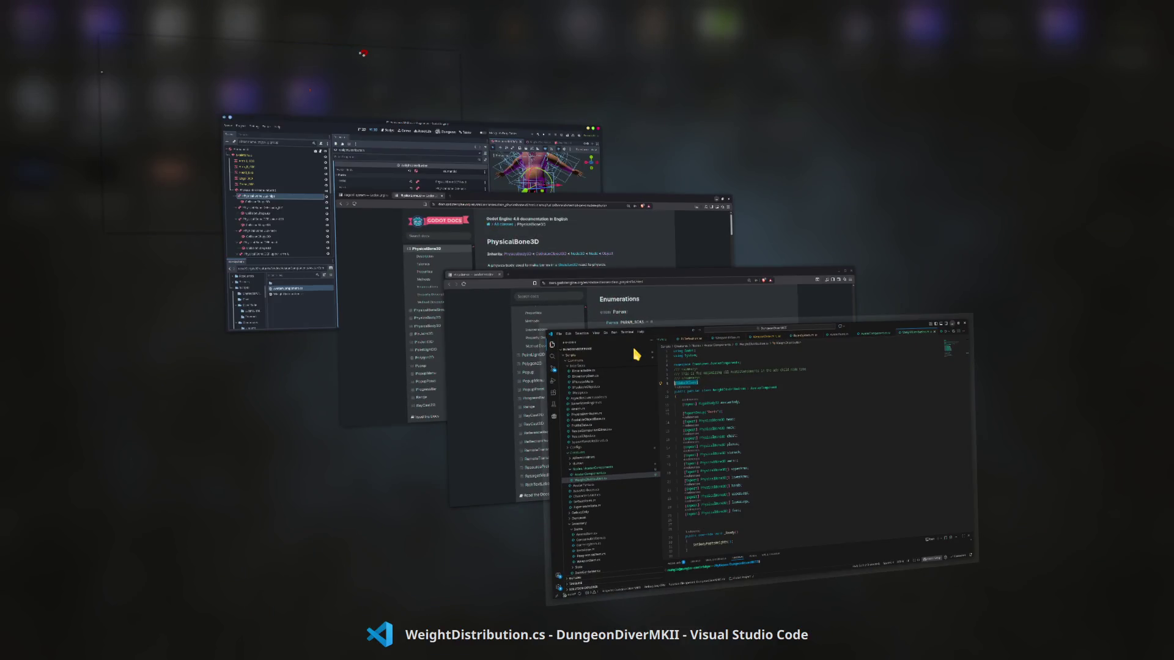
Step: Delete the hands and plexus field lines from WeightDistribution.cs, then rebuild in Godot
left_click(493, 418)
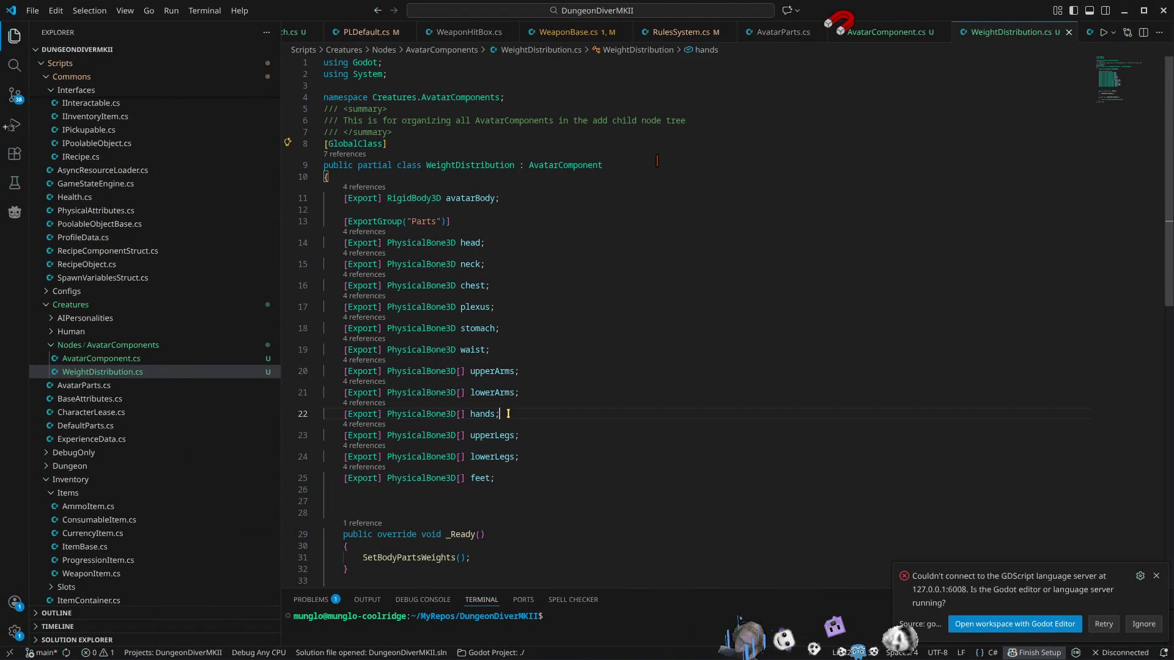
key("ctrl+shift+k")
left_click(510, 307)
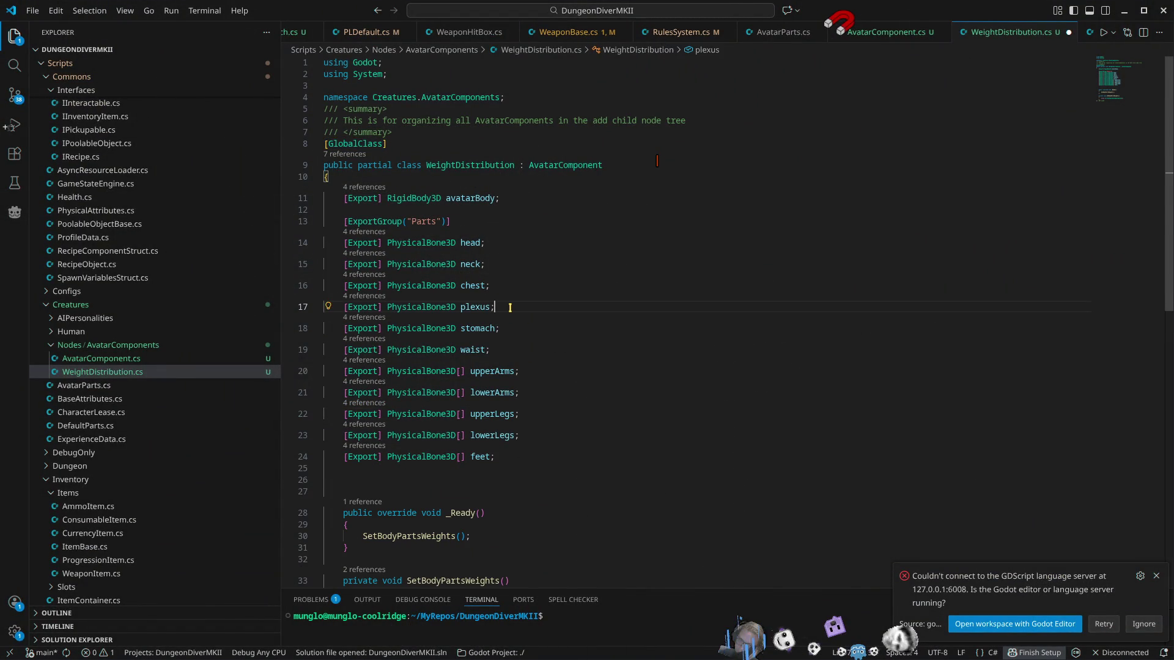
key("ctrl+shift+k")
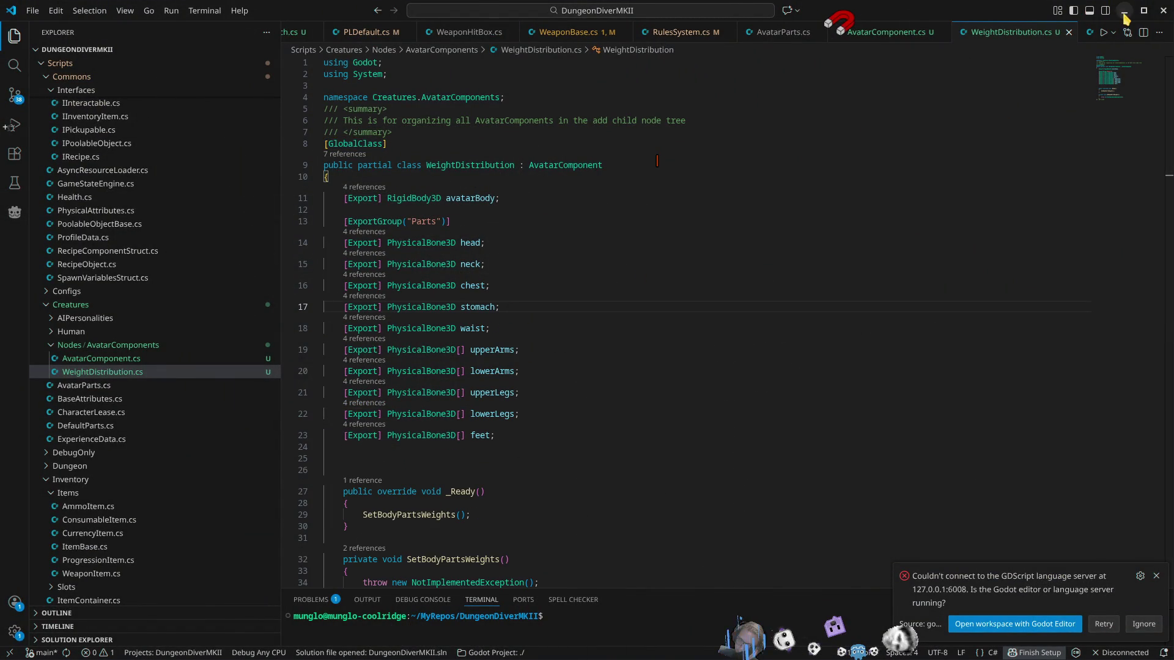
left_click(1124, 10)
left_click(958, 38)
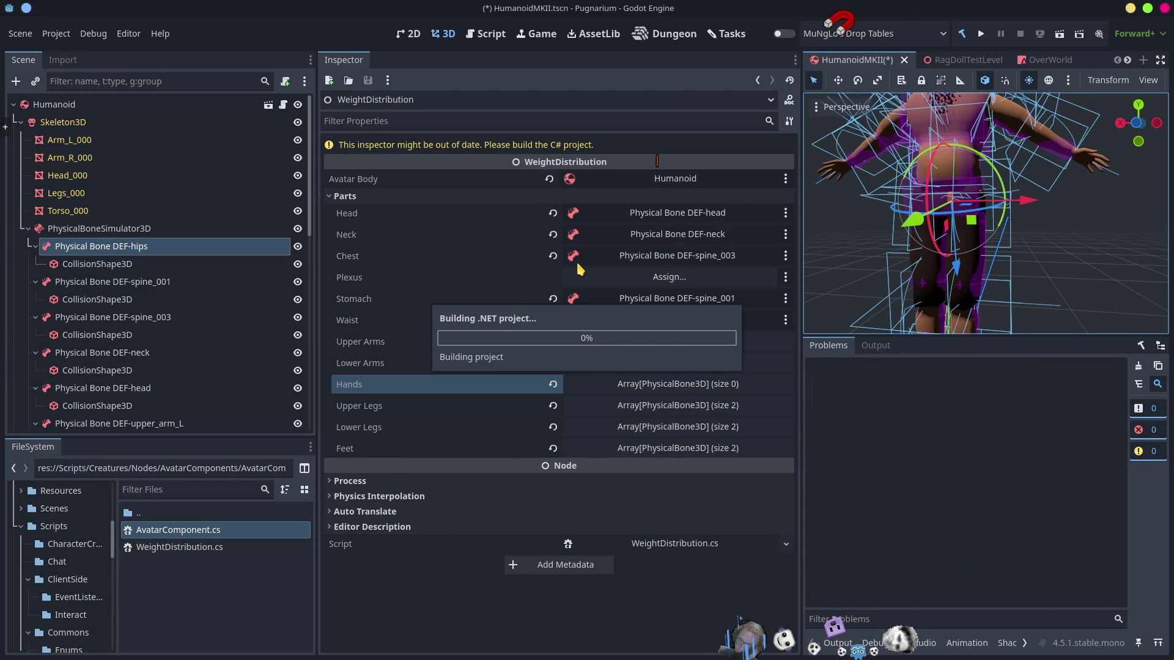
Step: Let the .NET build finish with 0 errors and 28 warnings
left_click(336, 178)
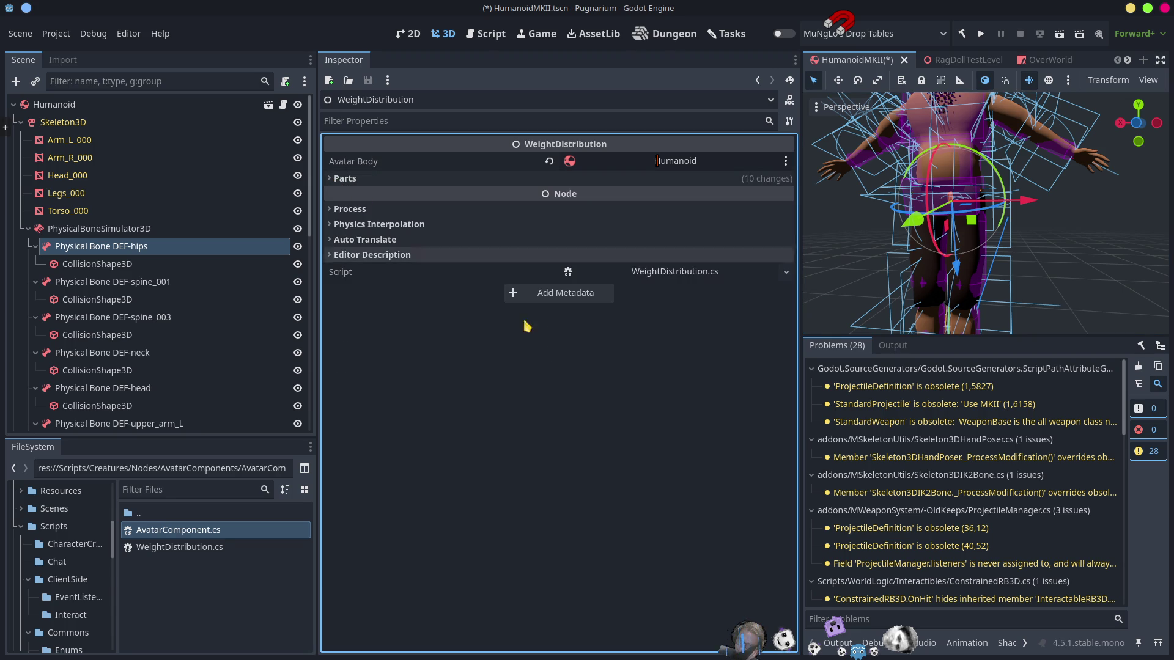
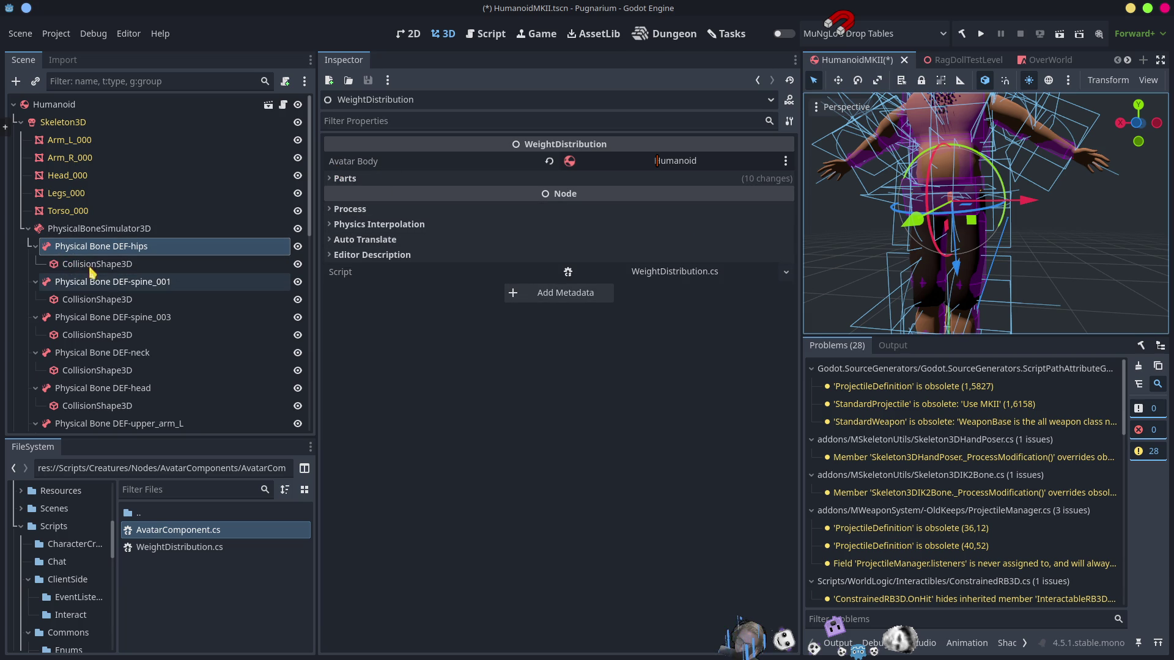
Step: Collapse the PhysicalBoneSimulator3D bones, select the WeightDistribution node, and switch to VS Code
left_click(26, 228)
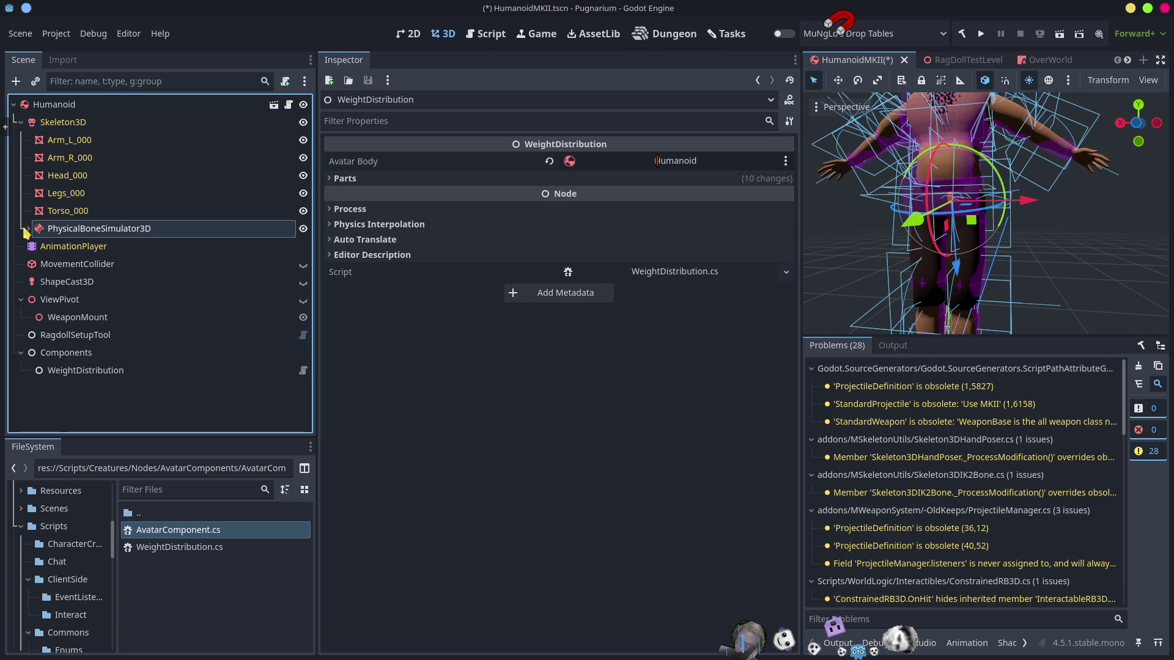
left_click(78, 377)
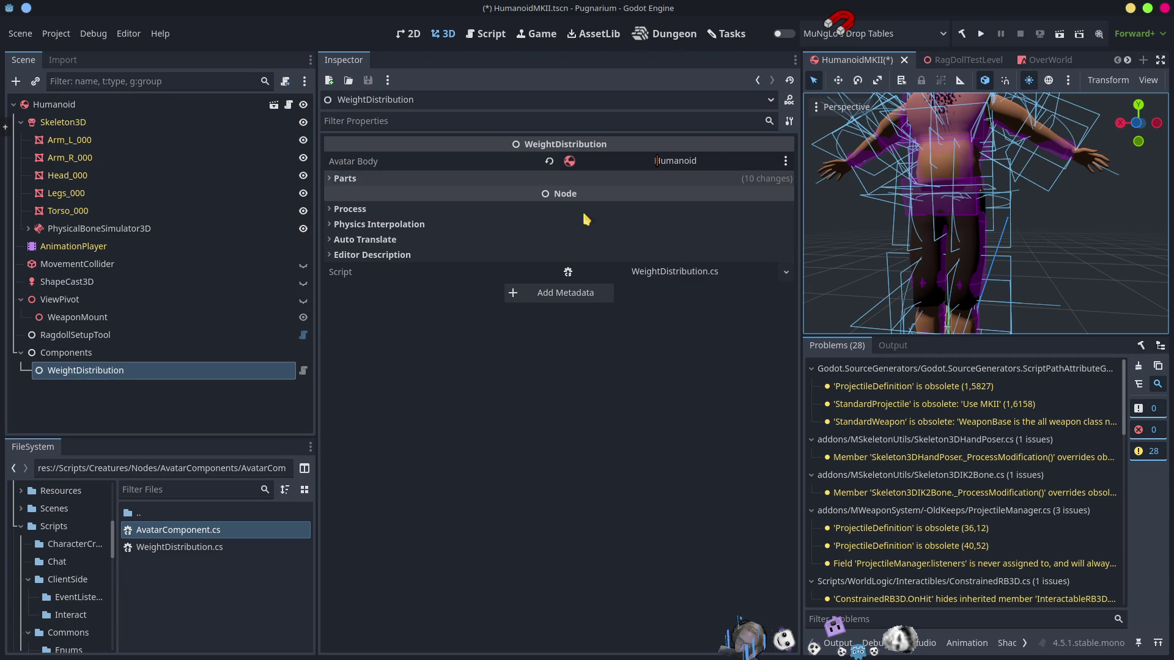
key("alt+Tab")
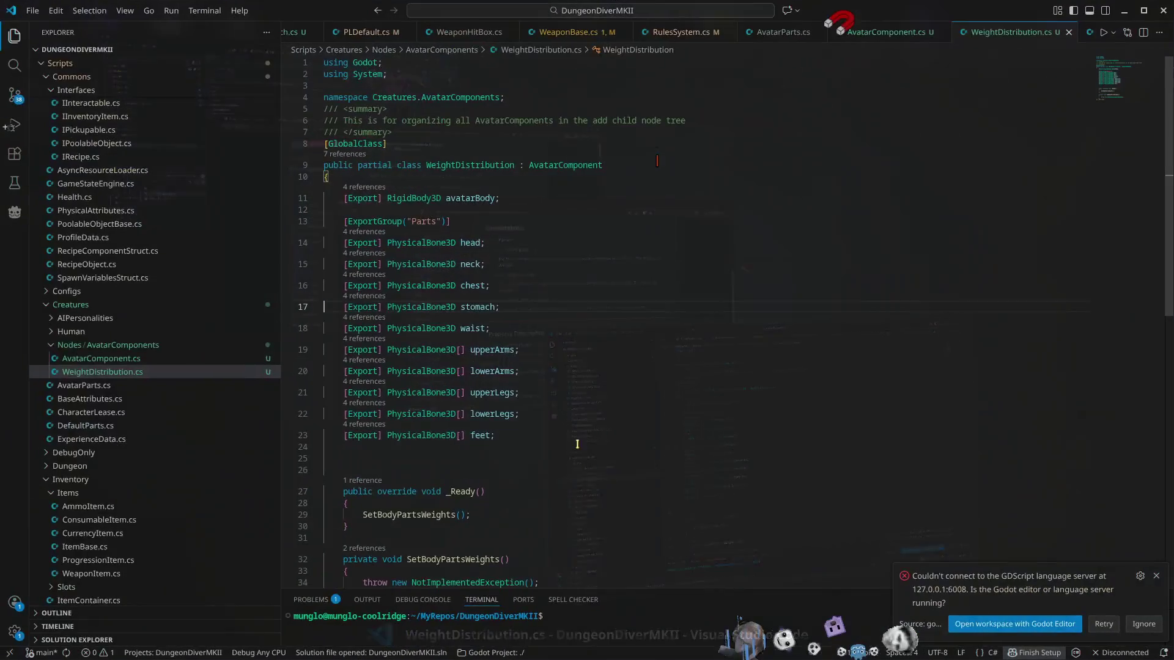
Step: Add an exported float totalWeight = 100.0f field below avatarBody and save the script
left_click(534, 203)
key("ctrl+c")
key("ctrl+v")
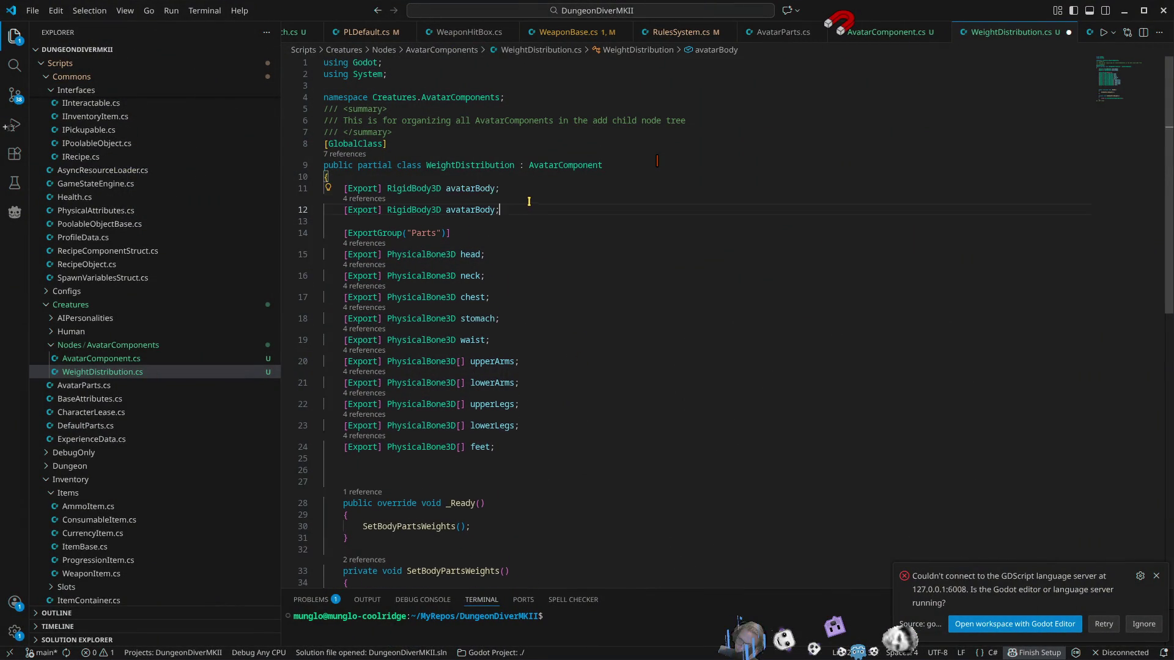
left_click(421, 219)
double_click(420, 219)
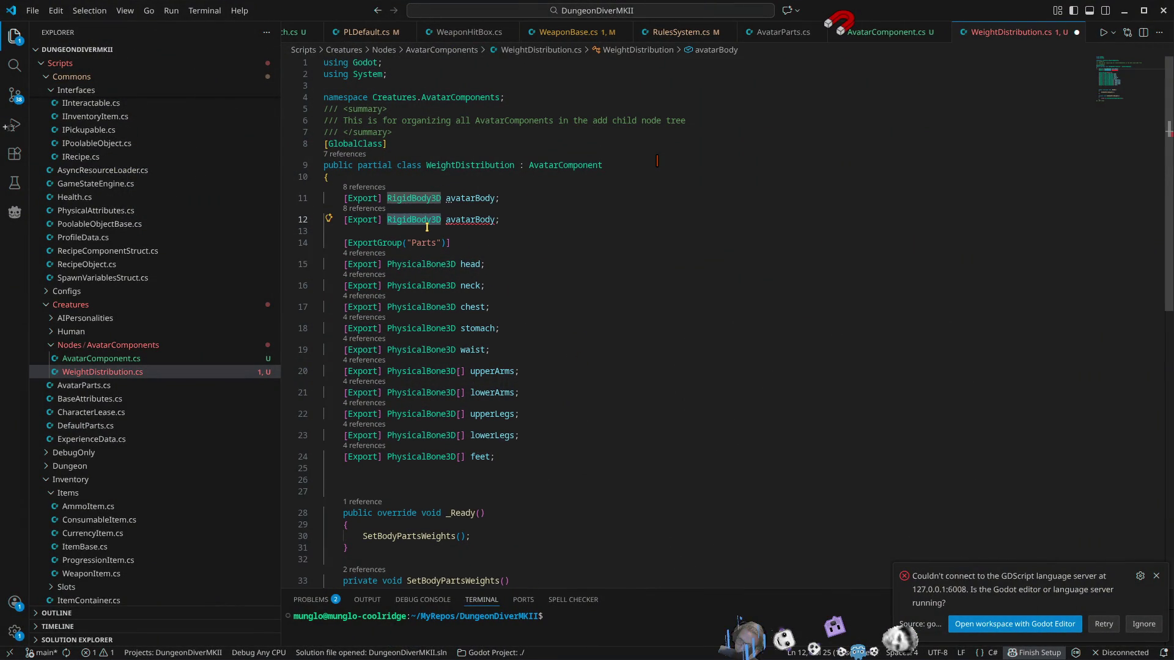
type("float")
double_click(426, 221)
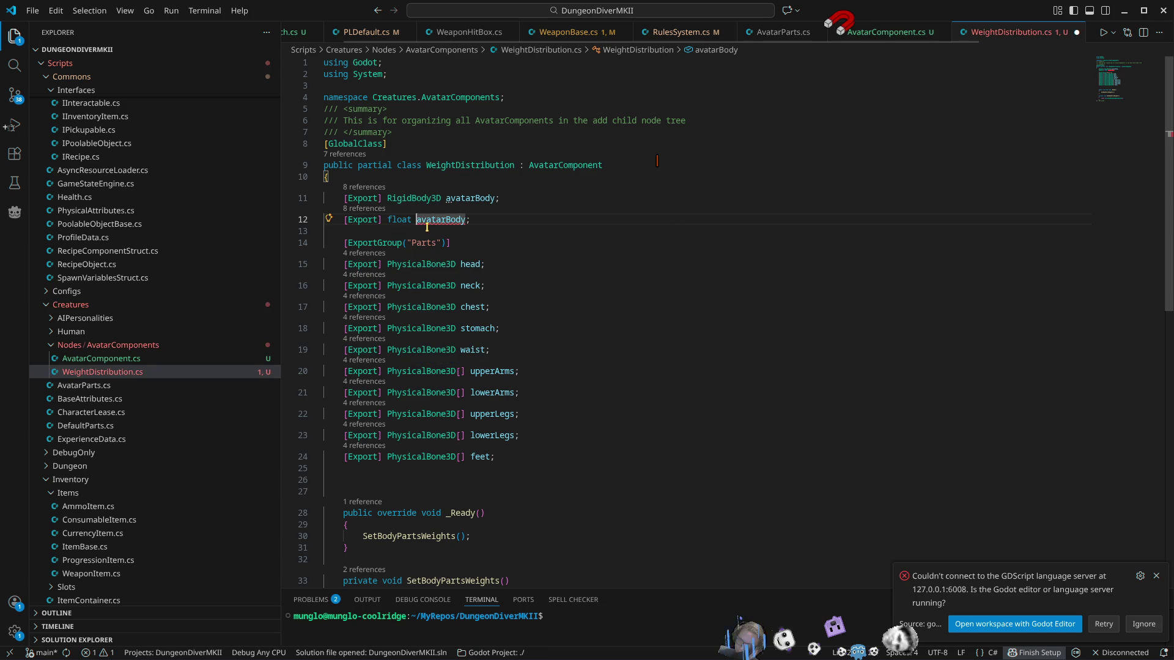
type("totalWeight")
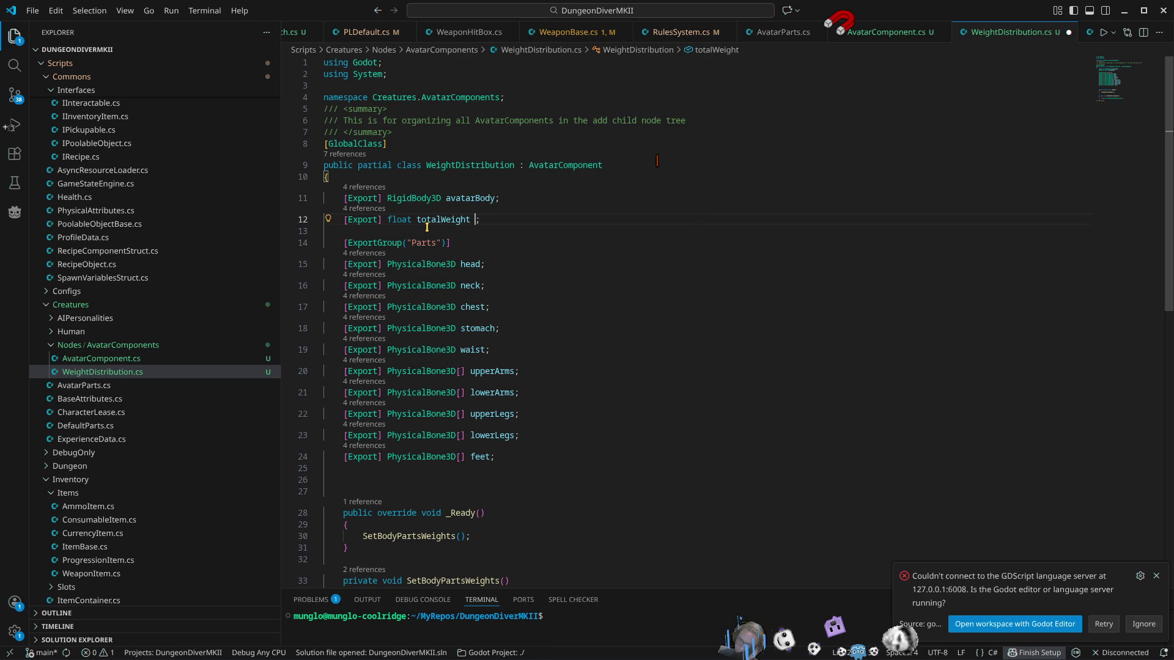
type(" 0f")
type("= 100.0f")
key("ctrl+s")
Step: Select the ten exported body-part field lines
scroll(862, 393, "down", 5)
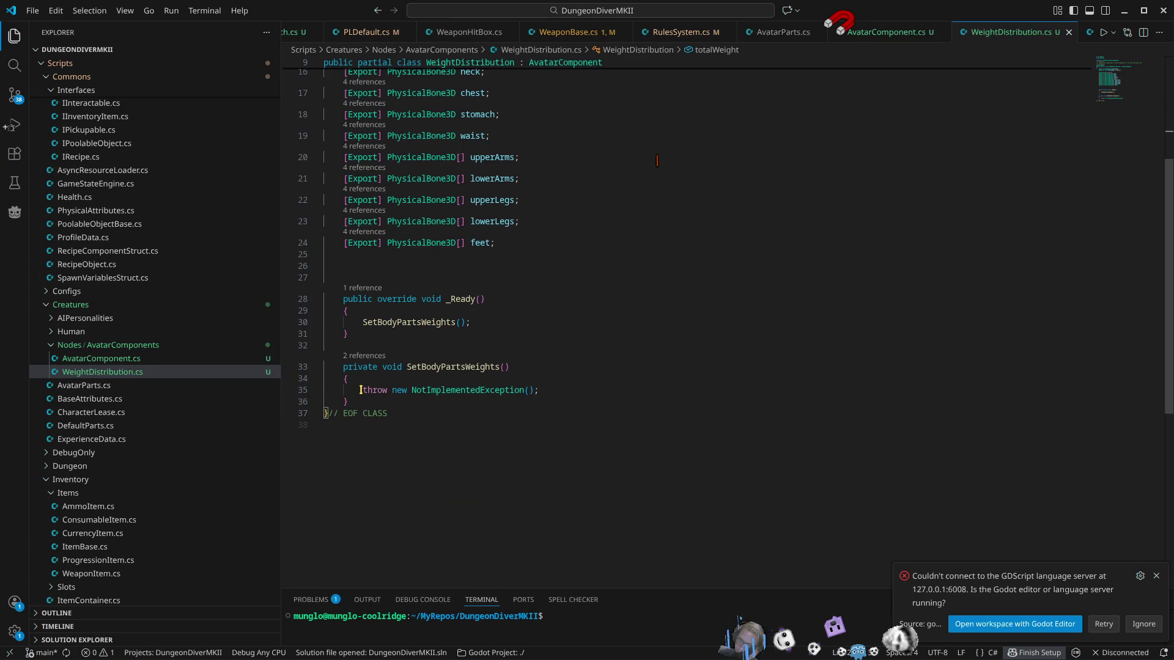
scroll(483, 425, "up", 2)
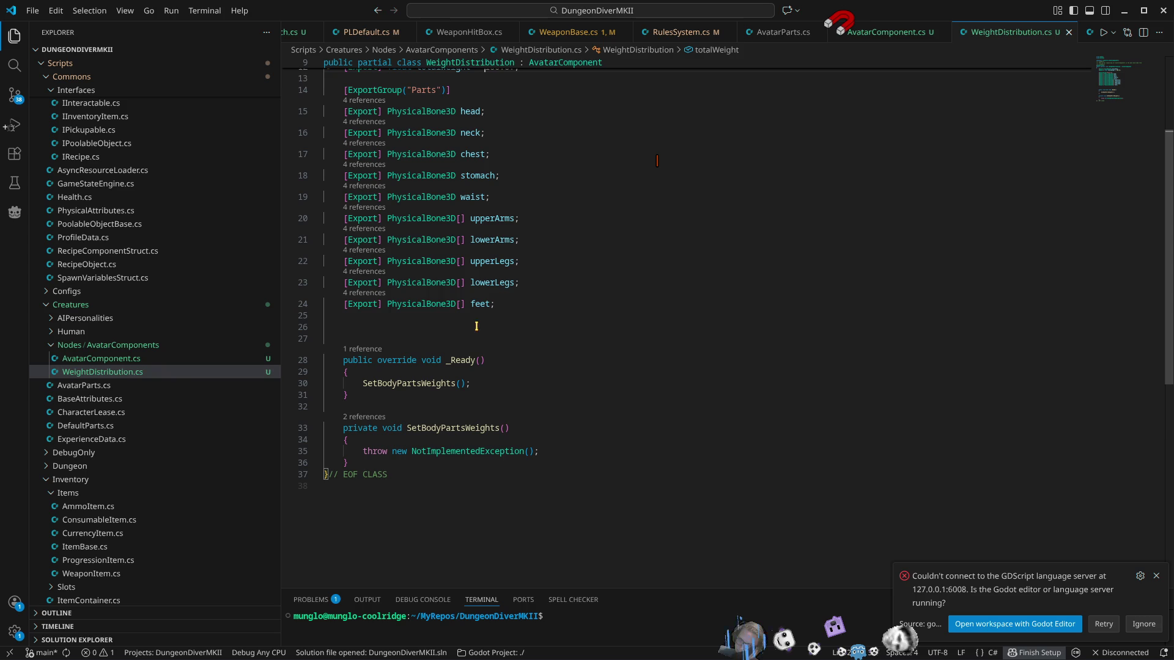
mouse_move(510, 305)
left_mouse_down()
mouse_move(342, 138)
mouse_move(253, 110)
left_mouse_up()
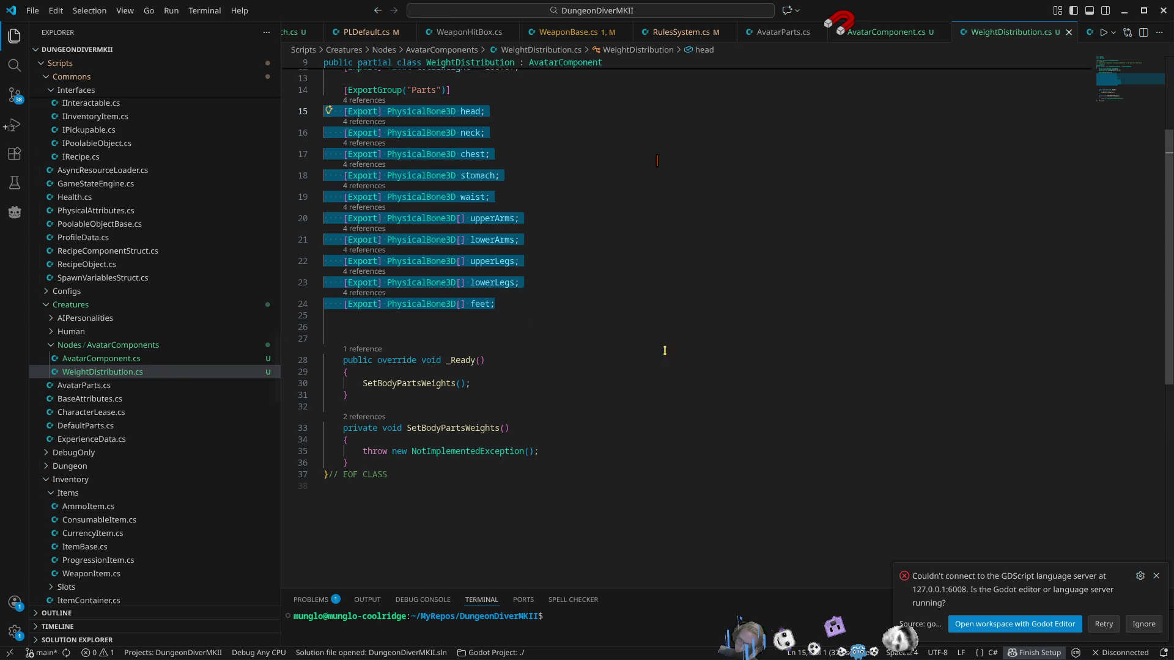
Step: Replace the throw in SetBodyPartsWeights with the body-part names, stripping their export prefixes
left_click_drag(364, 451, 574, 456)
key("ctrl+v")
key("BackSpace")
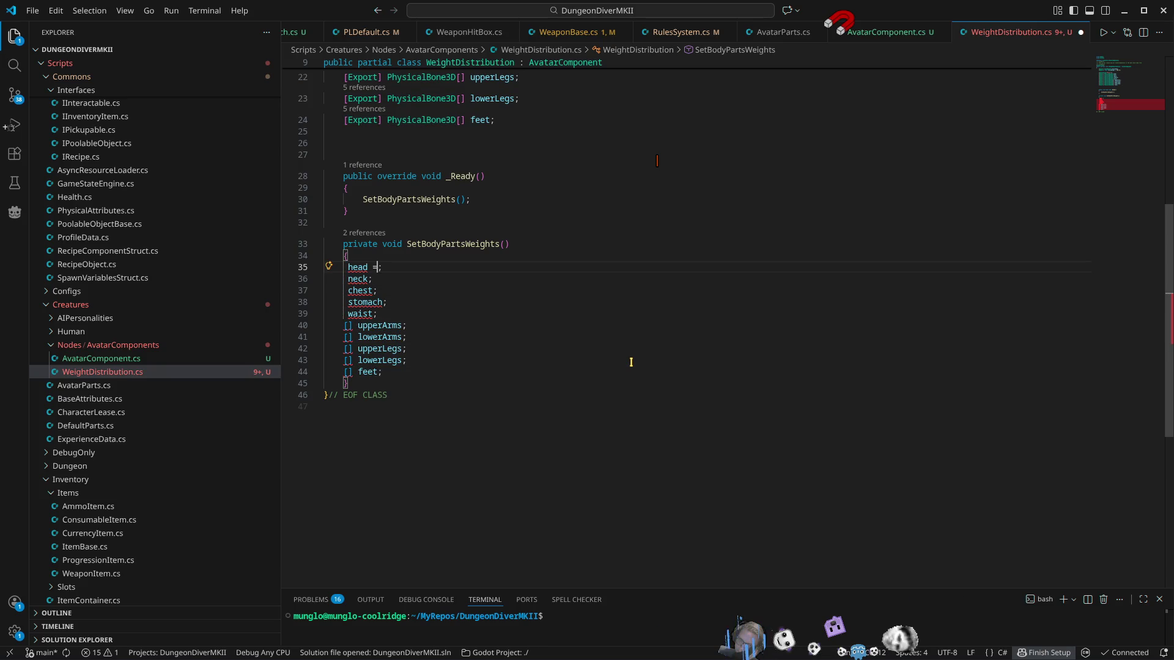
Step: Write Core.Rules.GetWeightForBodyPart(BODYPARTSHUMANOID.HEAD, totalWeight) for head
type("Core.ru")
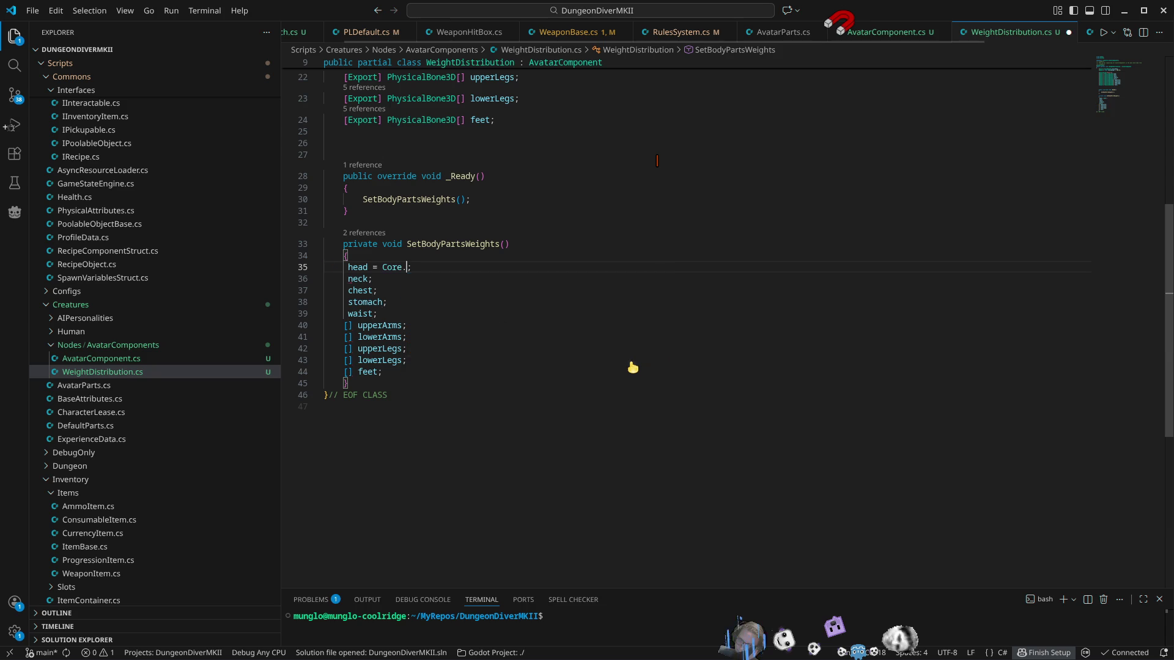
type("l")
key("Tab")
type(".w")
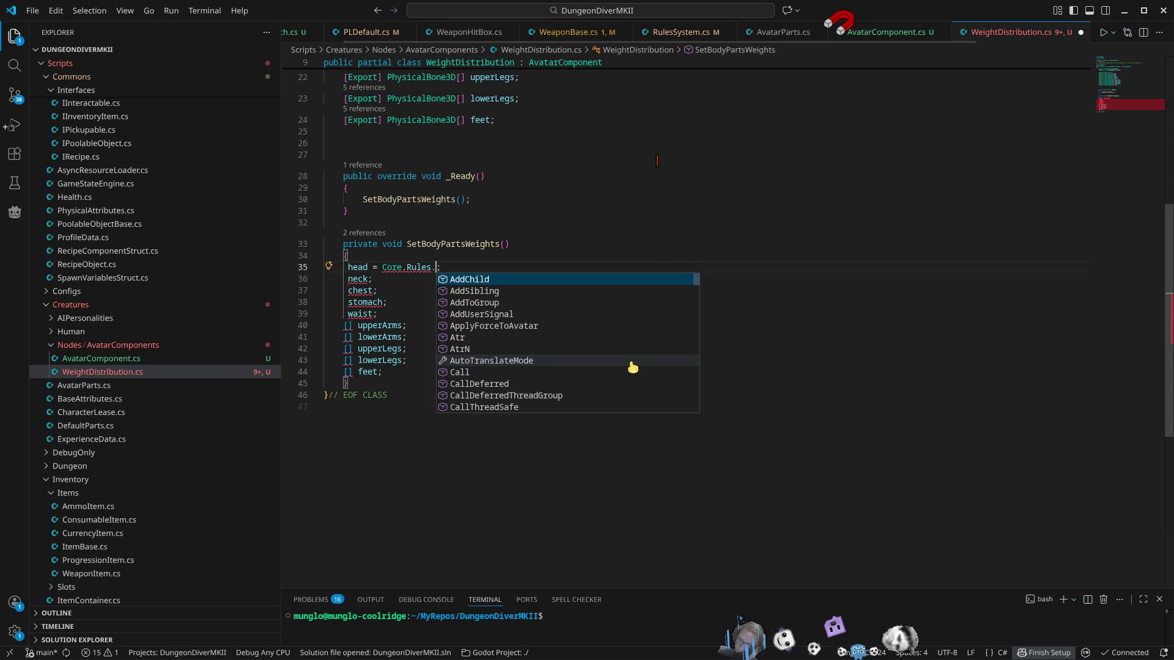
type("eigh")
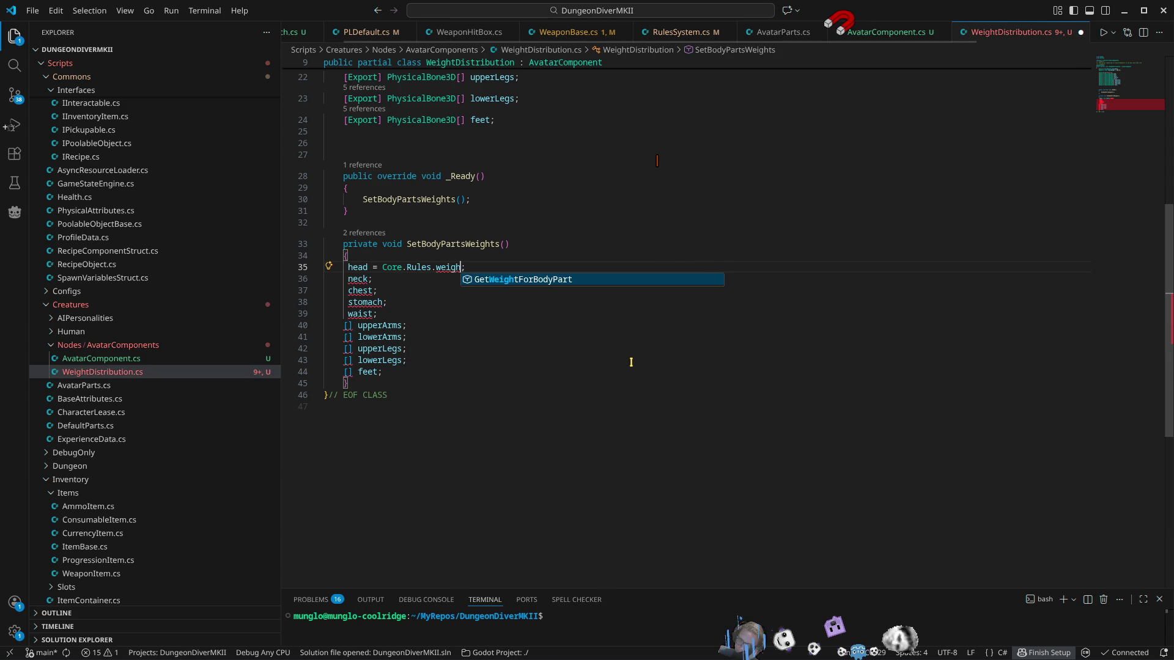
key("Tab")
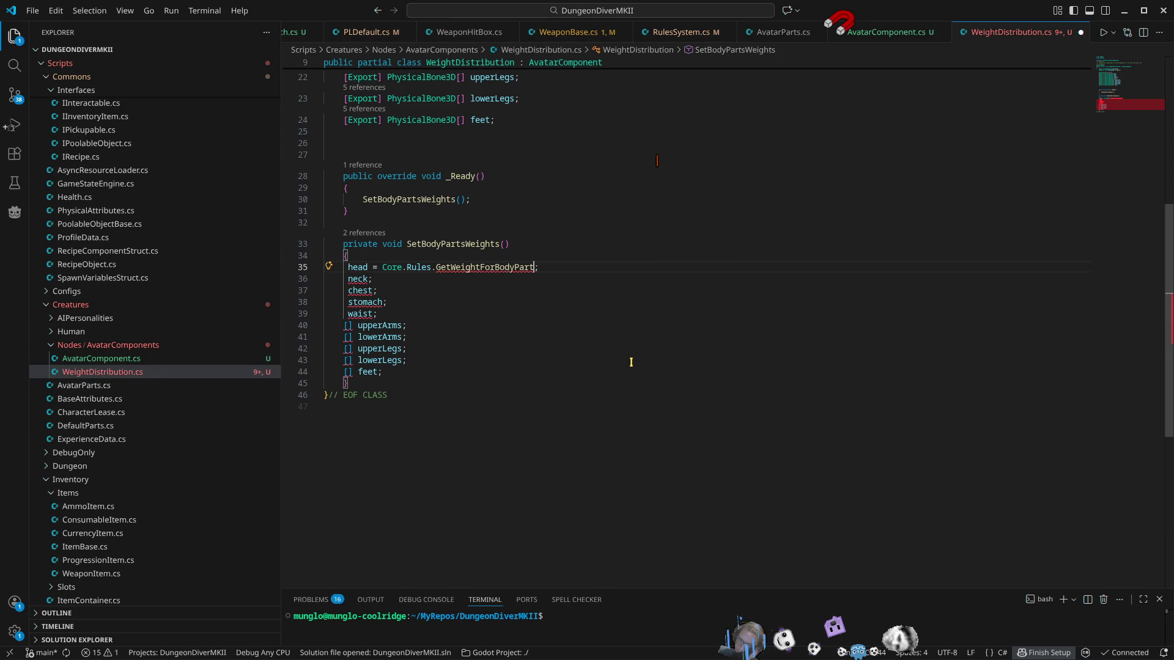
type("(")
key("Down")
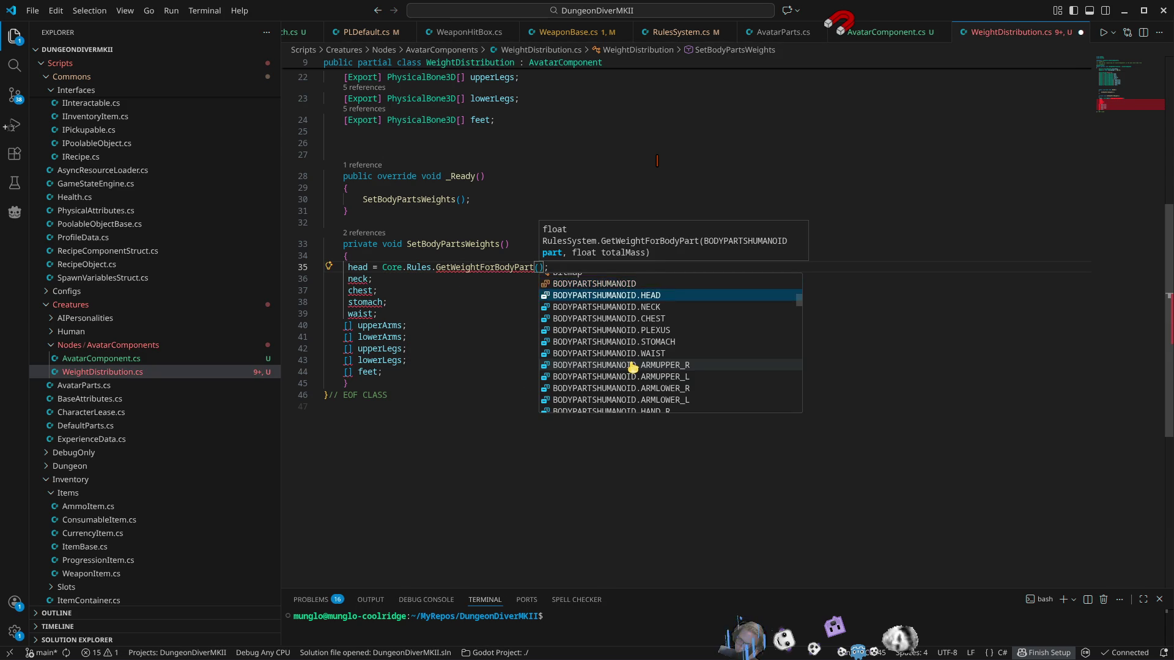
key("Tab")
type(", tot")
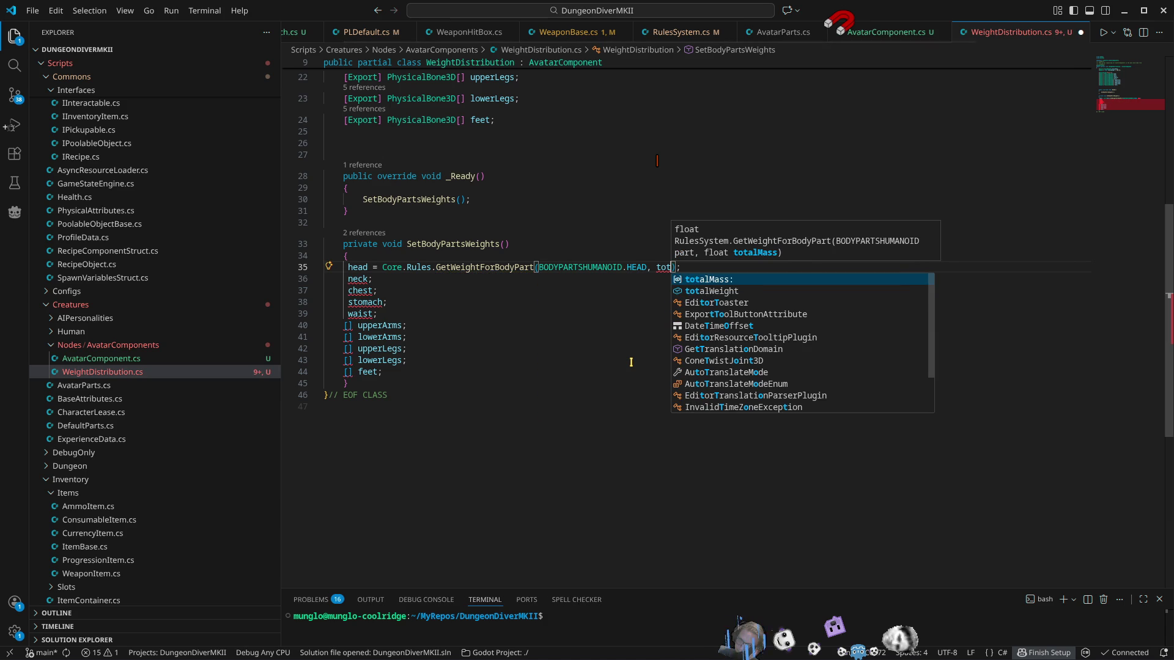
key("Down")
key("Tab")
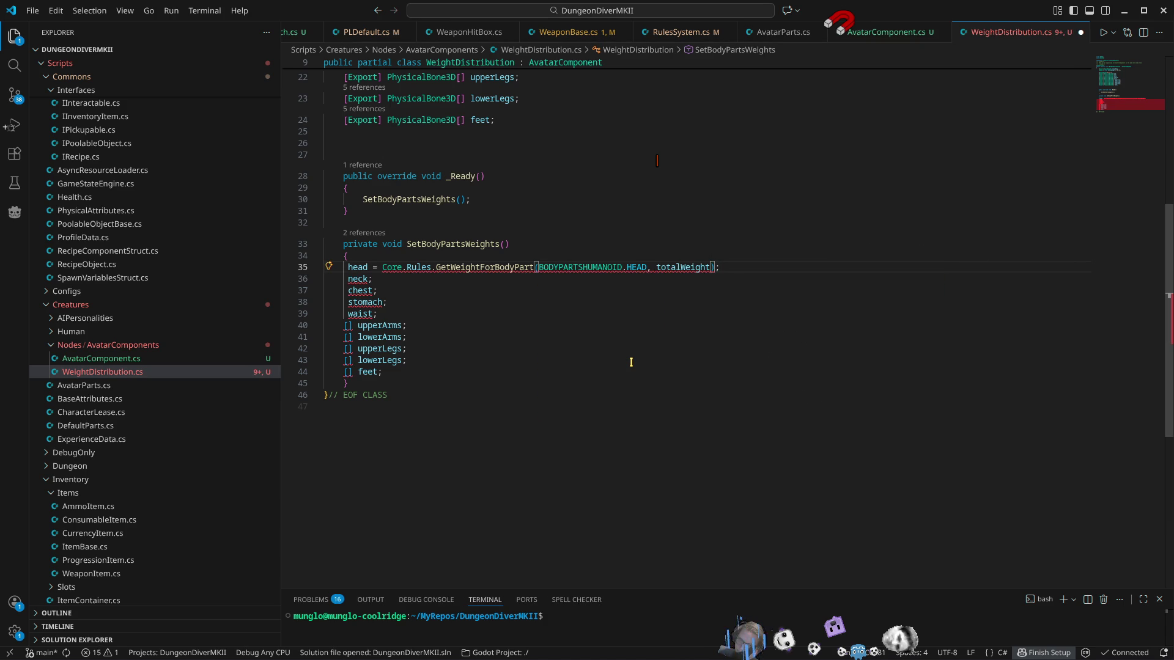
key("Right")
Step: Make head.Mass and neck.Mass both take the HEAD GetWeightForBodyPart call
type(".m")
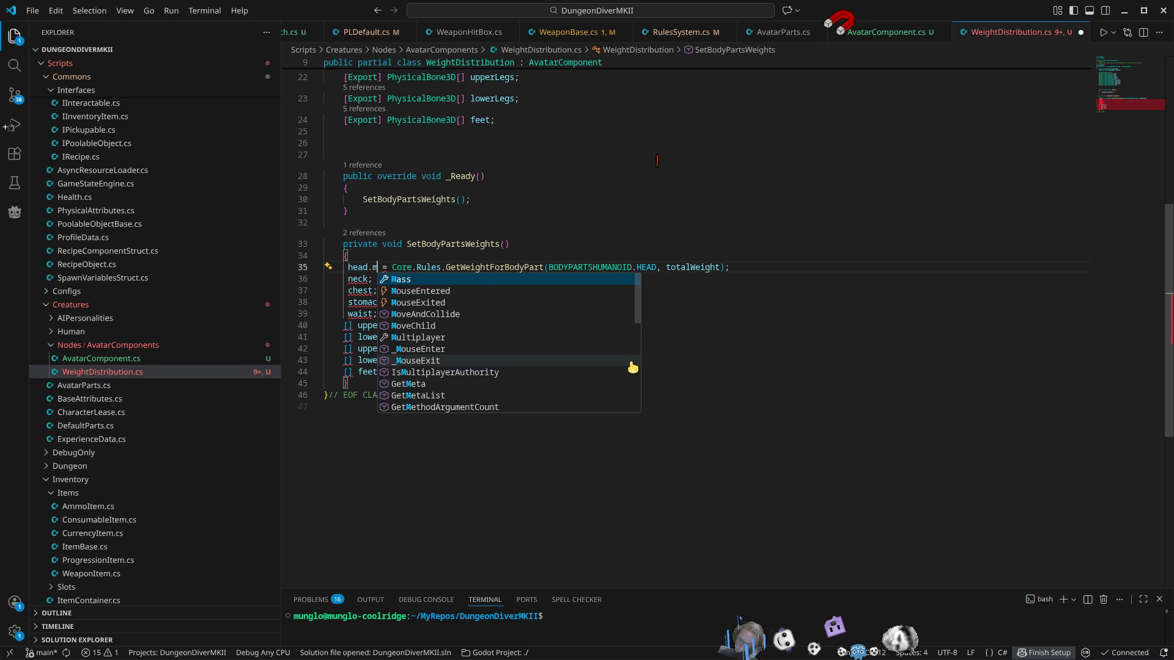
key("Tab")
key("Down")
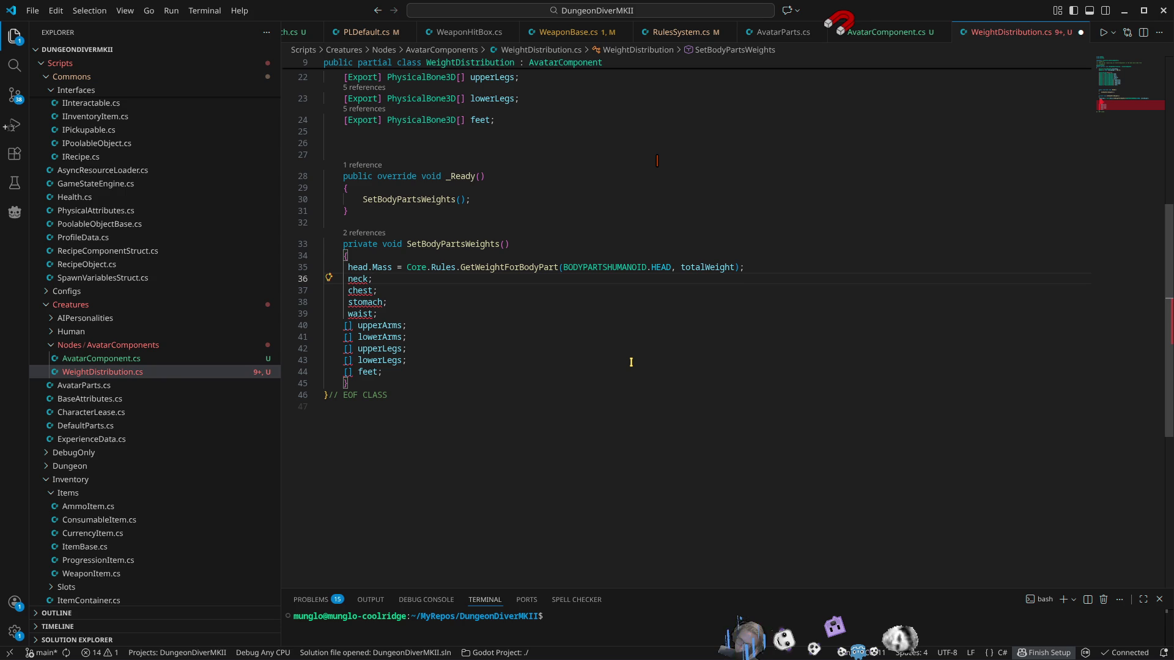
key("Left")
type(".M")
key("Tab")
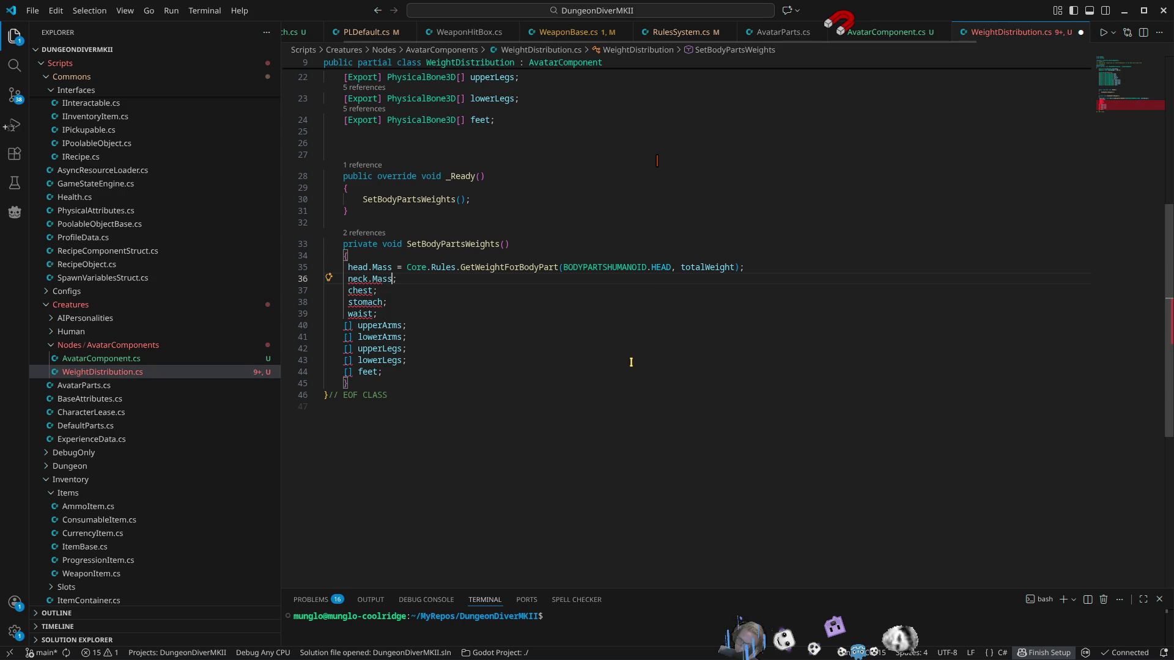
key("Up")
key("ctrl+Right")
key("ctrl+shift+Right")
key("ctrl+shift+Right")
key("ctrl+shift+Right")
key("ctrl+shift+Right")
key("ctrl+shift+Right")
key("ctrl+shift+Right")
key("ctrl+shift+Right")
key("ctrl+c")
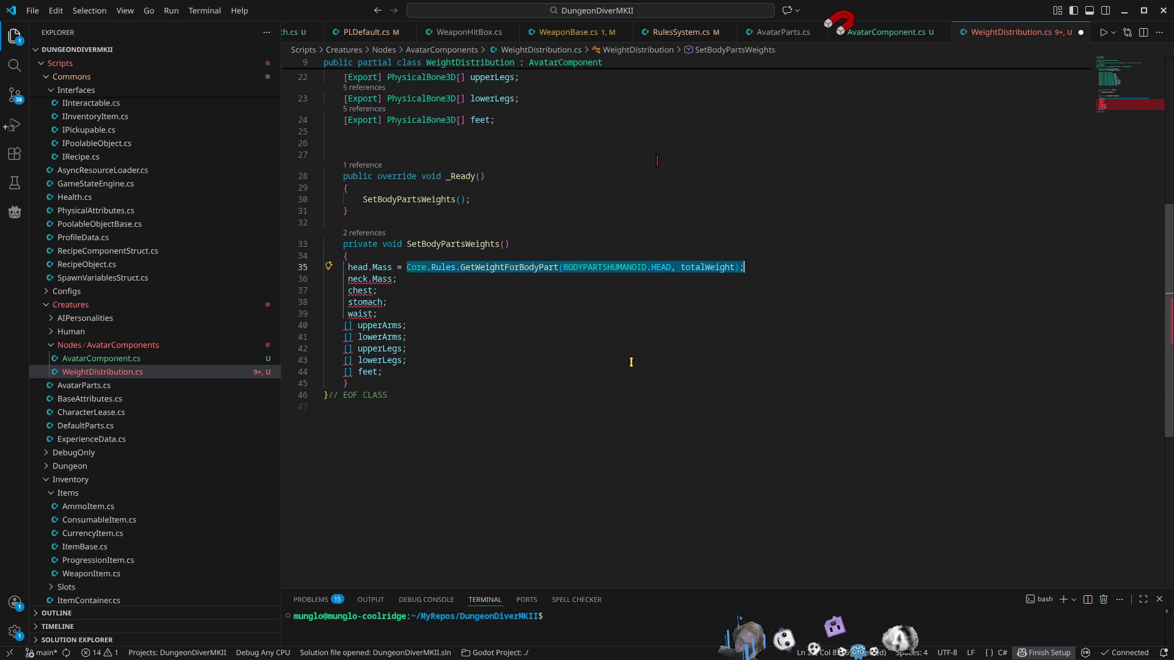
key("Down")
key("Left")
type("=")
key("ctrl+v")
key("Left")
key("Left")
key("Up")
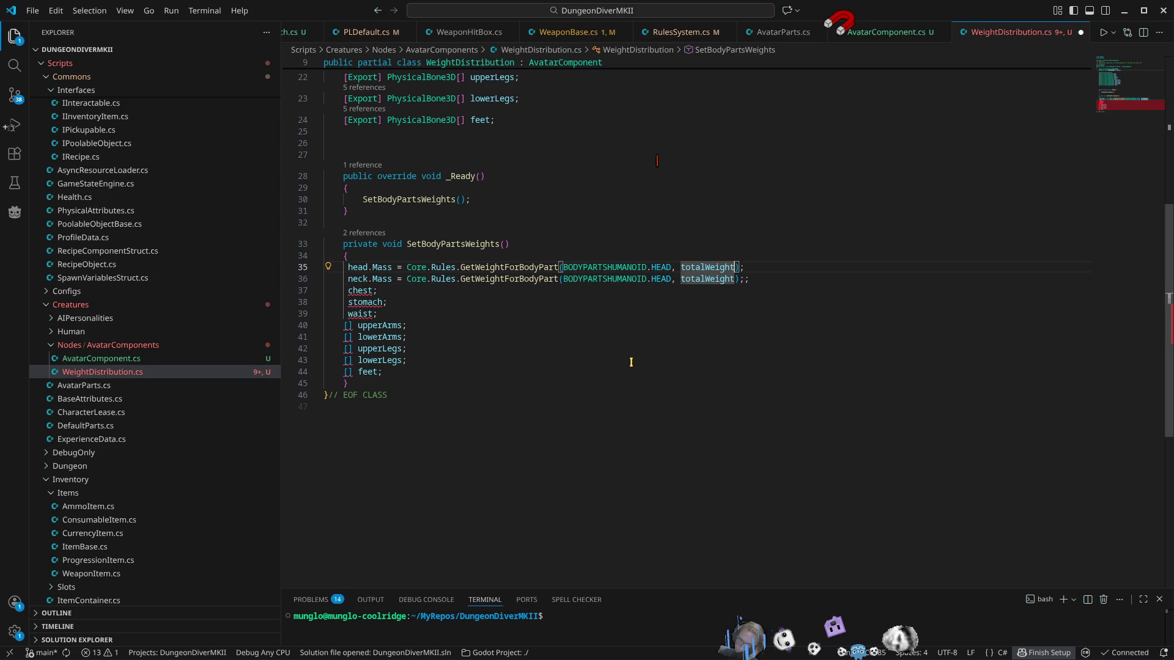
Step: Scale head.Mass by 0.85f and neck.Mass by 0.15f, fixing the misplaced parenthesis
type("0.")
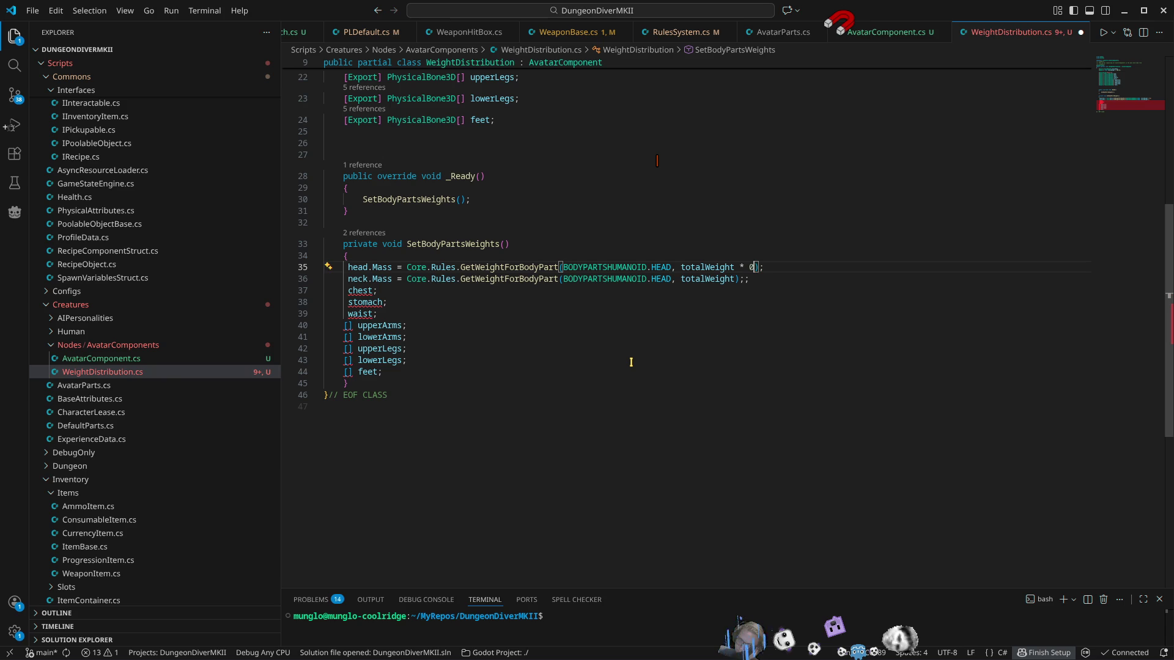
type("85")
type("f")
key("Down")
key("Left")
type("15f")
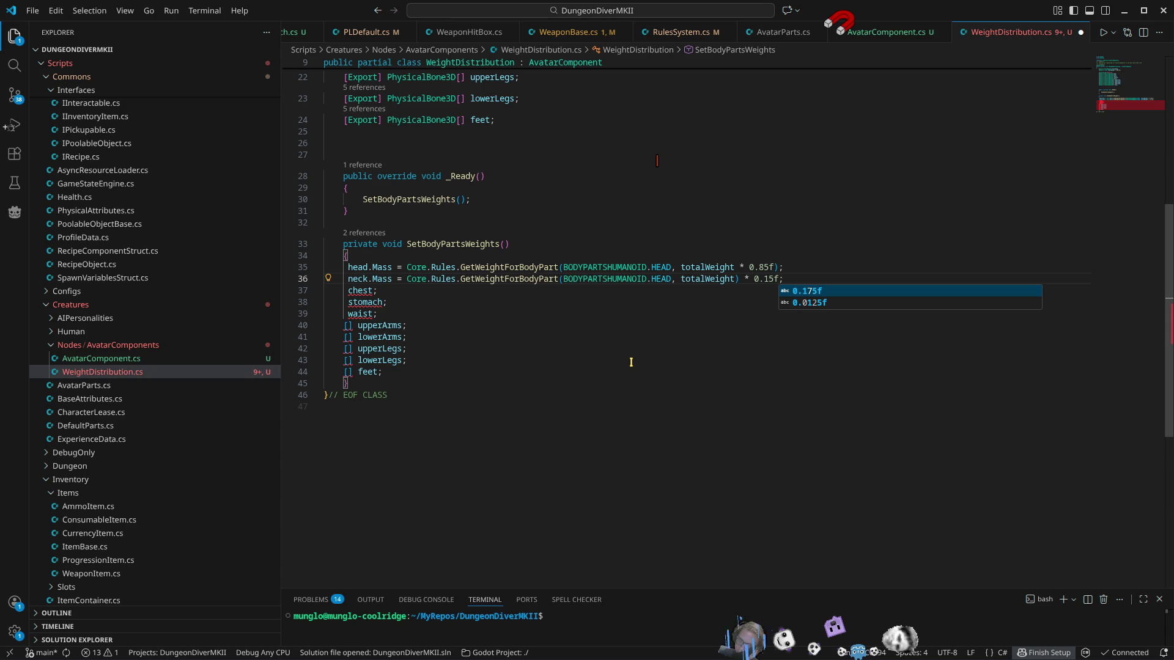
key("Down")
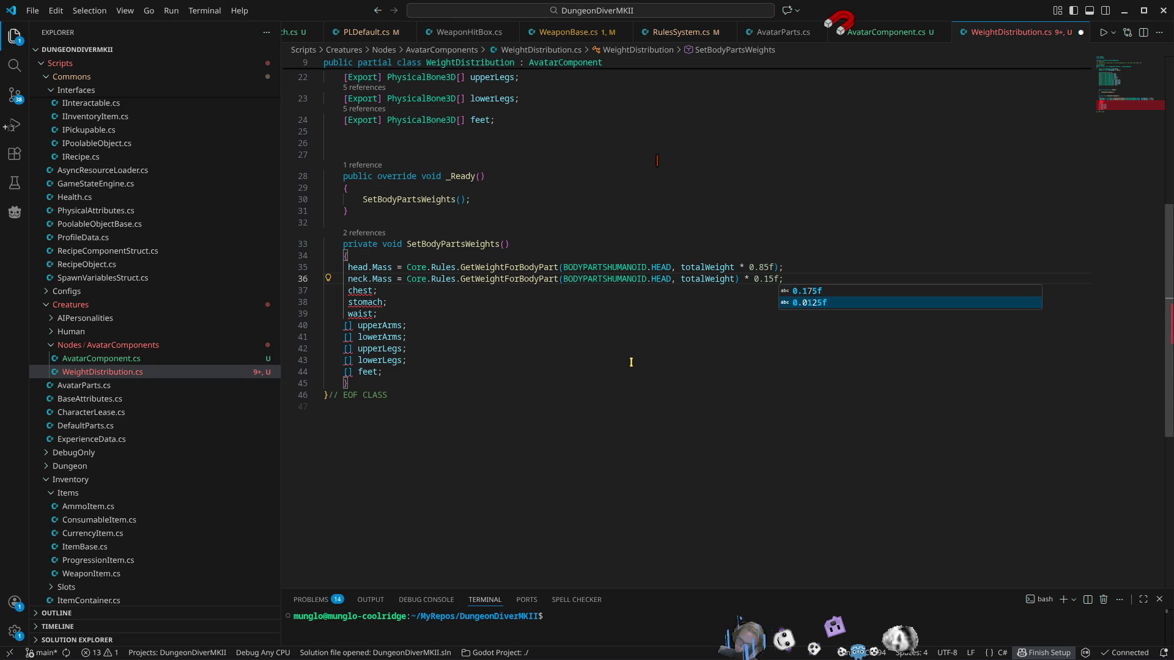
key("Escape")
key("Up")
key("Left")
key("BackSpace")
key("Left")
key("Left")
key("Left")
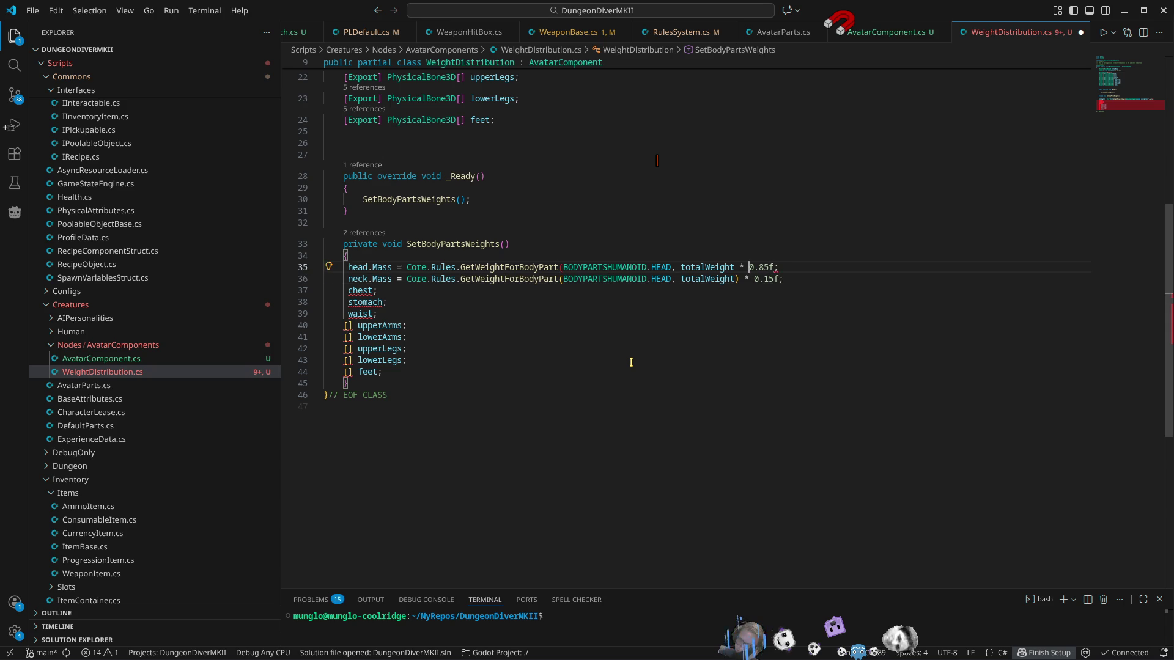
key("Left")
key("Left")
key("Left")
type(")")
Step: Fix the indentation of the stomach line in SetBodyPartsWeights
key("Down")
key("Down")
key("Delete")
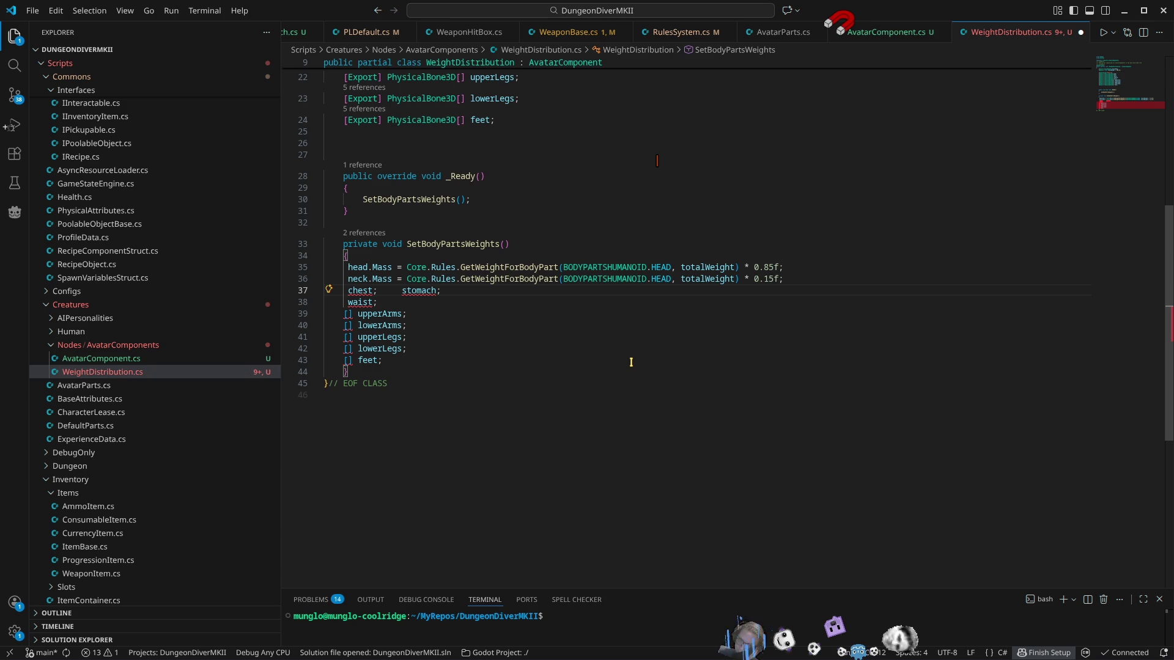
key("Return")
key("Delete")
key("Delete")
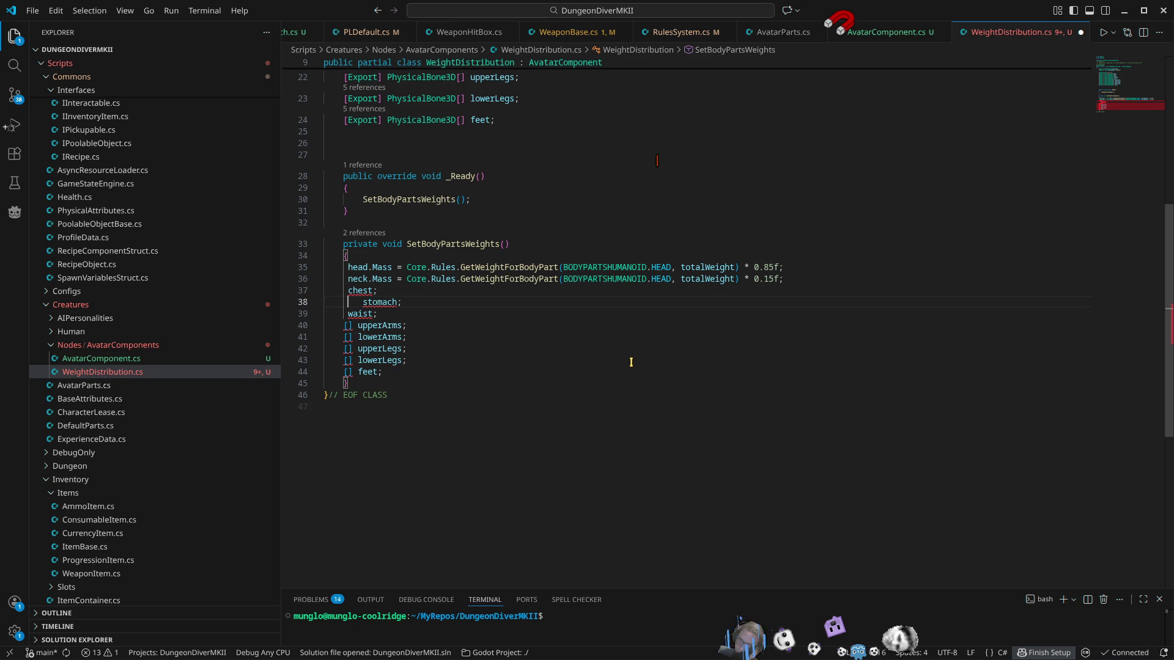
key("Delete")
key("Delete")
key("Delete")
key("ctrl+shift+i")
key("Up")
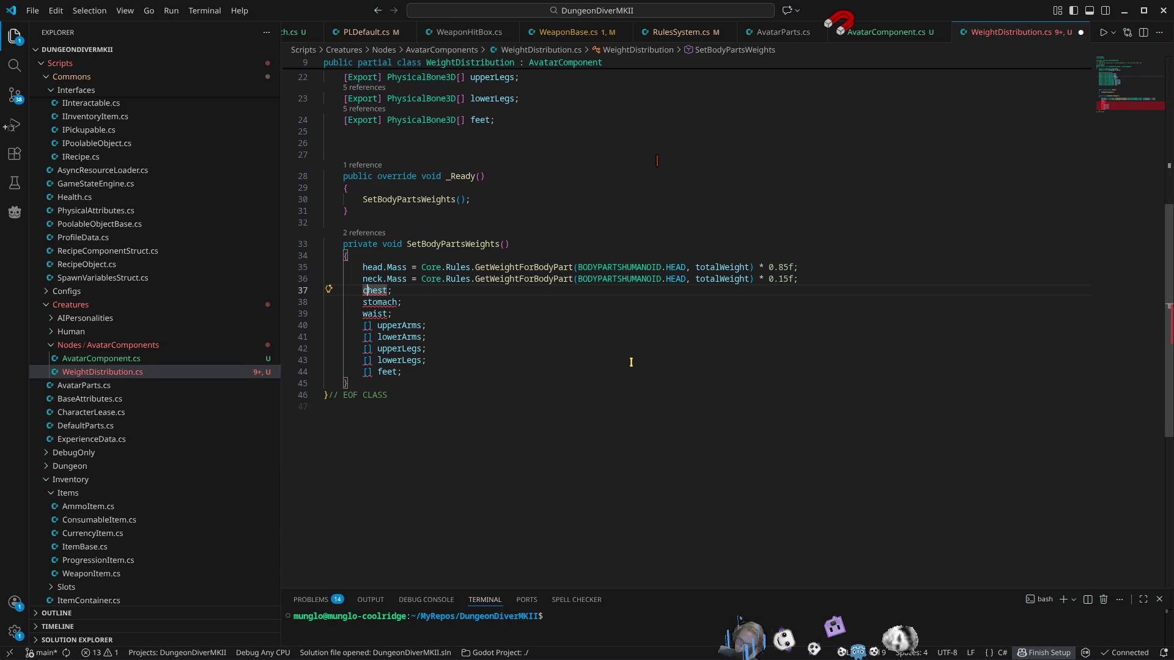
key("End")
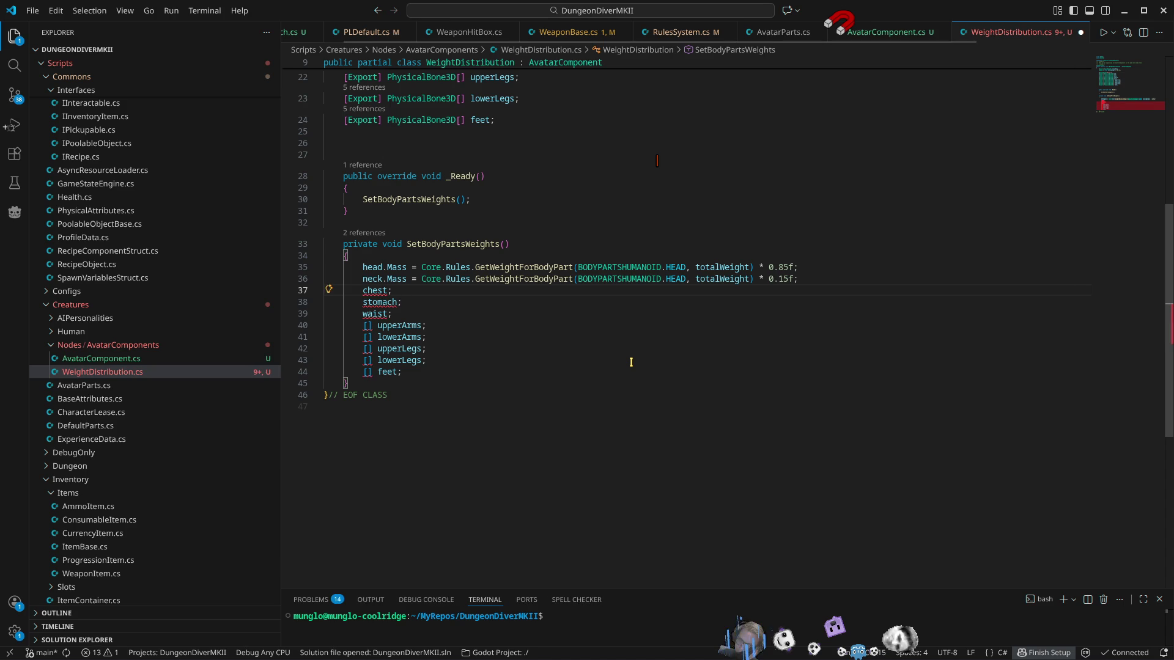
Step: Put edit points on the chest, stomach and waist lines and remove their semicolons
key("shift+alt+Down")
key("shift+alt+Down")
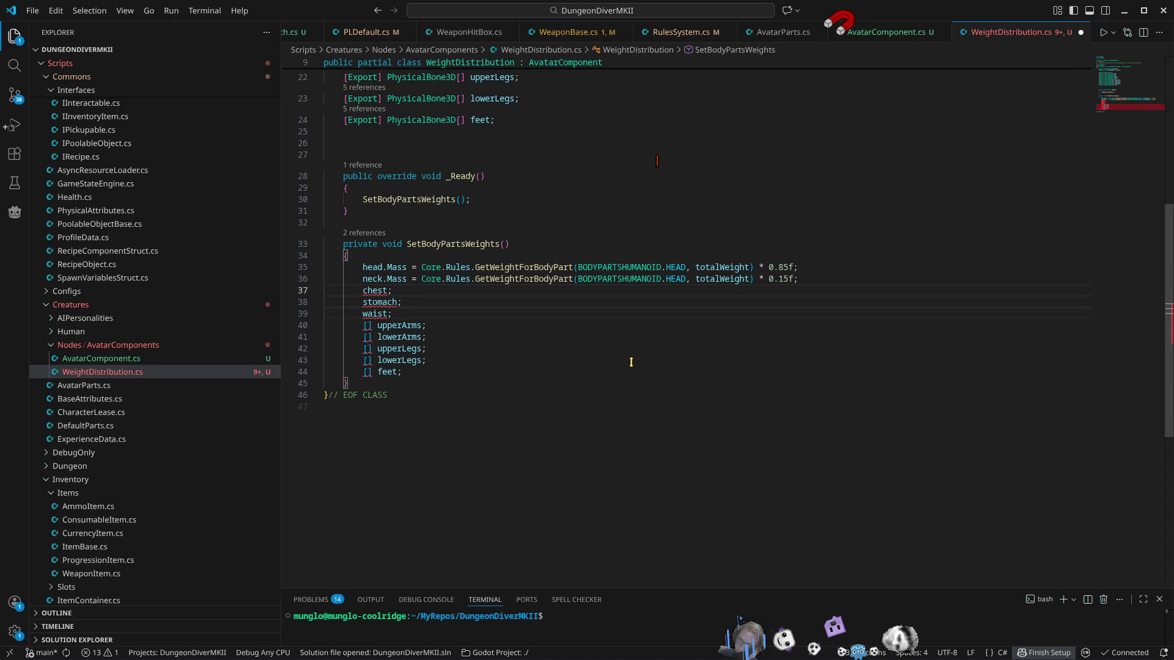
key("shift+Down")
key("shift+Home")
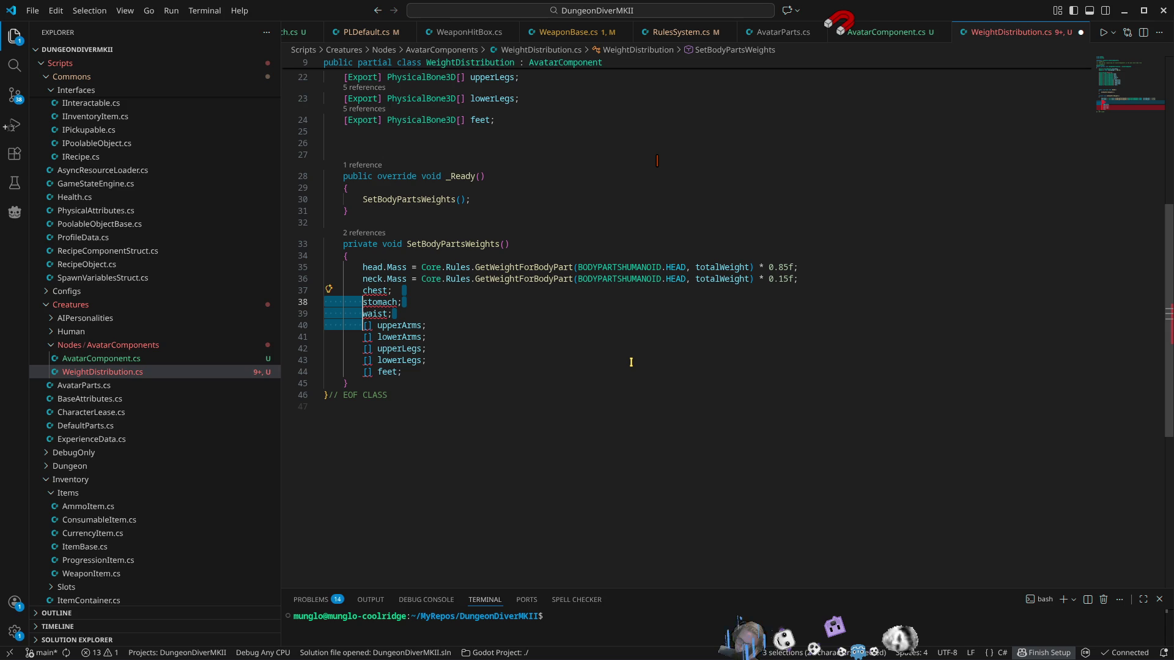
key("Escape")
key("Left")
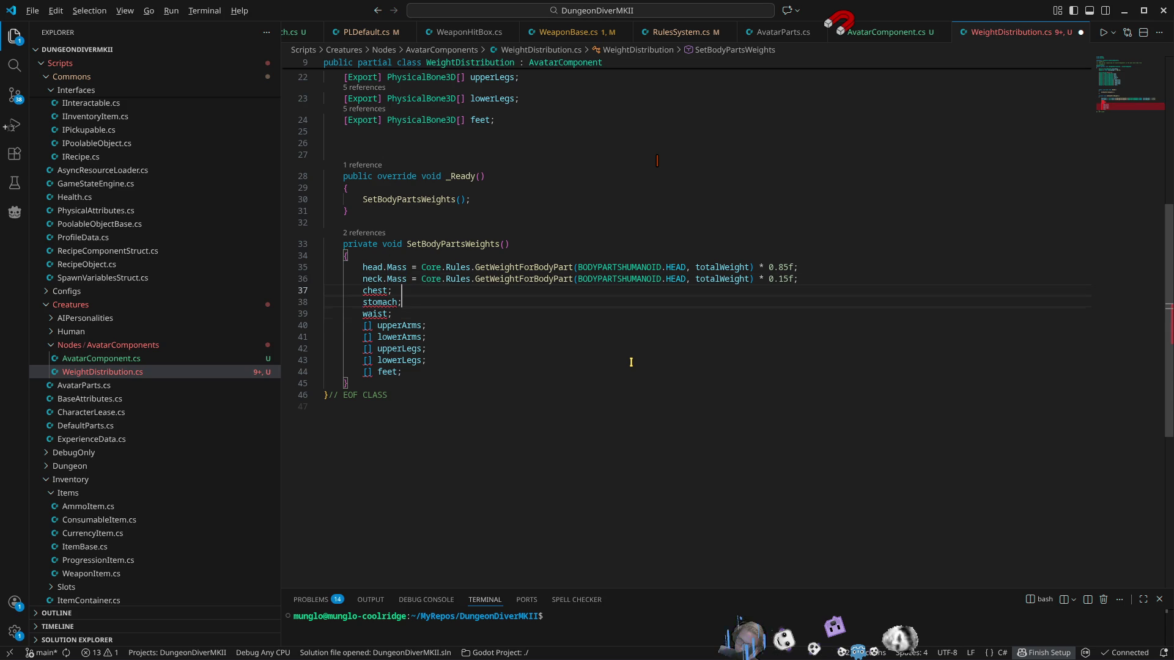
key("ctrl+shift+Down")
key("ctrl+shift+Down")
key("End")
key("BackSpace")
key("BackSpace")
key("ctrl+shift+Down")
key("ctrl+shift+Down")
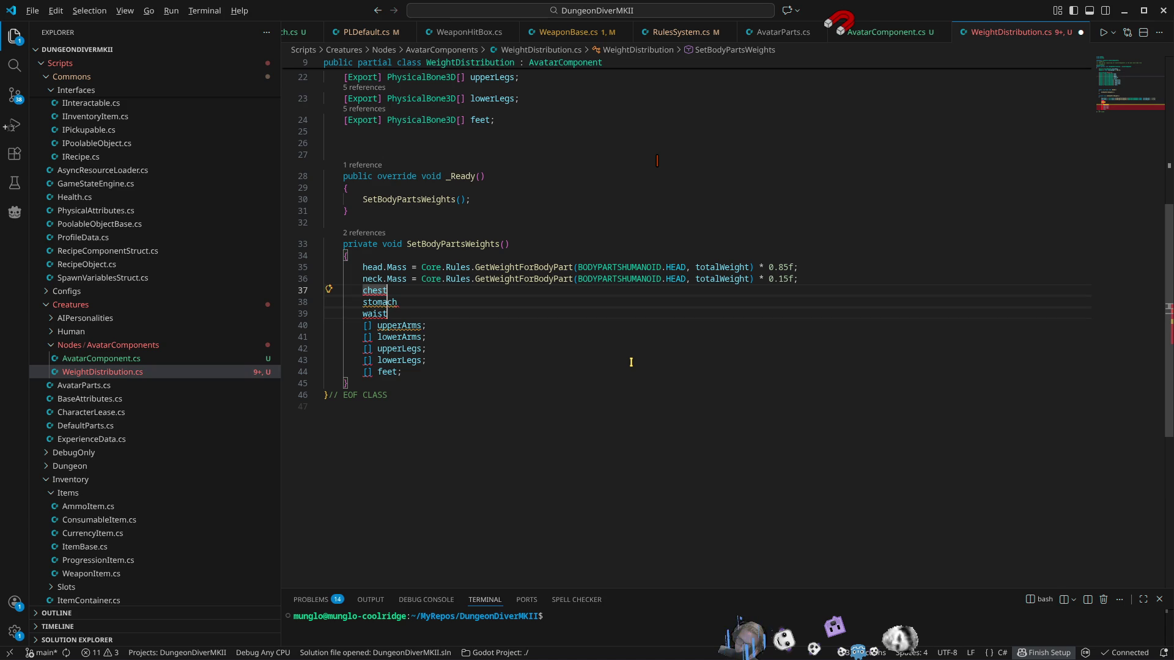
key("End")
key("BackSpace")
Step: Append .Mass = Core.Rules.GetWeightForBodyPart(BODYPARTSHUMANOID, totalWeight) * 0.f to all three lines
type(".Mass")
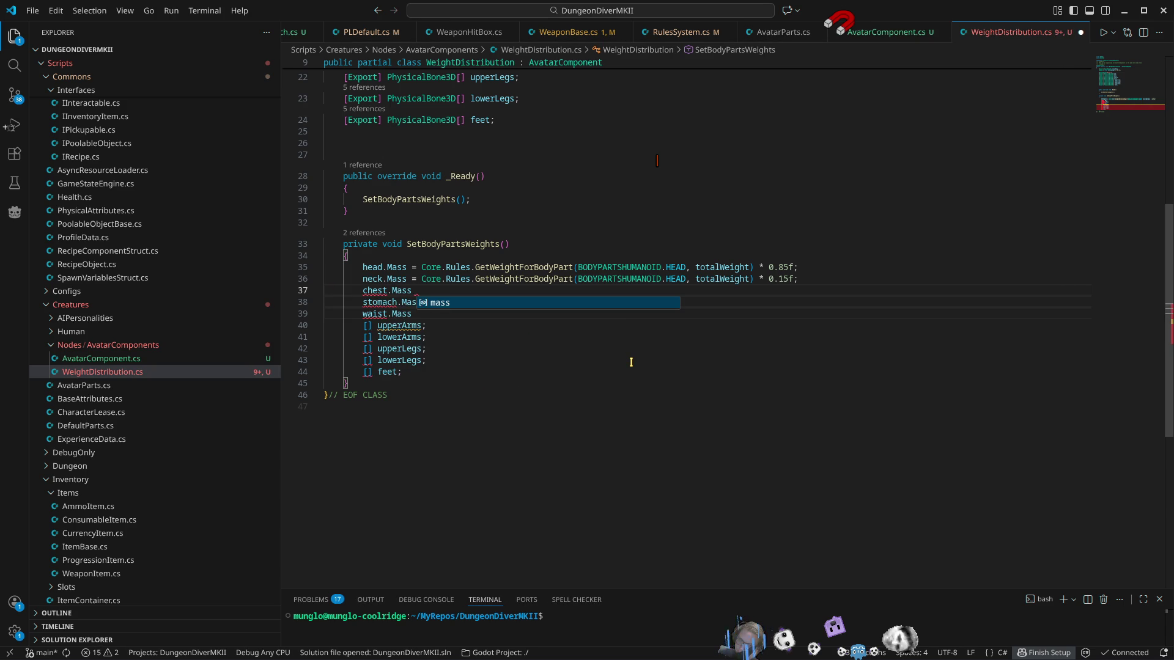
type(" = Core.rules")
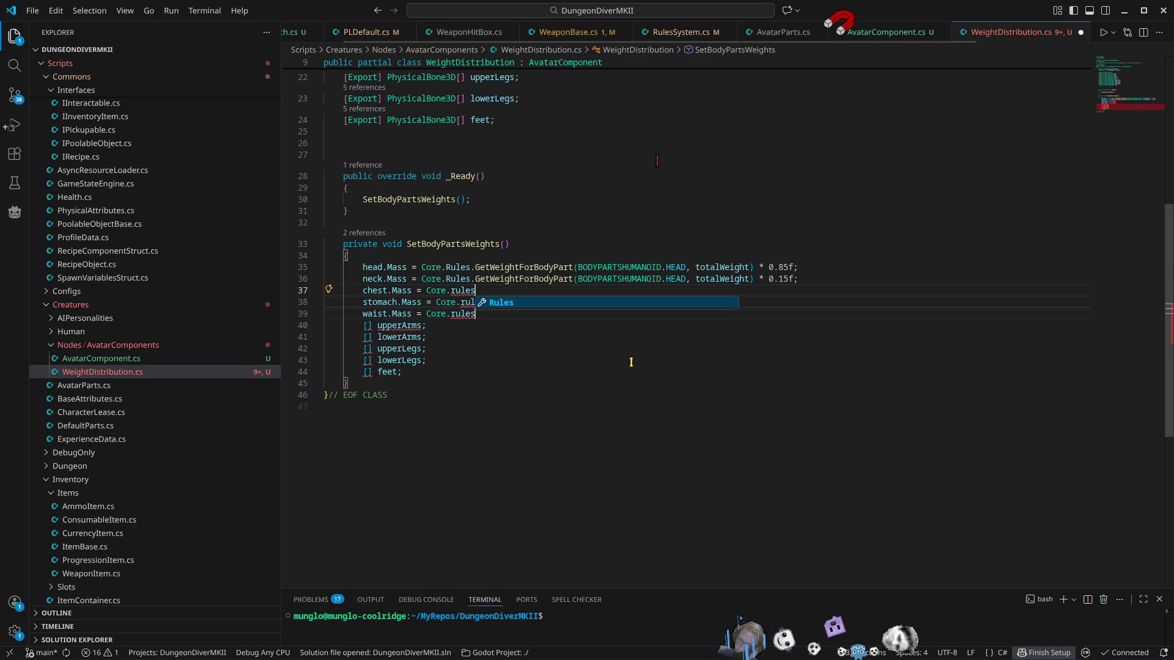
type(".getw")
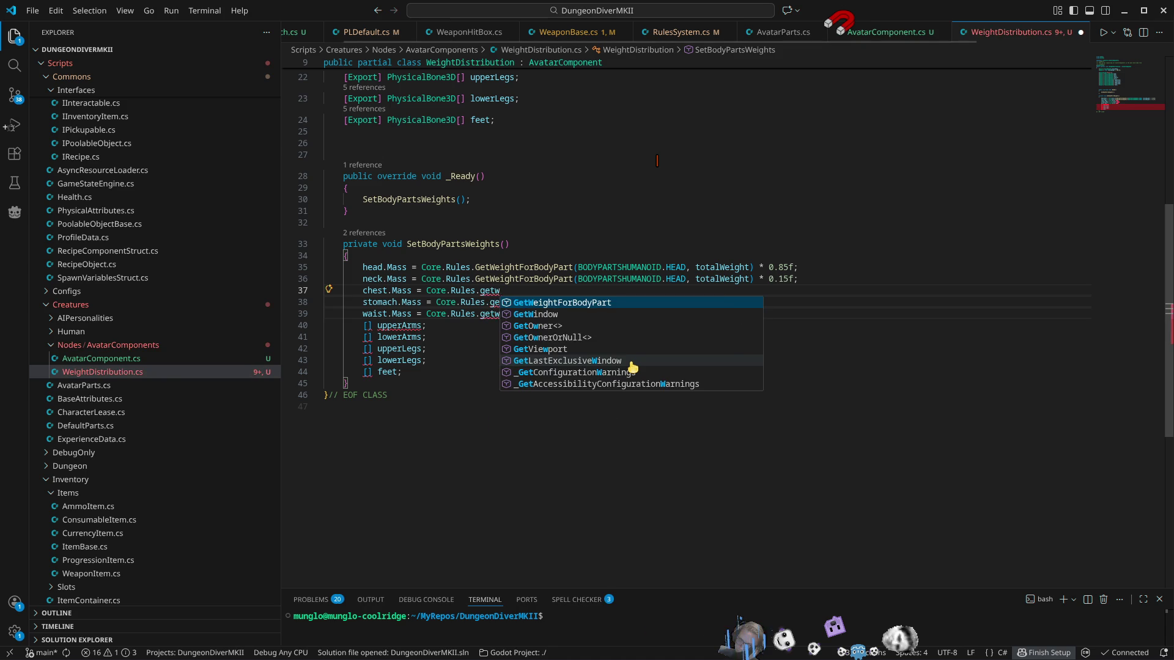
key("Tab")
type("(")
key("Tab")
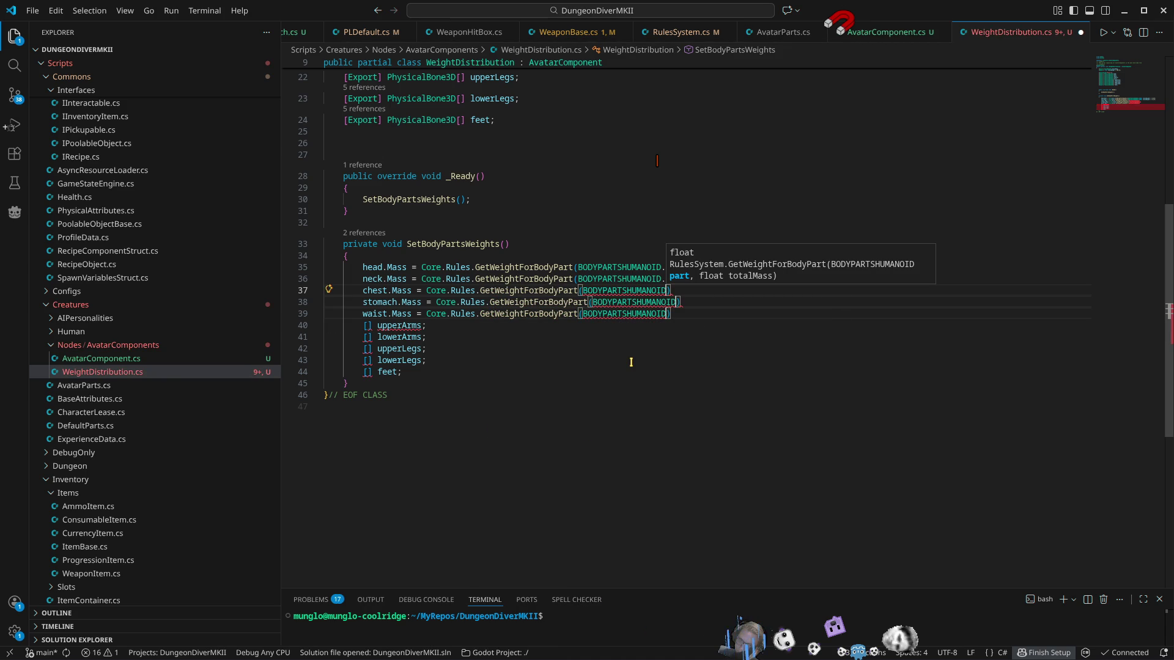
type(", total")
key("Down")
key("Tab")
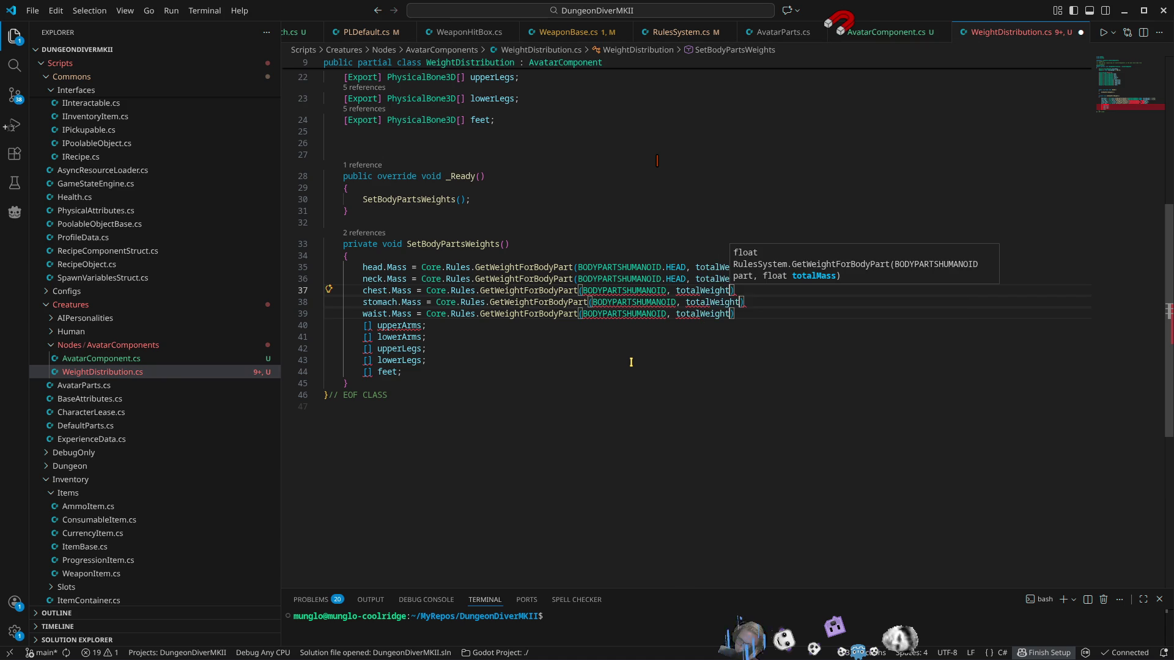
type("* 0.")
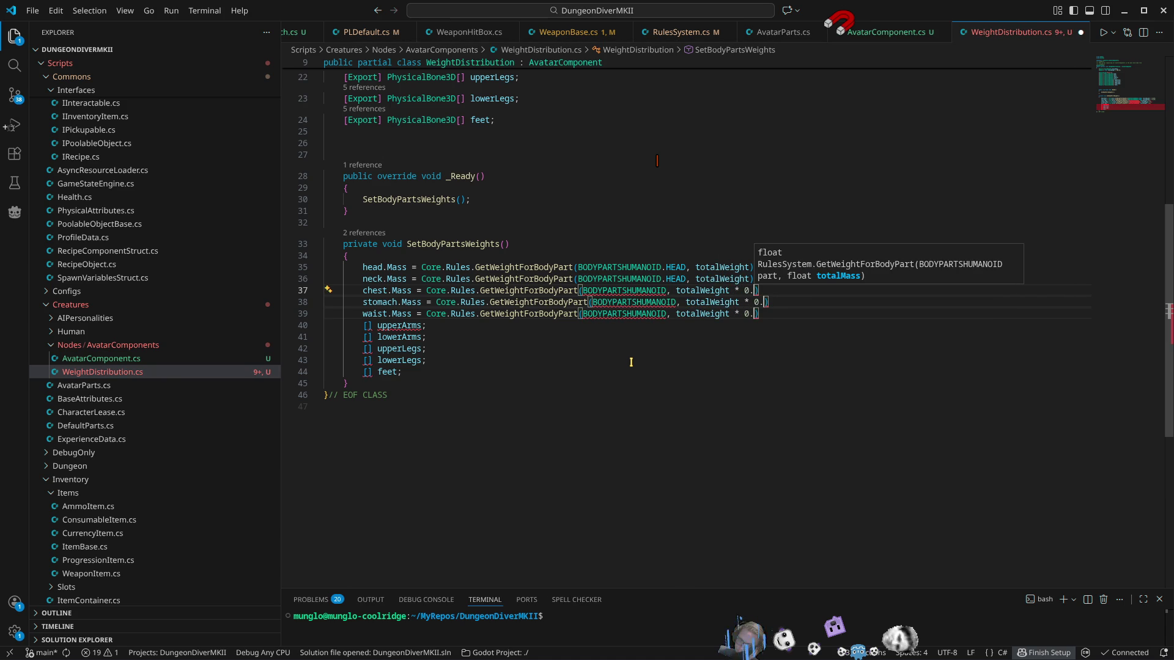
type("f")
key("Escape")
key("Escape")
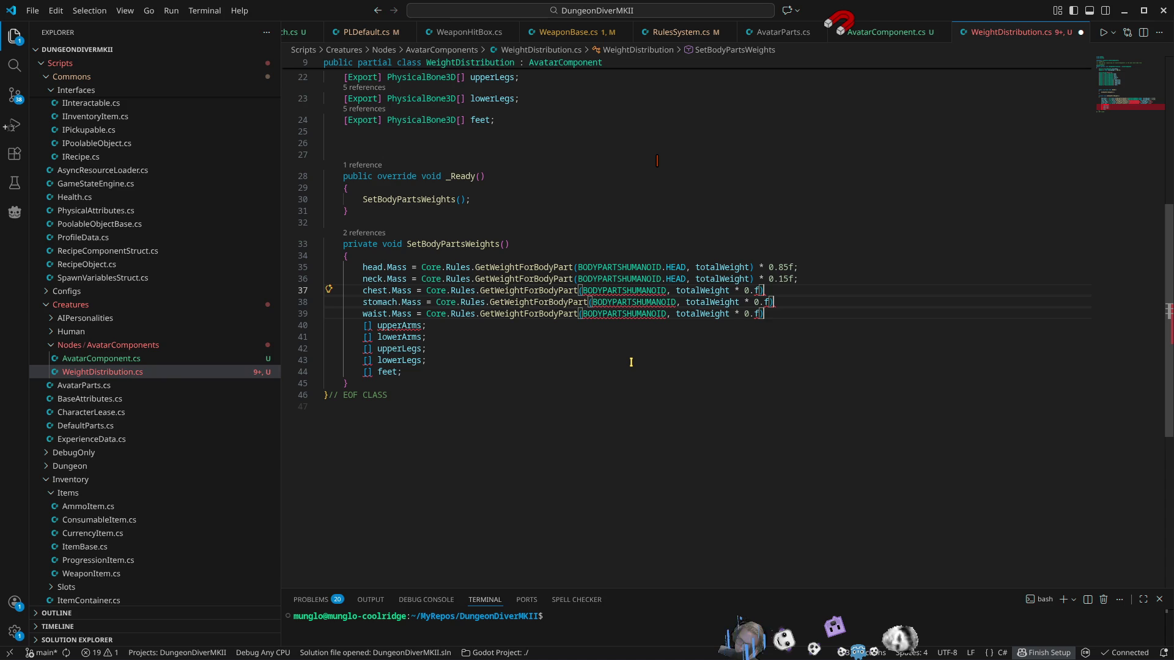
key("Delete")
key("Left")
key("Left")
key("Left")
type(")")
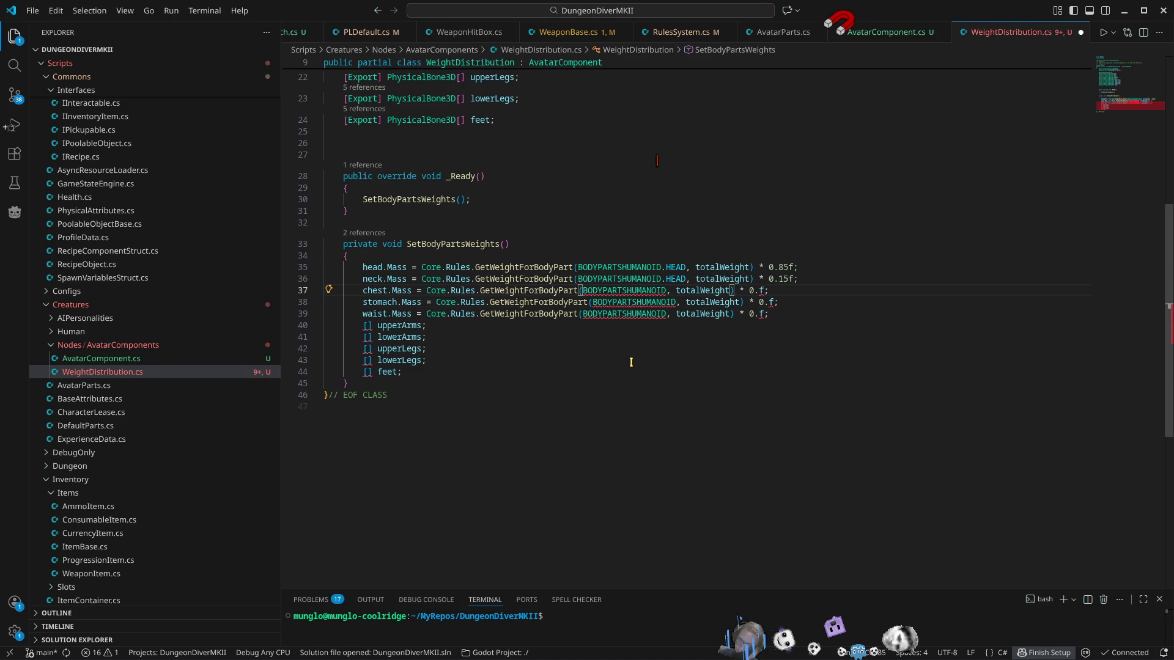
Step: Set the body-part argument to BODYPARTSHUMANOID.TRUNK on the chest, stomach and waist lines
key("ctrl+Left")
key("ctrl+Left")
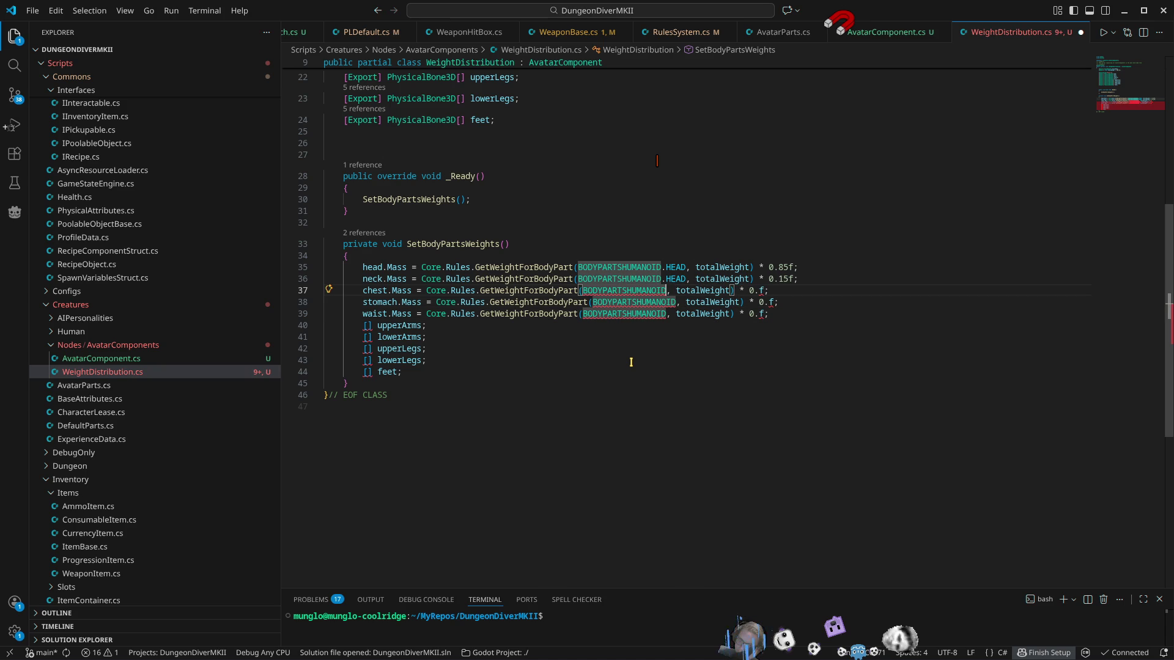
type(".")
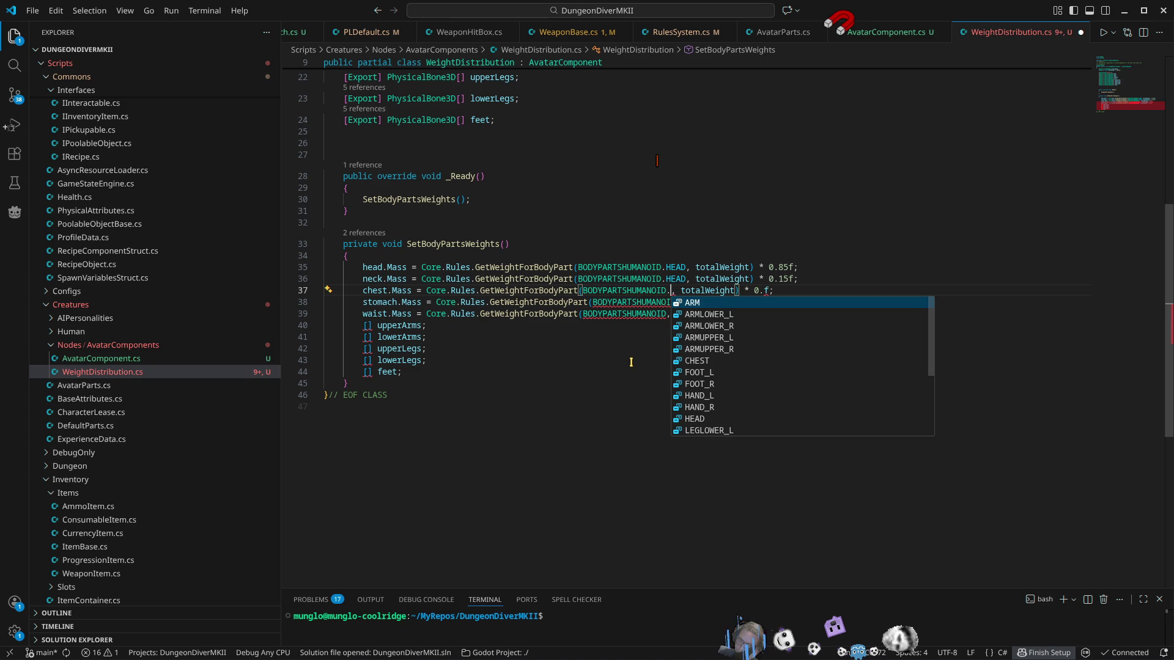
type("TR")
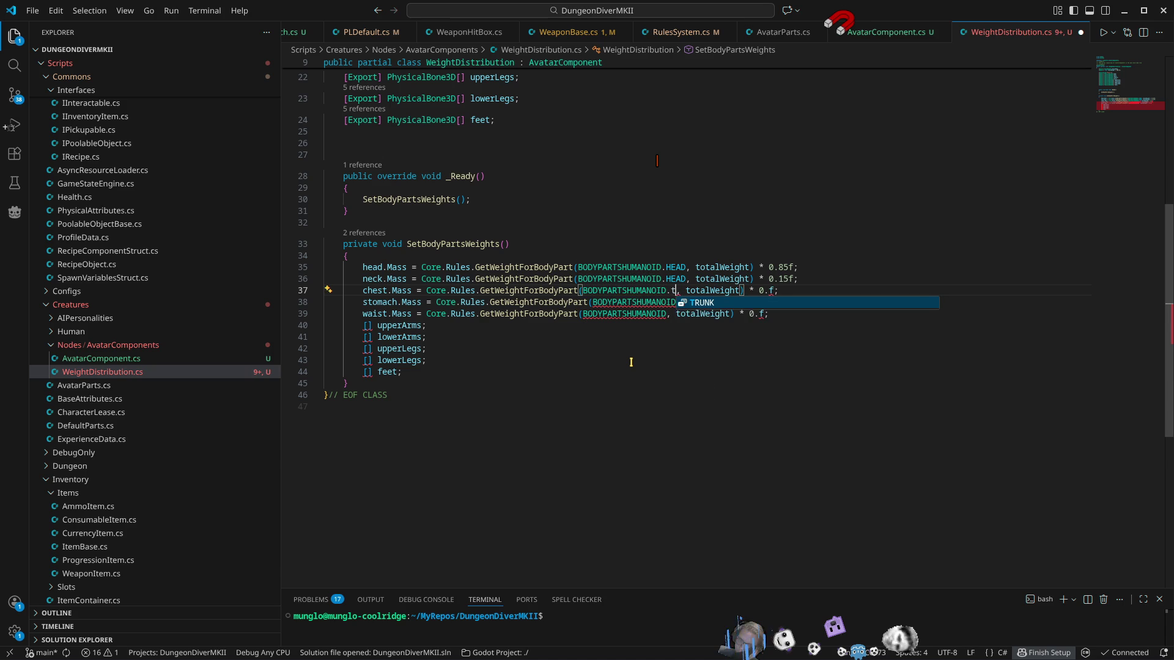
key("Tab")
key("Down")
key("Left")
key("Left")
key("Left")
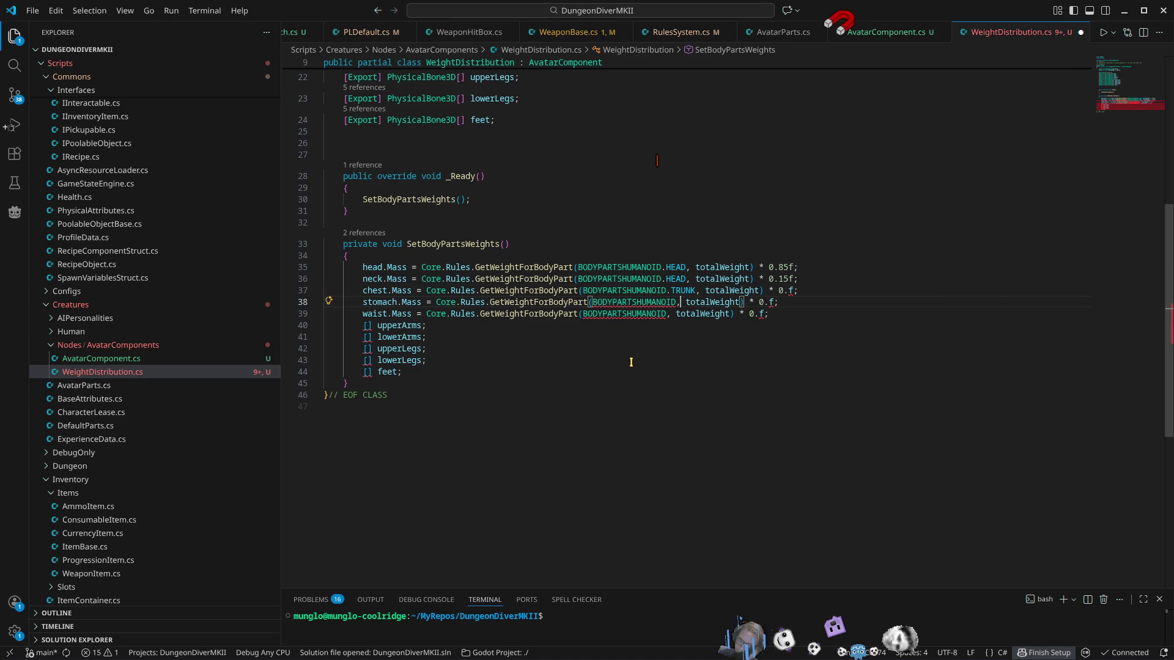
type(".tr")
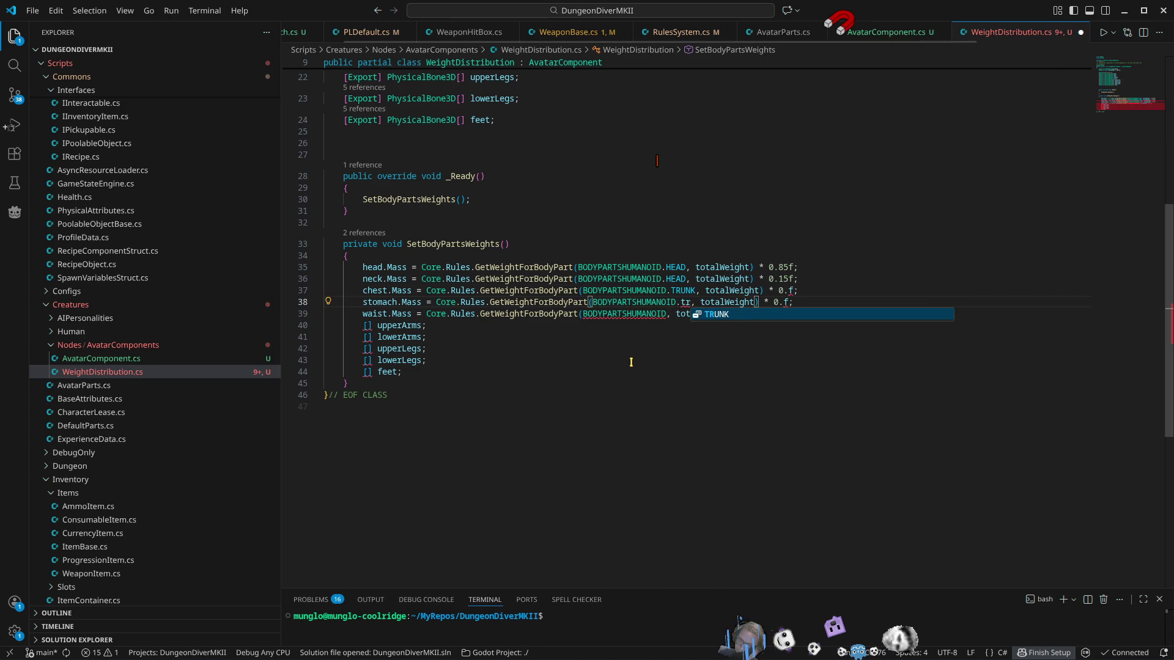
key("Tab")
key("Down")
key("Left")
key("Left")
key("Left")
key("Left")
key("Left")
key("Left")
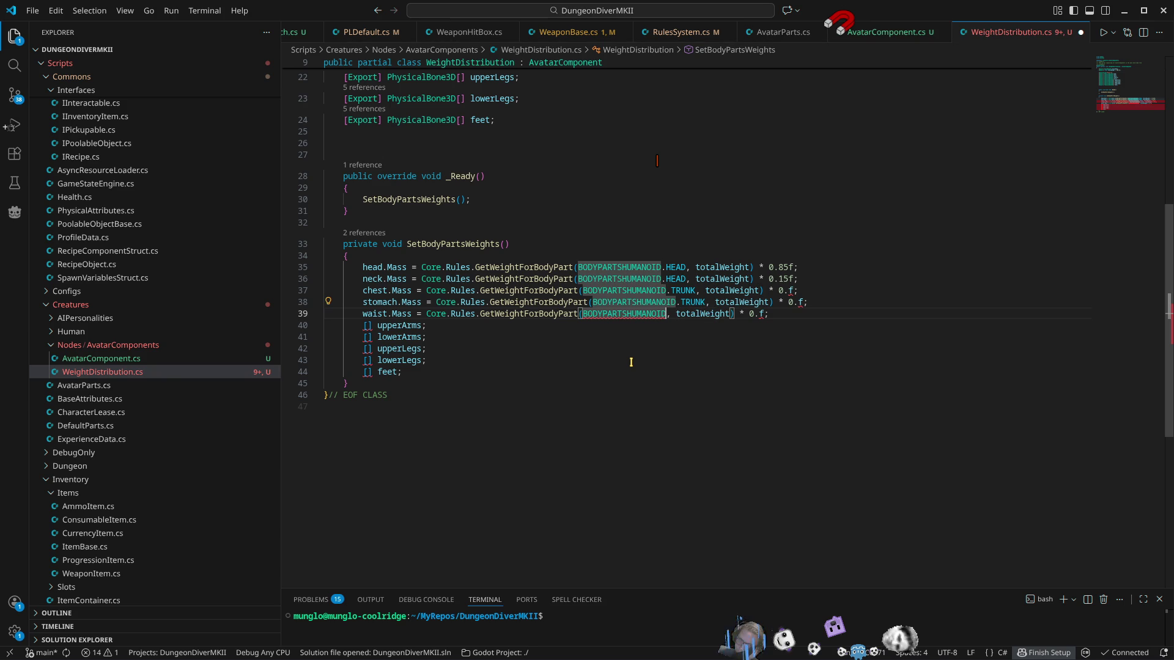
type(".tr")
key("Tab")
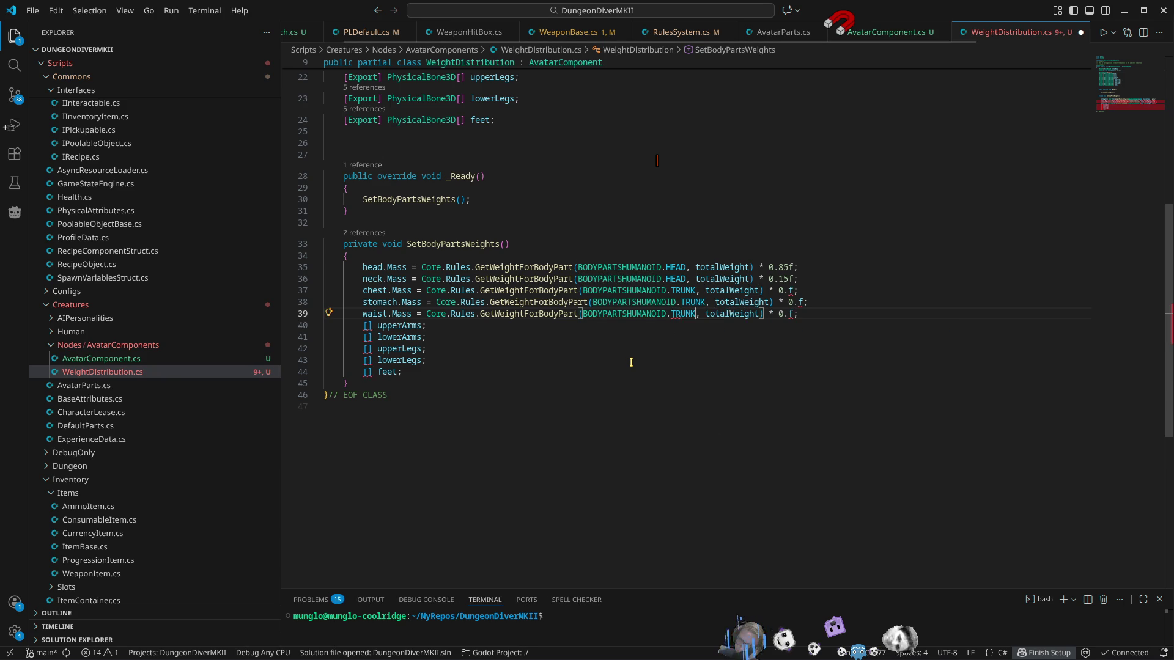
key("Up")
key("Up")
key("End")
key("Left")
key("Left")
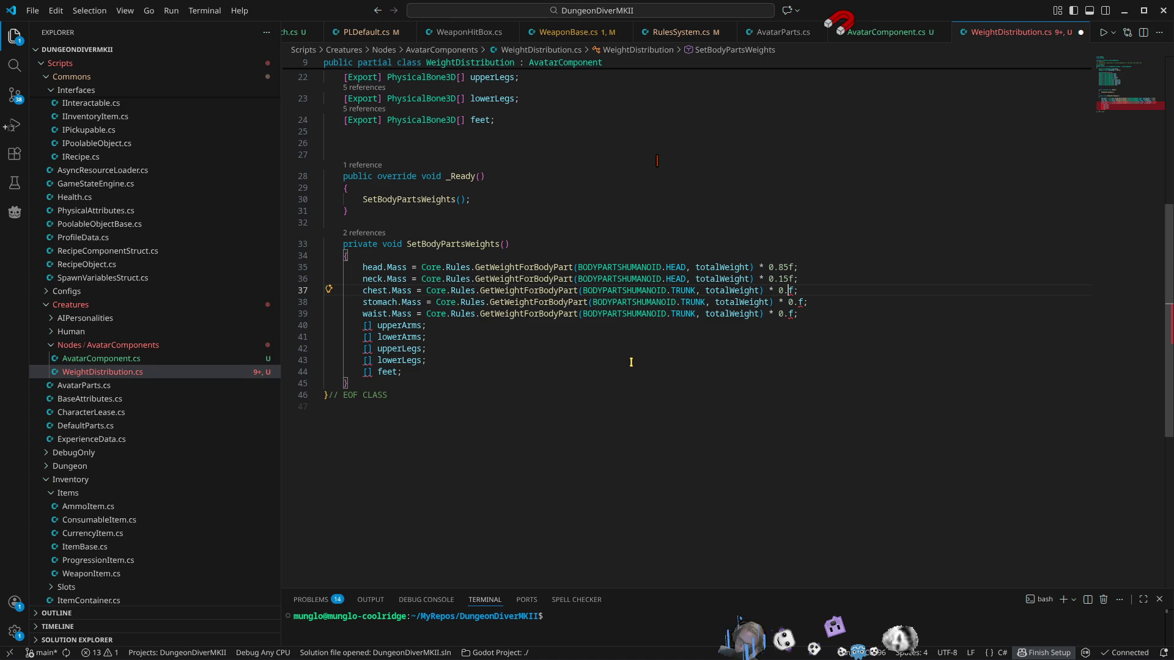
Step: Set the chest, stomach and waist multipliers to 0.3f, 0.35f and 0.35f
key("Down")
key("Down")
key("Up")
key("Up")
type("3")
key("Down")
type("35")
key("Down")
key("Left")
key("Left")
type("35")
Step: Delete the [] in front of upperArms
key("Down")
key("Left")
key("Left")
key("Home")
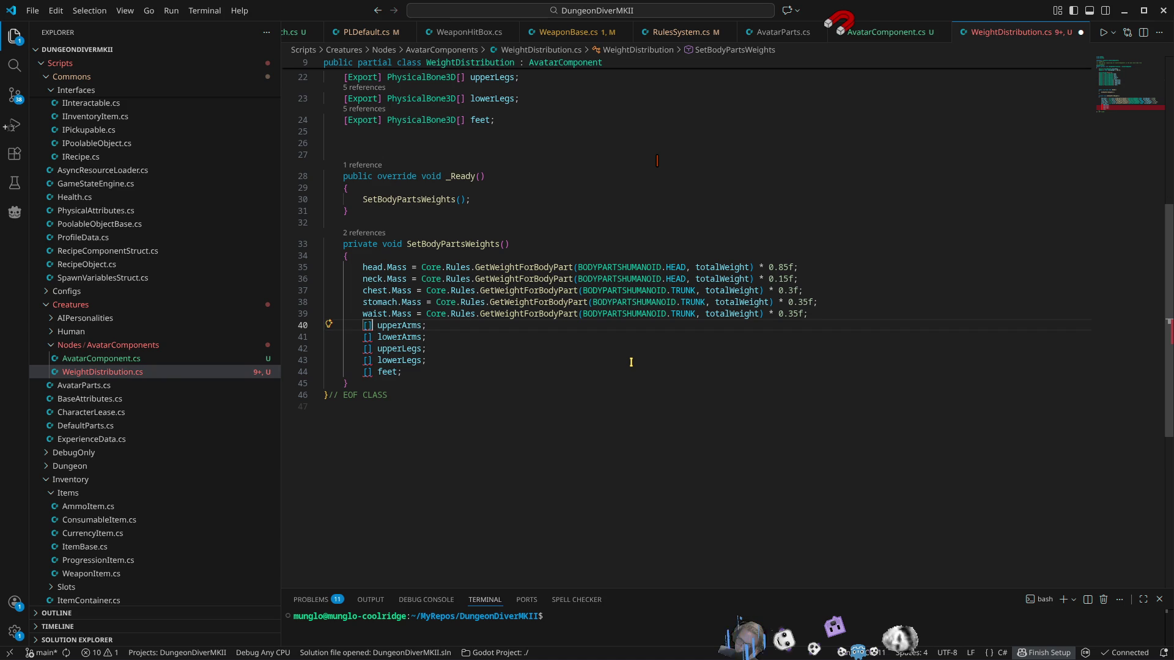
key("Delete")
key("Delete")
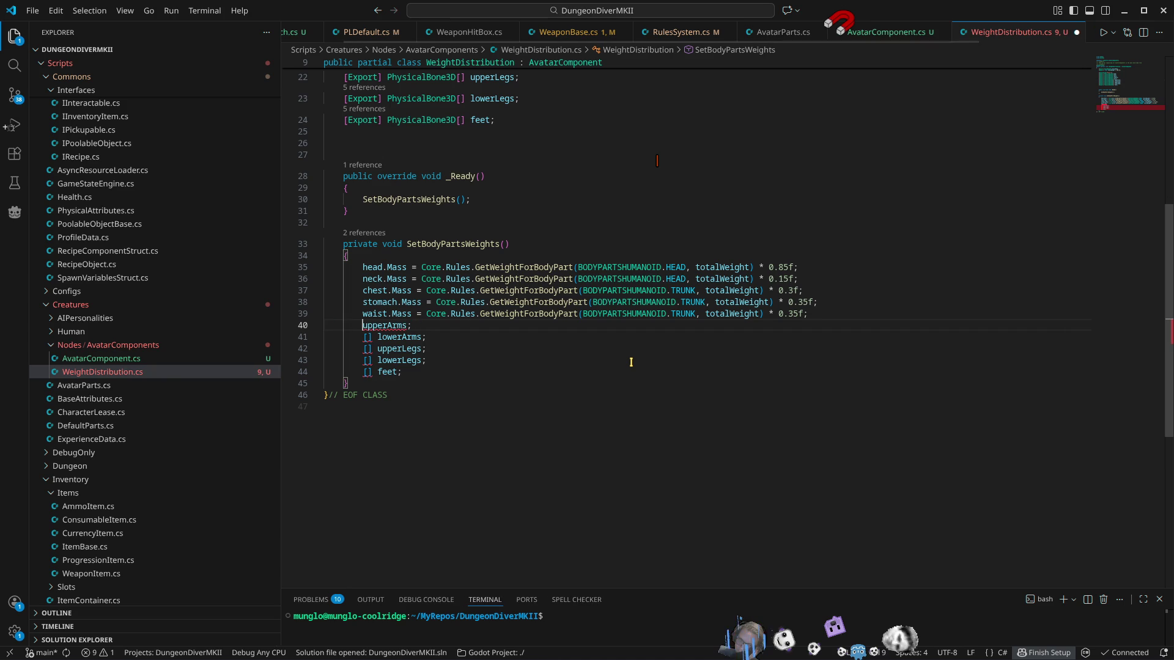
Step: Insert a foreach loop snippet at the upperArms line, discarding an accidental for loop
type("for")
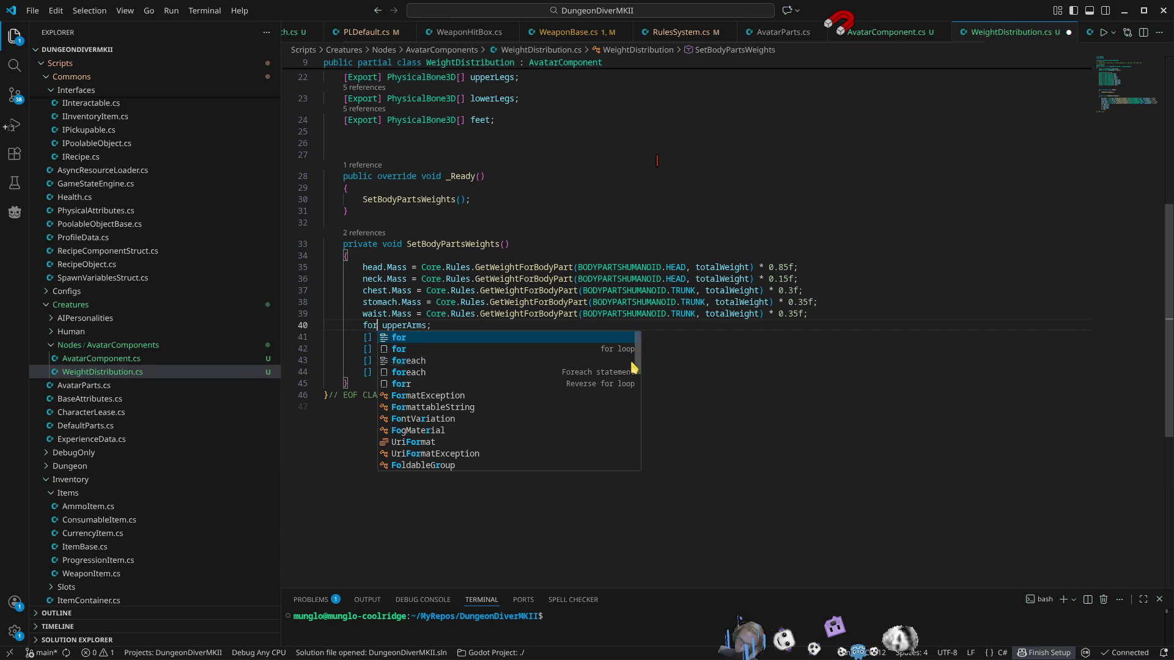
key("Down")
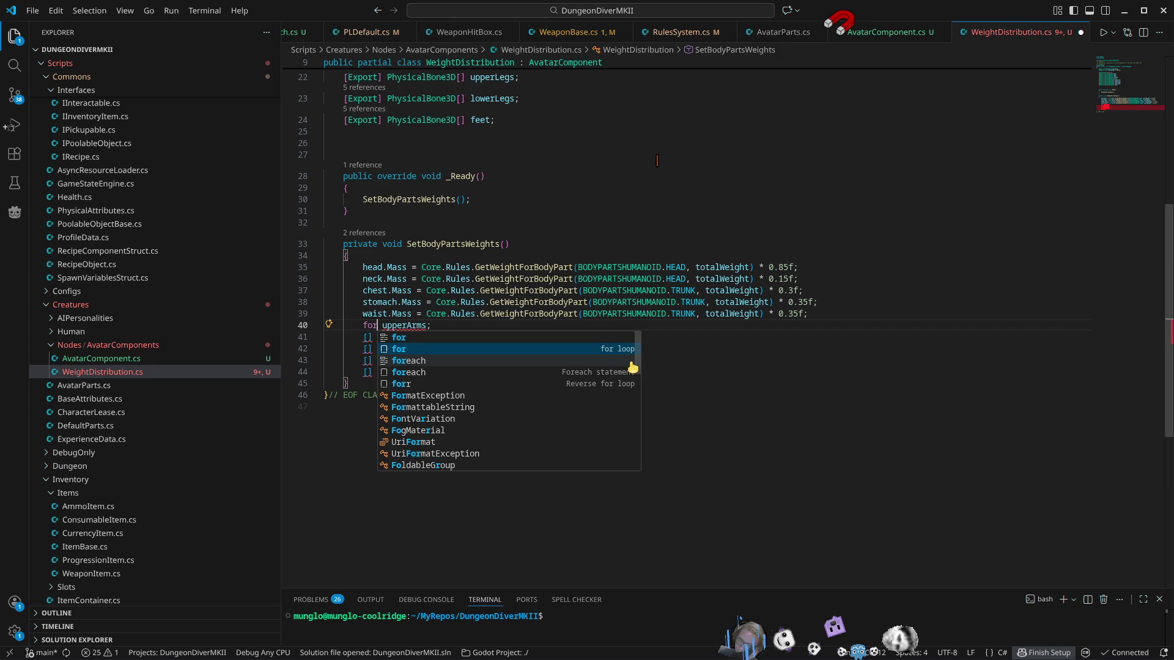
key("Up")
key("Down")
key("Tab")
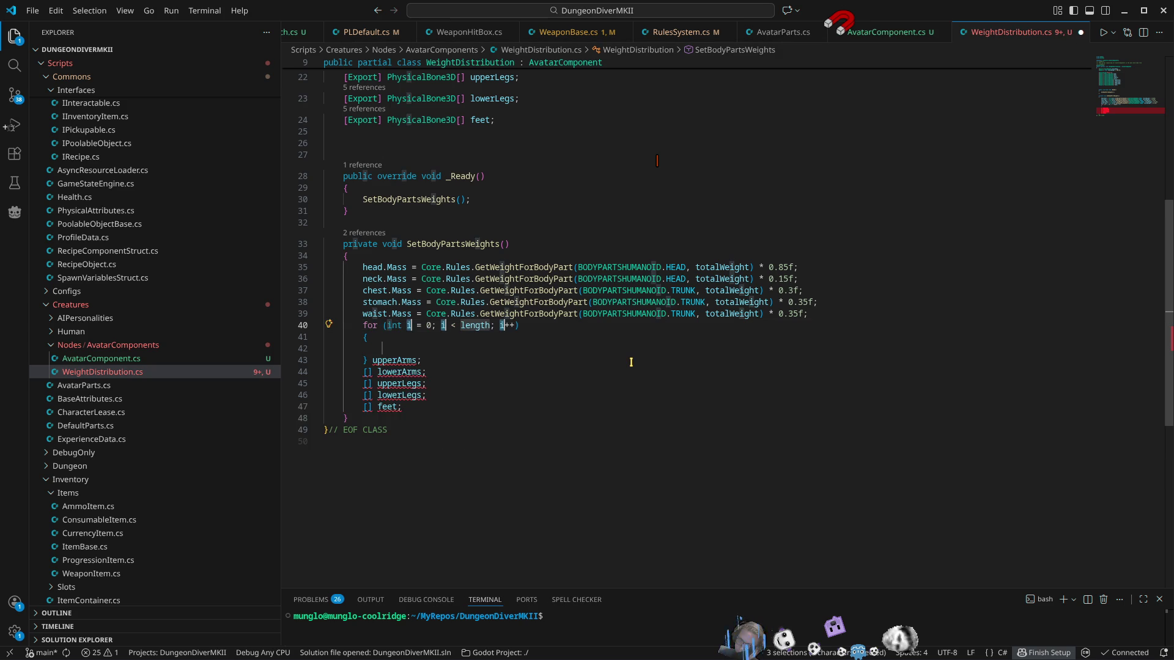
key("ctrl+z")
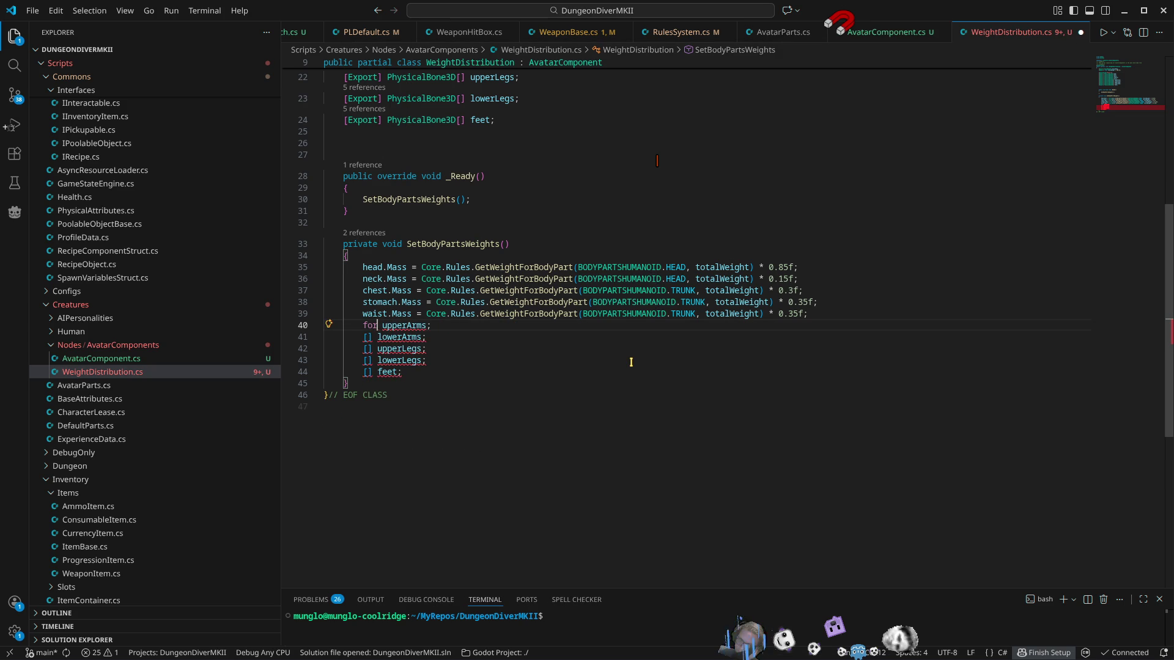
key("BackSpace")
key("ctrl+space")
type("reach")
key("Down")
key("Tab")
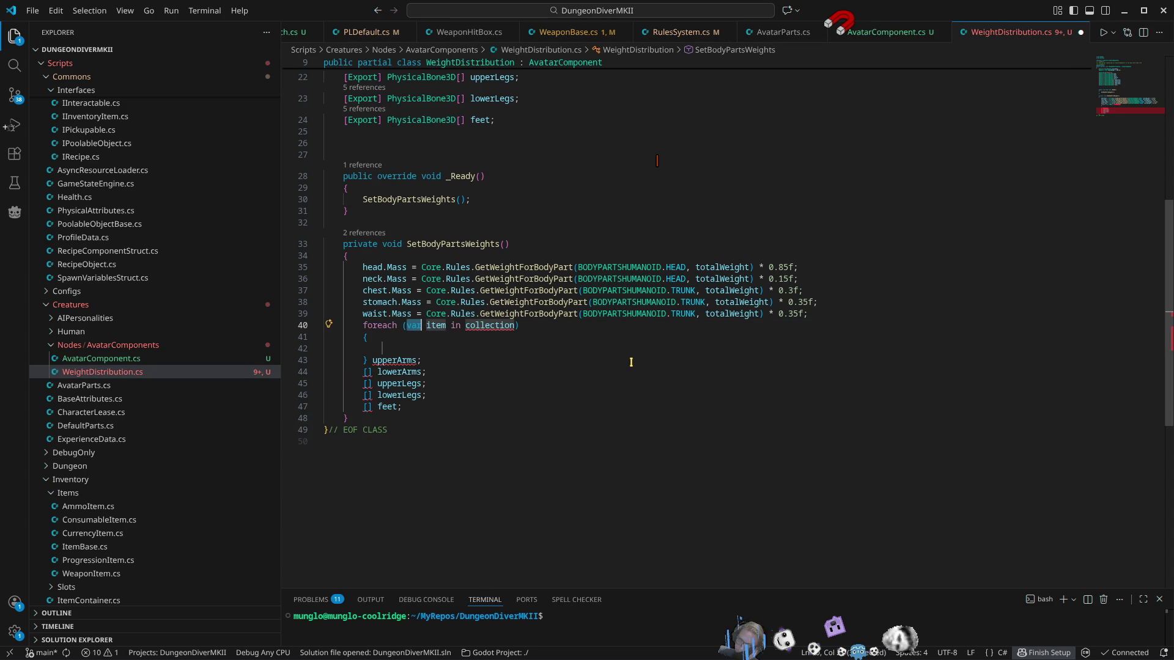
Step: Fill the foreach header as PhysicalBone3D arm in upperArms
key("Tab")
key("Tab")
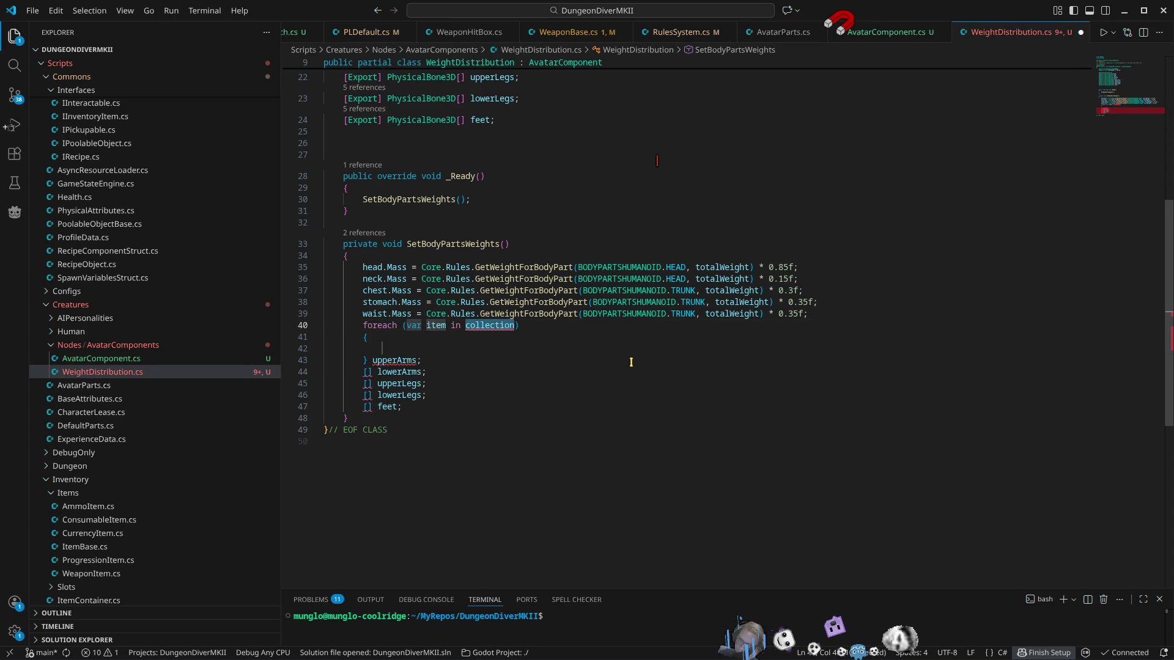
type("upper")
key("Tab")
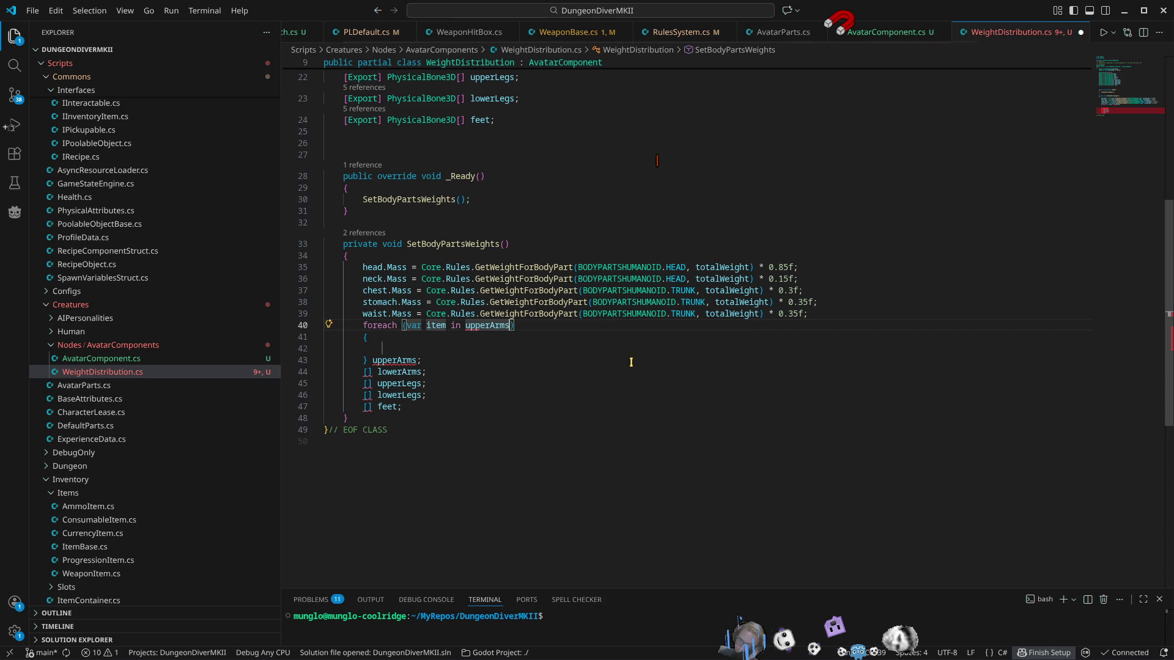
key("shift+Tab")
key("shift+Tab")
type("arm")
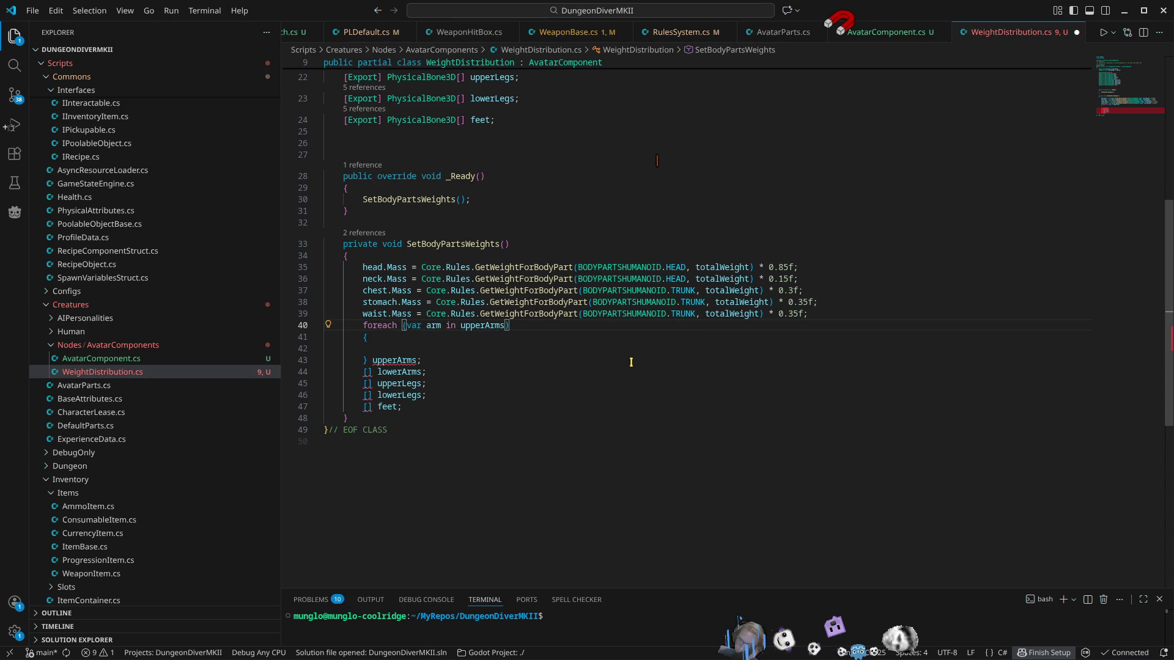
key("shift+Tab")
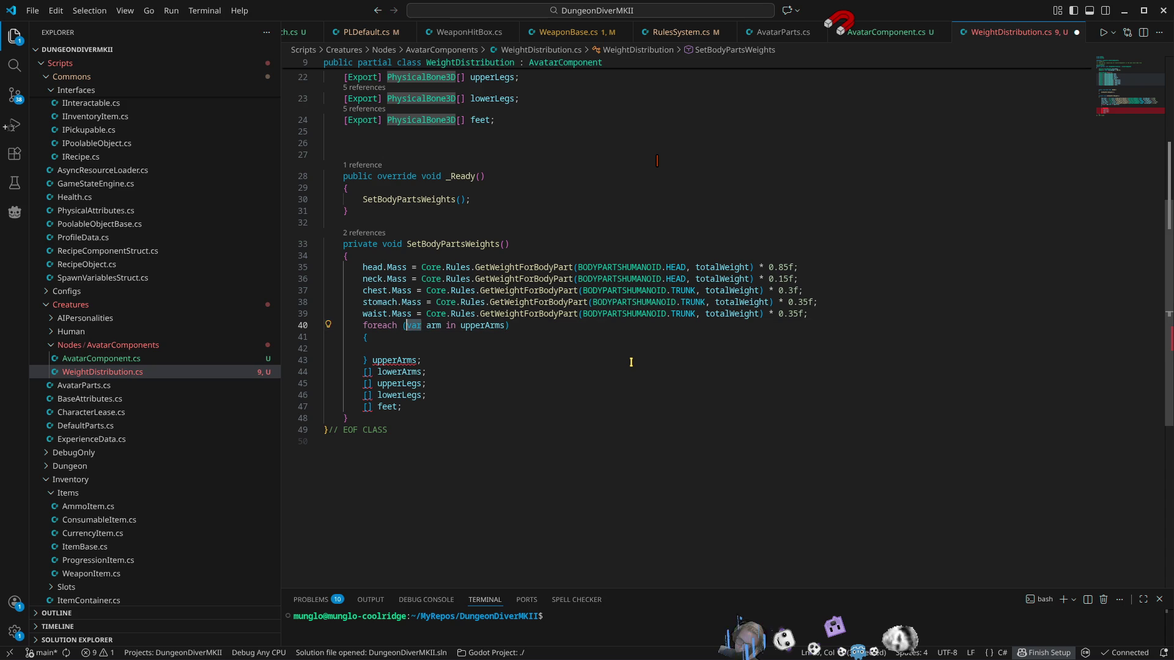
type("Phys")
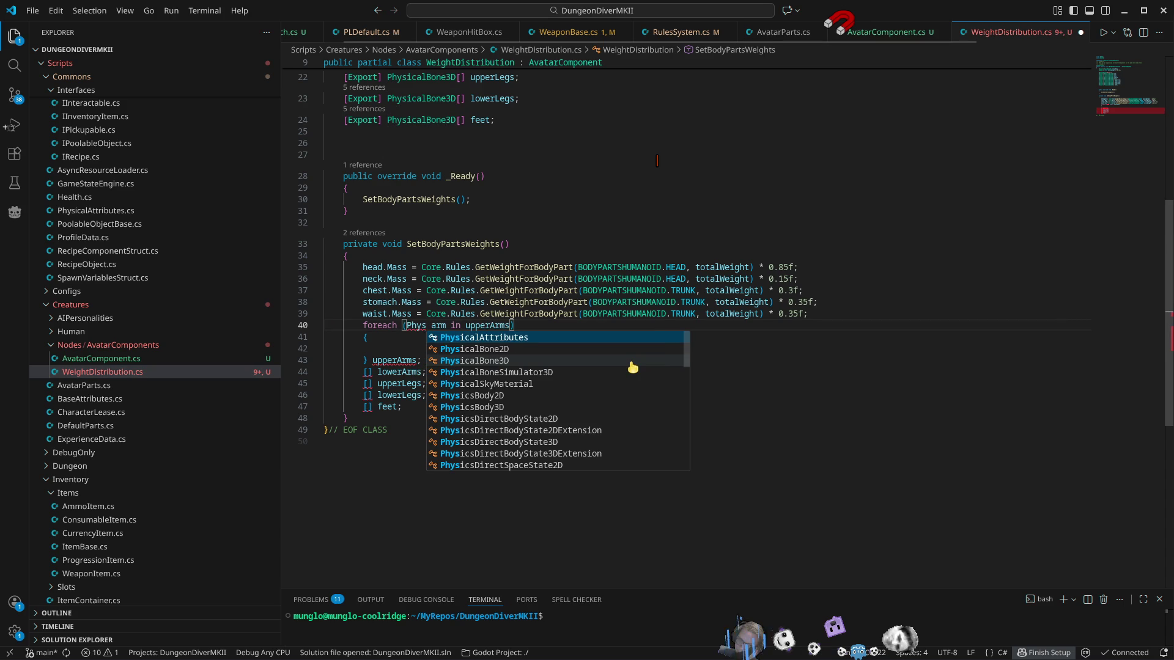
left_click(631, 360)
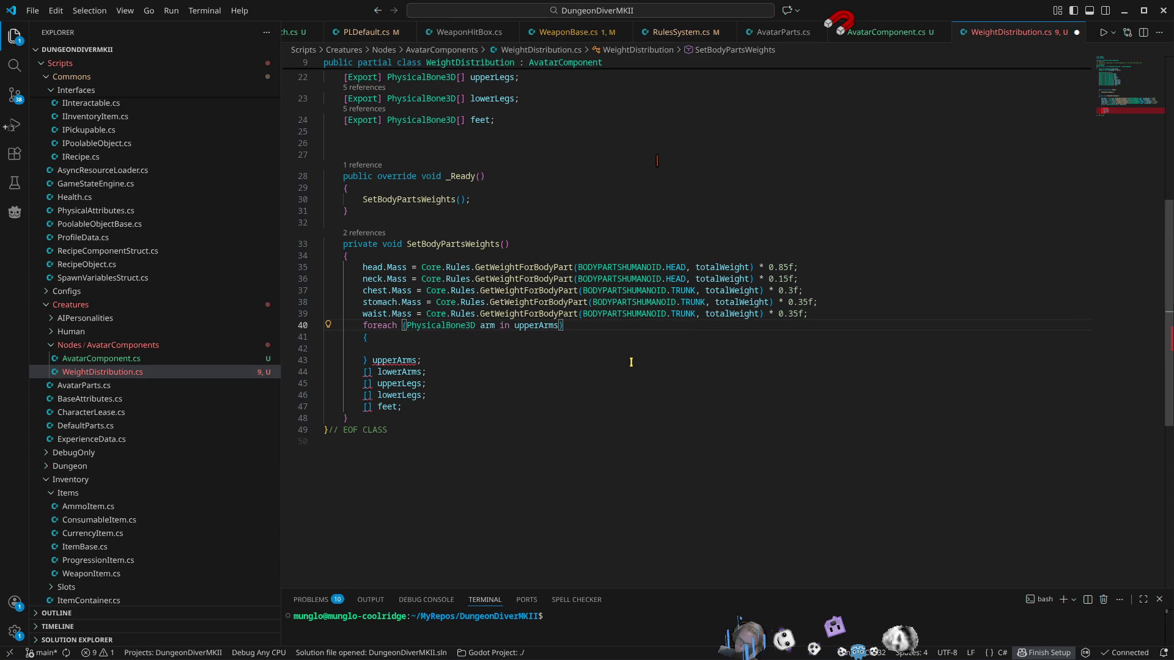
key("End")
Step: Delete the leftover upperArms; line below the loop
key("Down")
key("Down")
key("Down")
key("ctrl+Left")
key("Return")
key("ctrl+x")
key("Up")
key("Up")
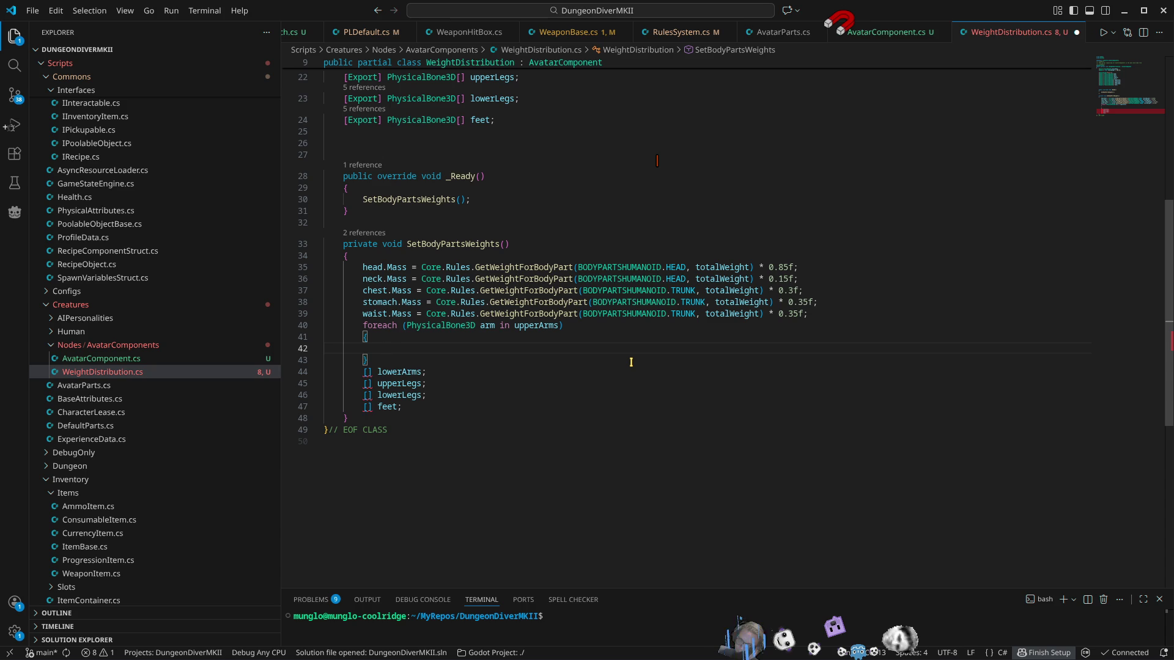
Step: In the upperArms loop, write arm.Mass = Core.Rules.GetWeightForBodyPart(BODYPARTSHUMANOID.ARM)
type("arm.")
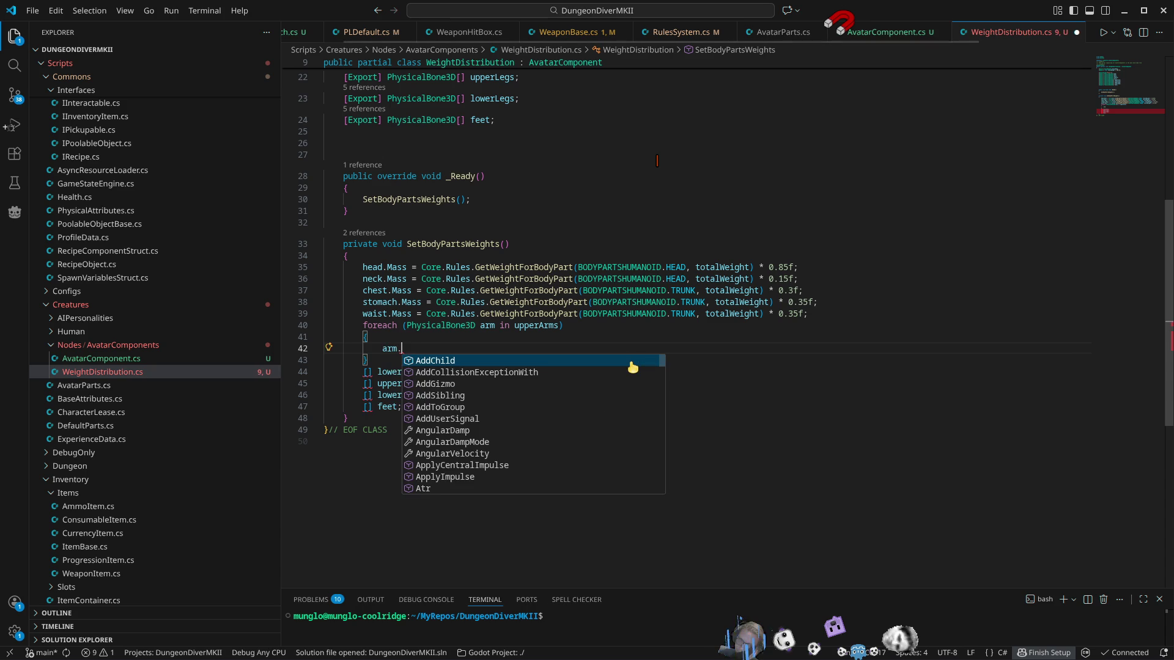
type("Mass")
key("Escape")
type(" = ")
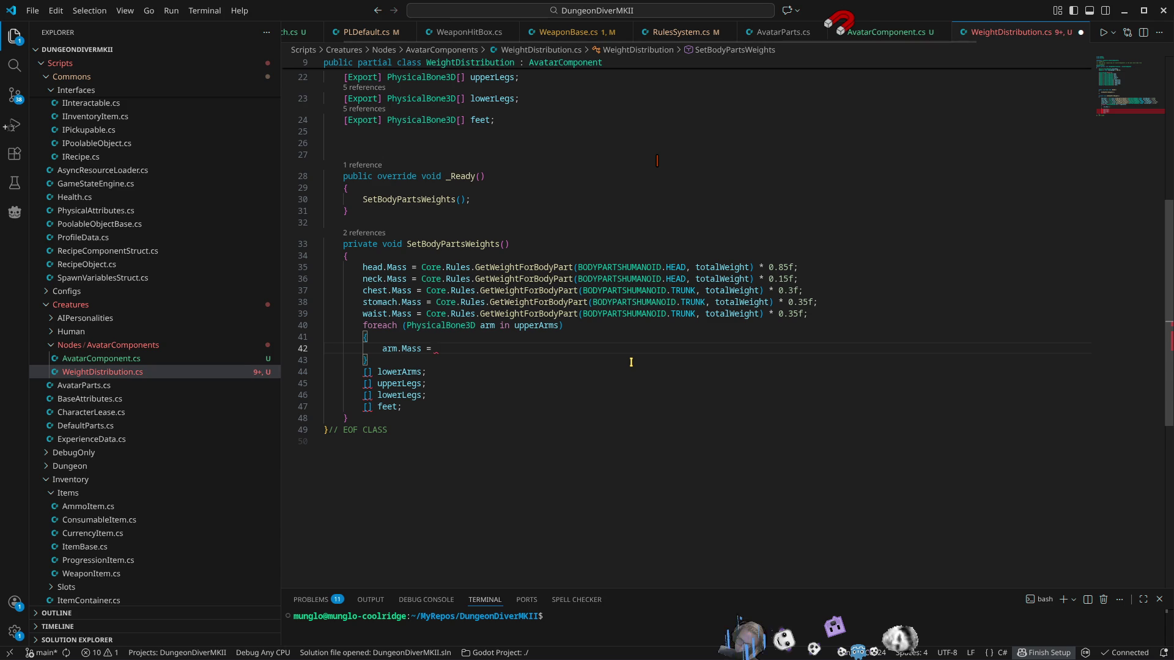
type("Core.ru")
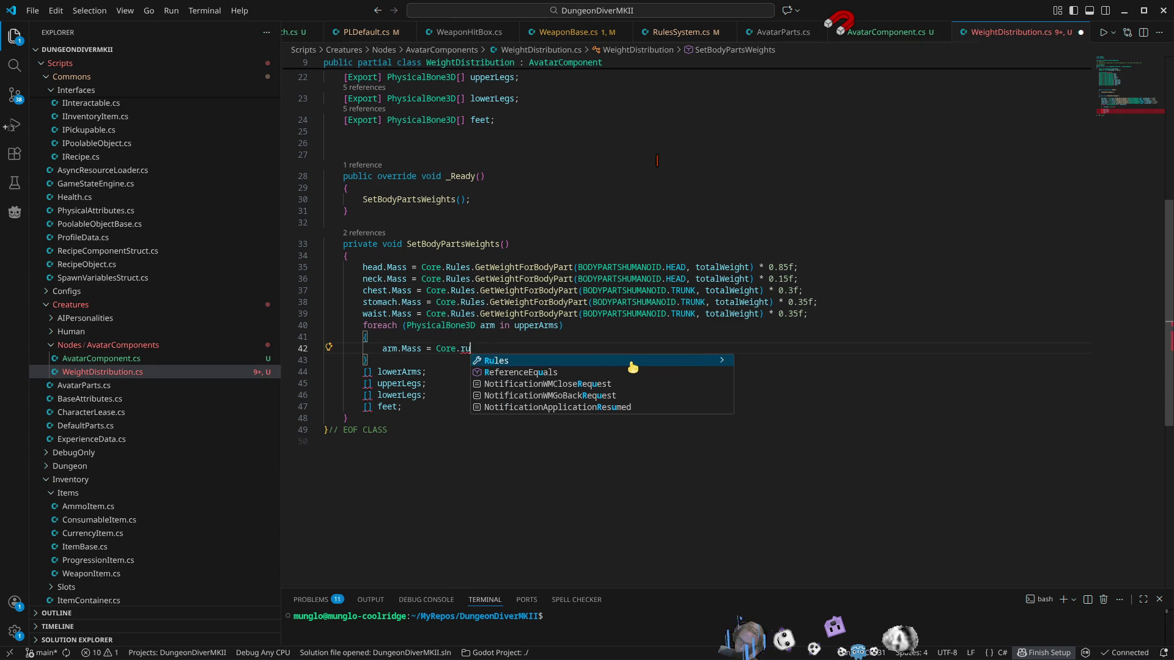
left_click(632, 364)
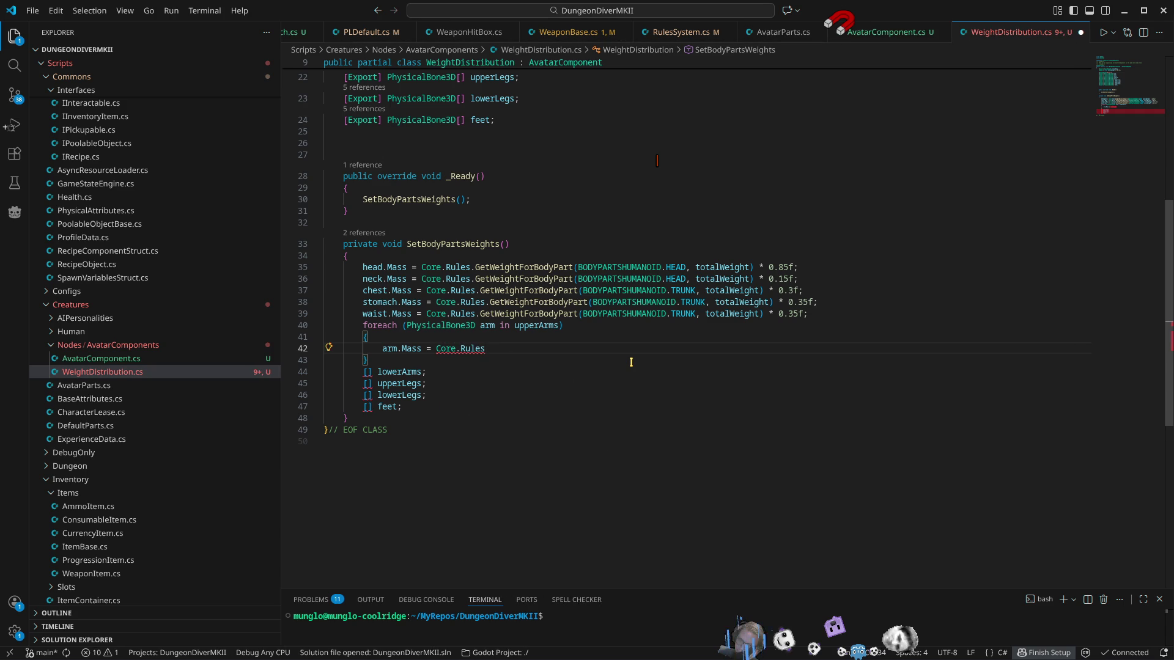
type(".getw")
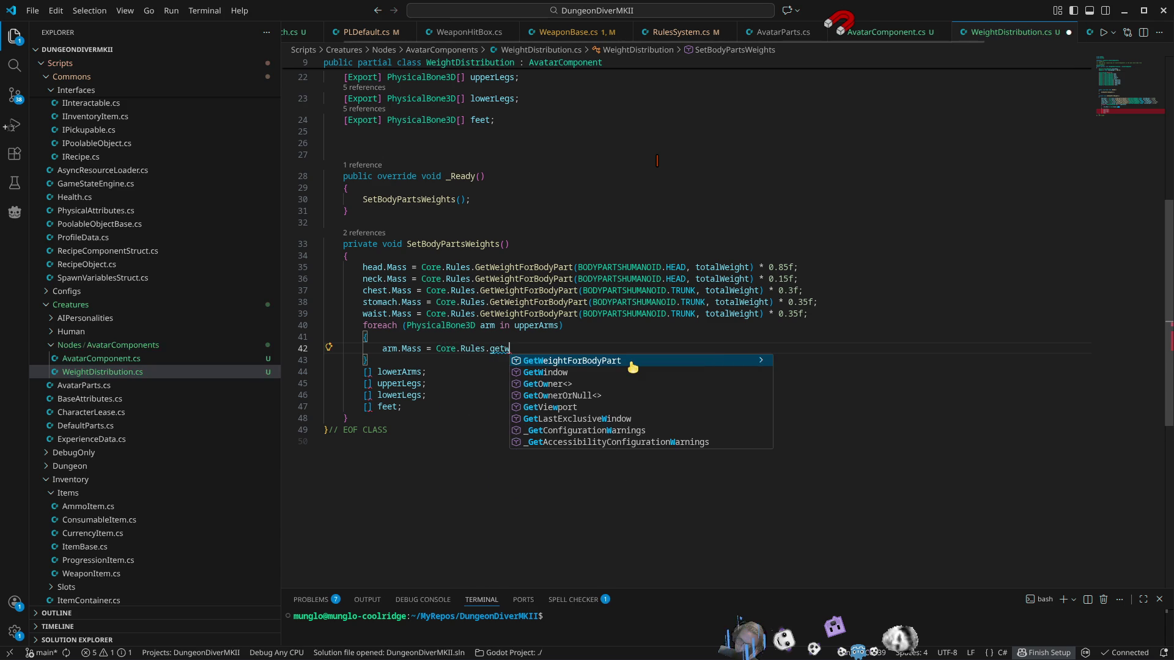
key("Tab")
type("(")
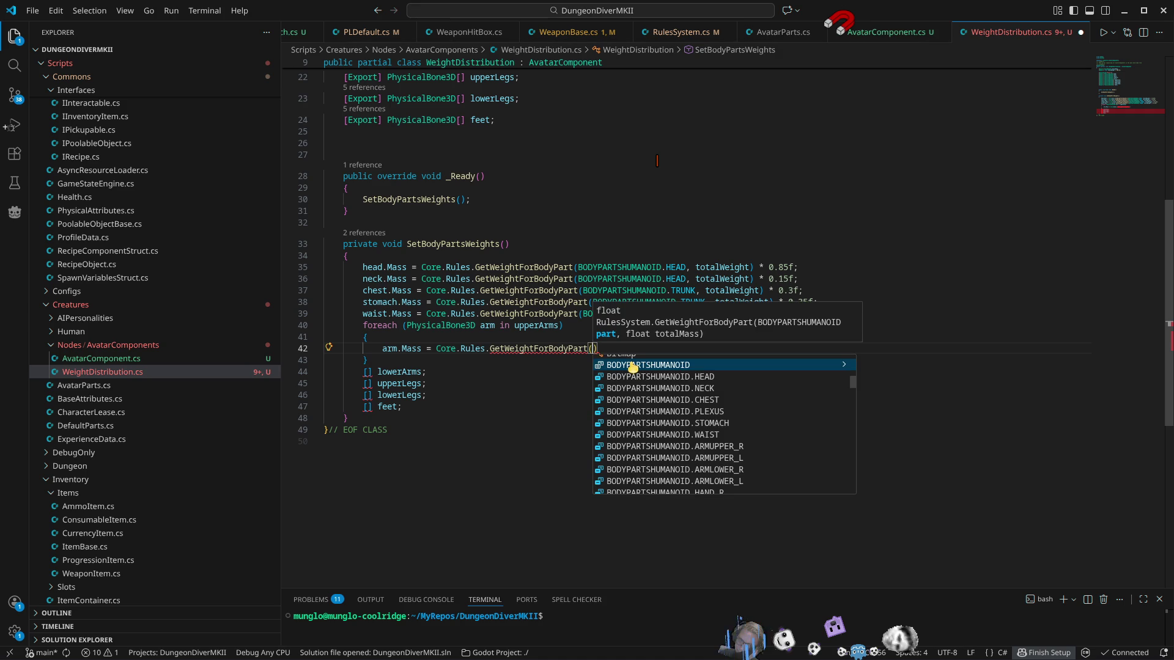
left_click(632, 366)
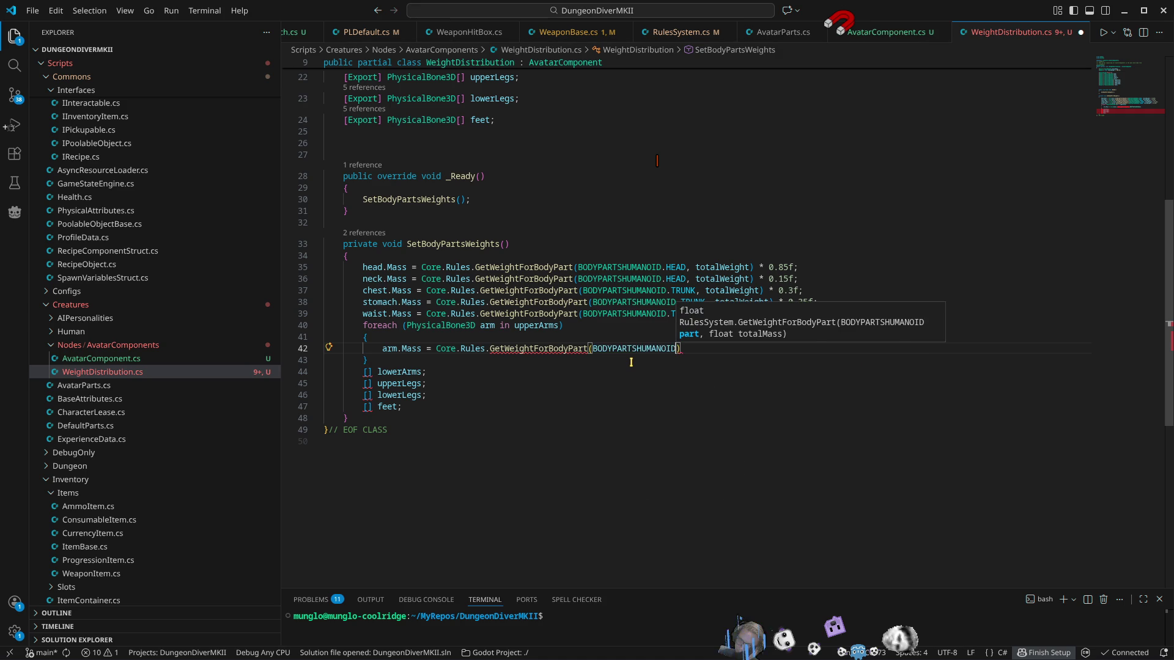
type(".ARM")
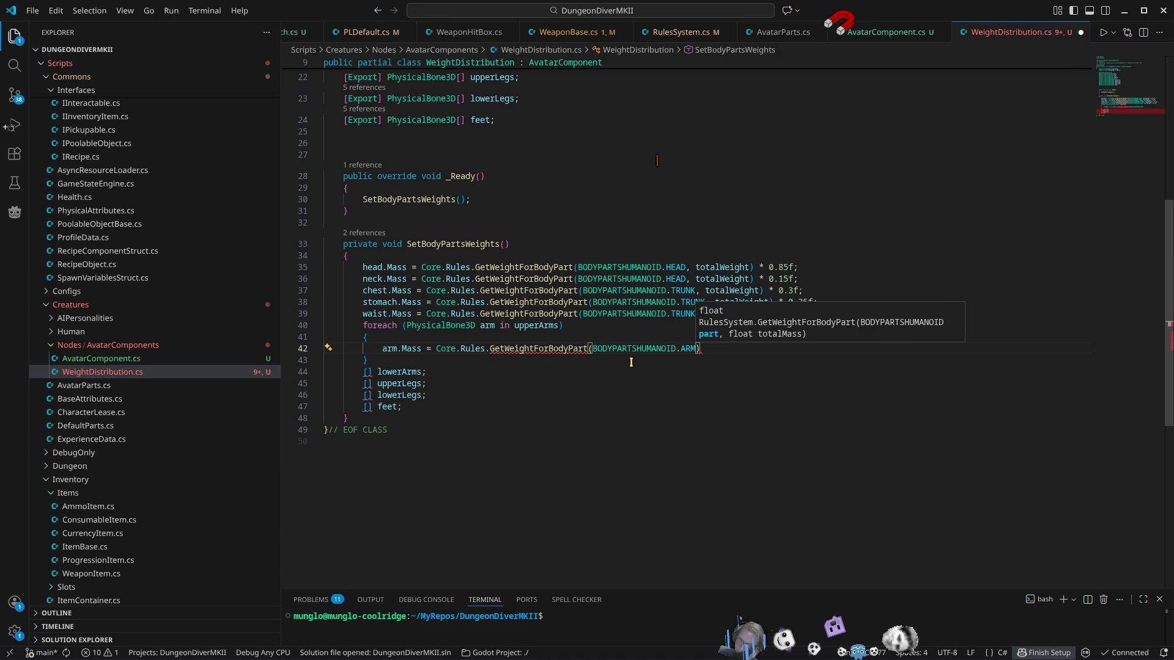
key("Escape")
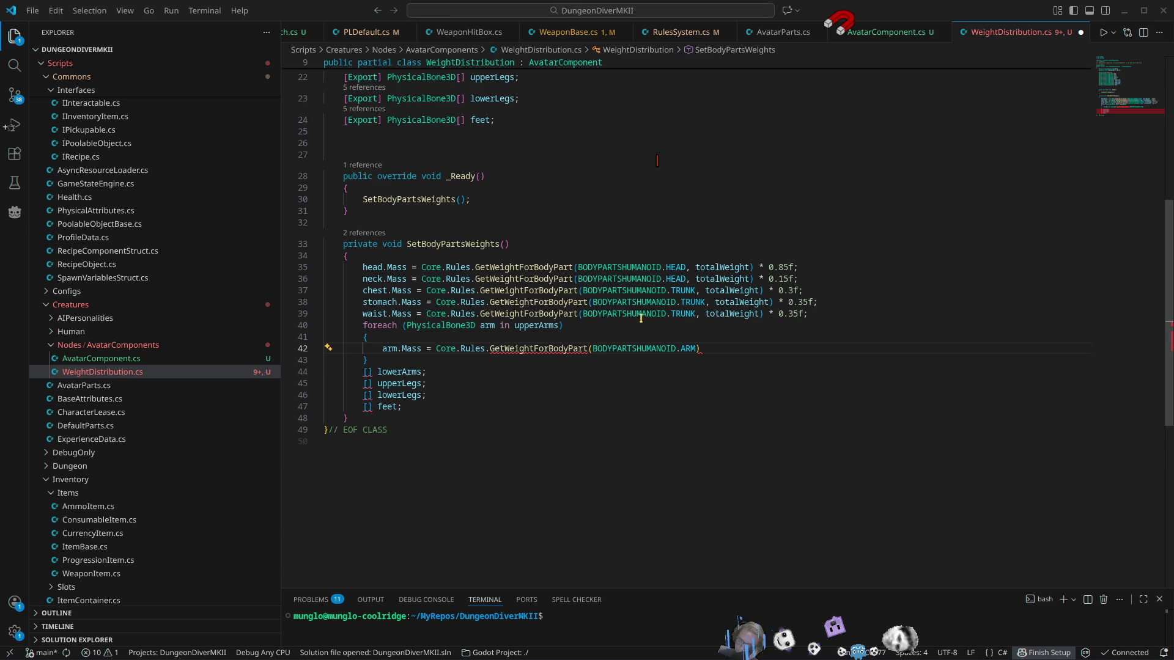
left_click(758, 349)
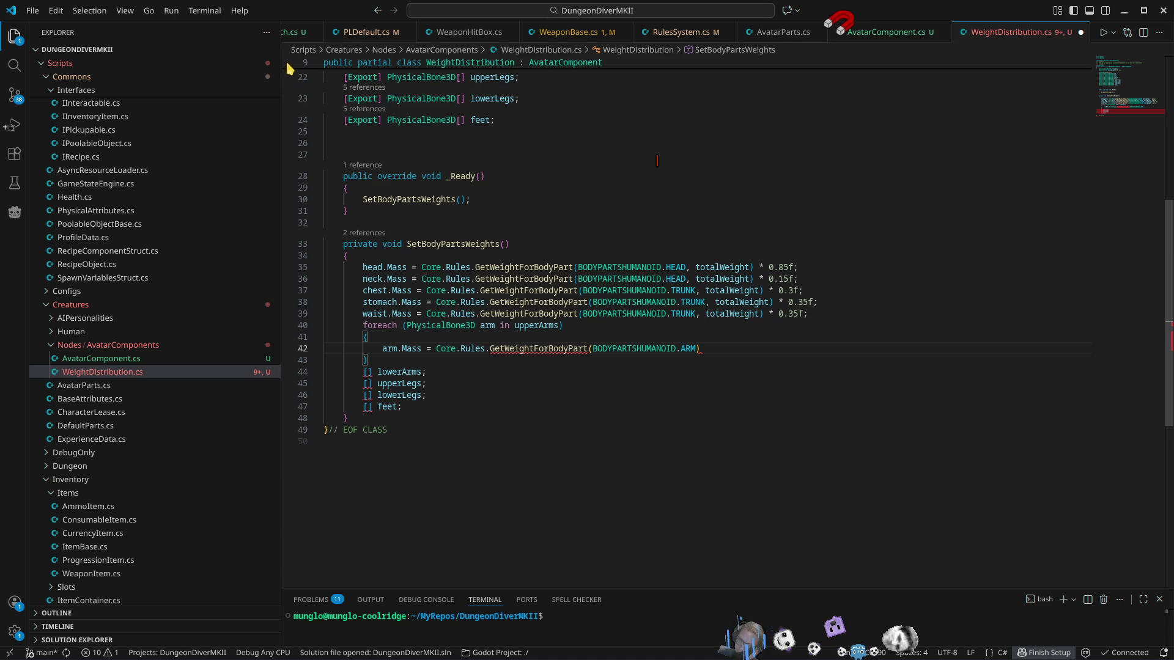
scroll(440, 32, "down", 3)
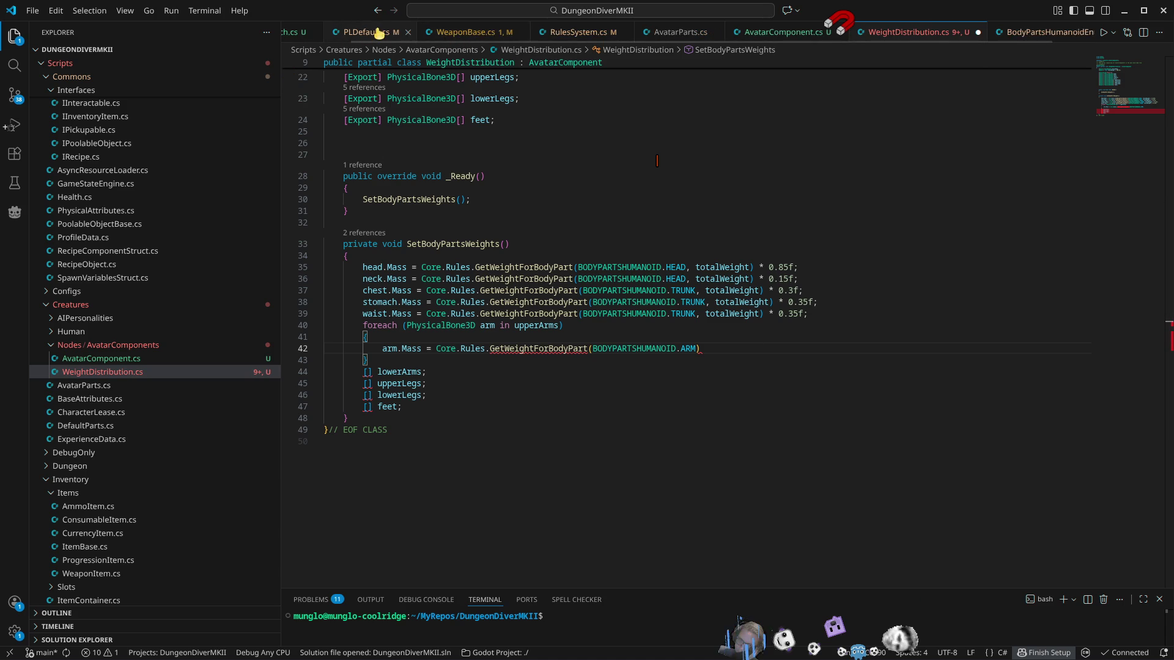
Step: Close WeaponBase.cs and bring up RulesSystem.cs to inspect the ARM case of GetWeightForBodyPart
middle_click(412, 33)
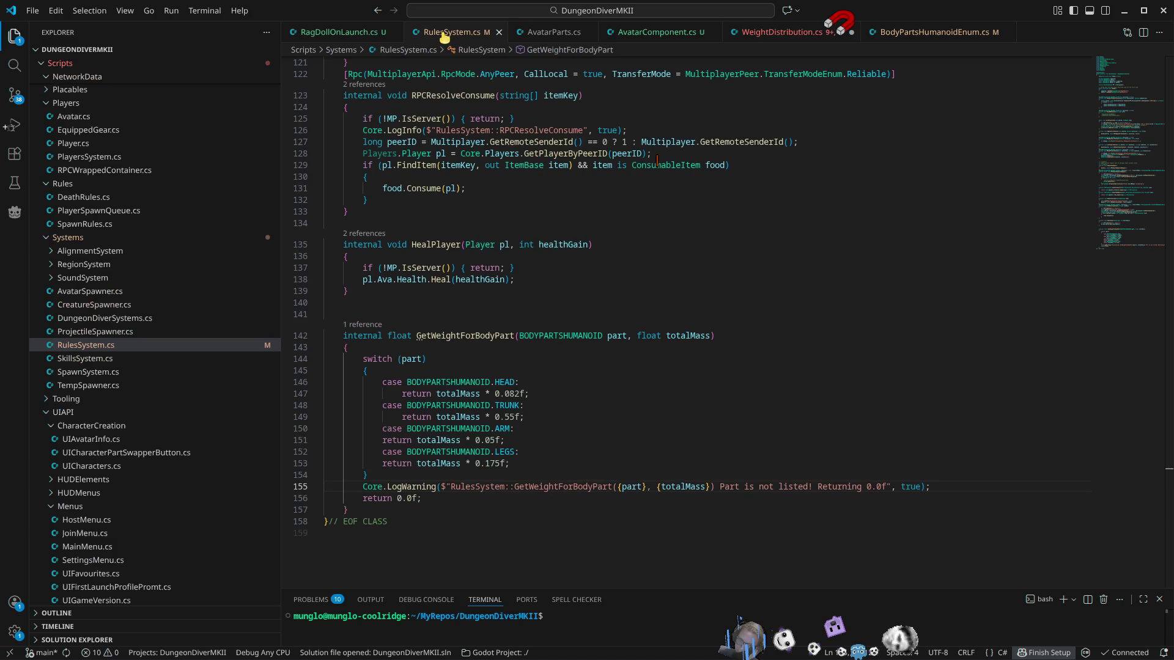
left_click(489, 33)
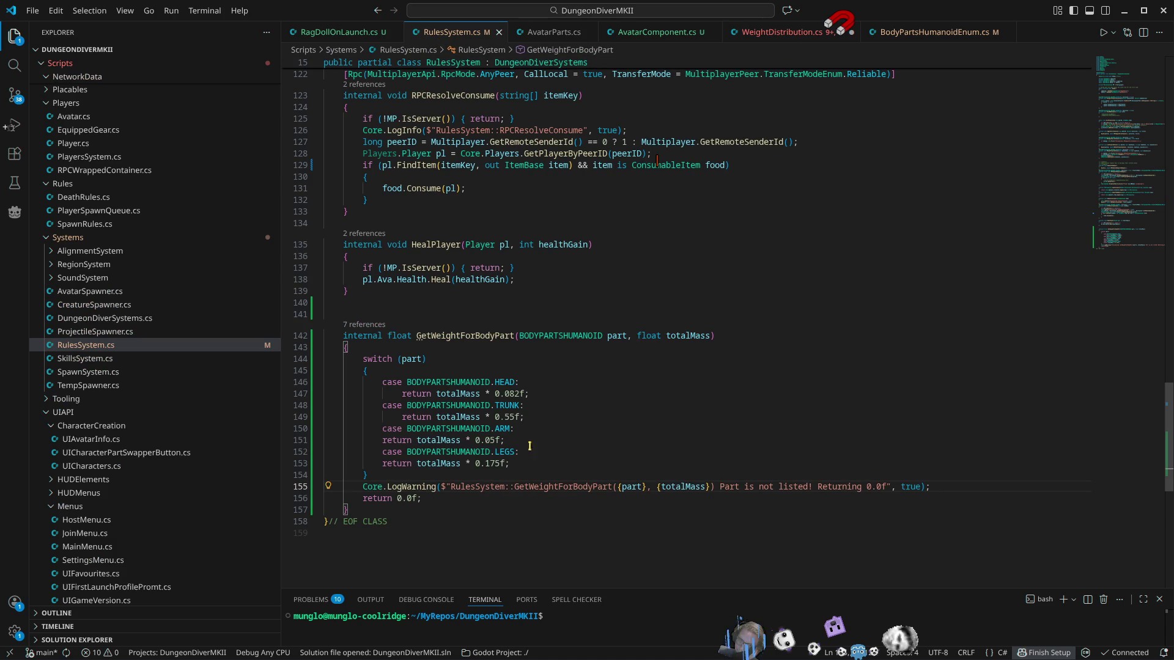
left_click(503, 429)
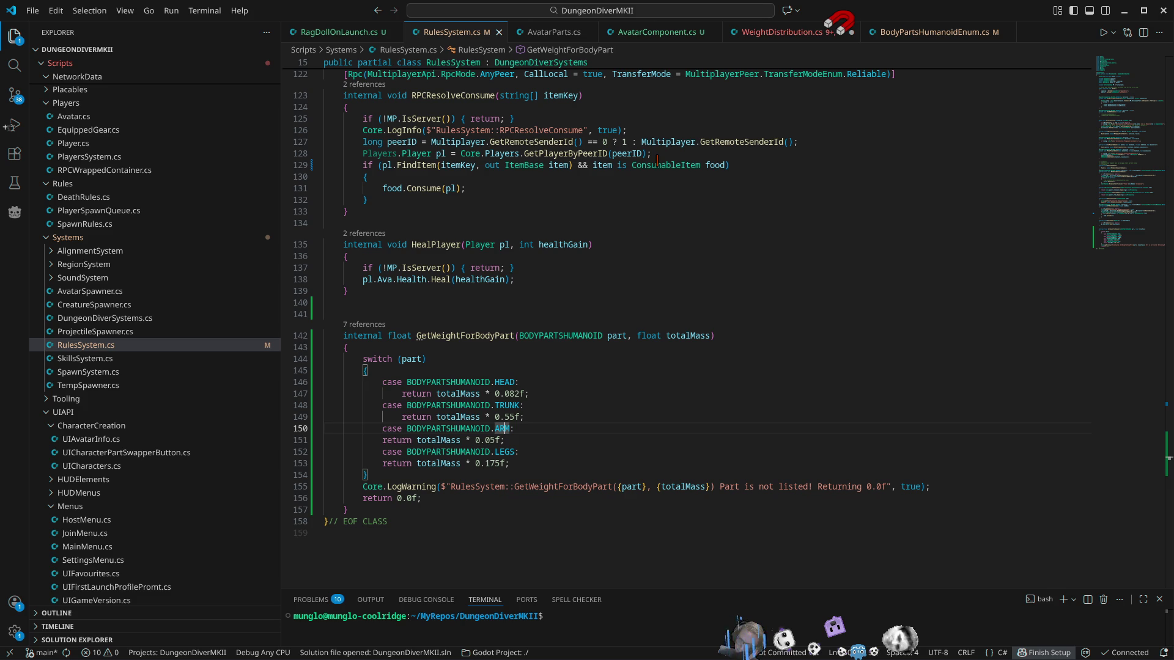
Step: Make the LEGS case return totalMass * 0.175f * 2.0f and save RulesSystem.cs
left_click(507, 464)
type("* 2.0f")
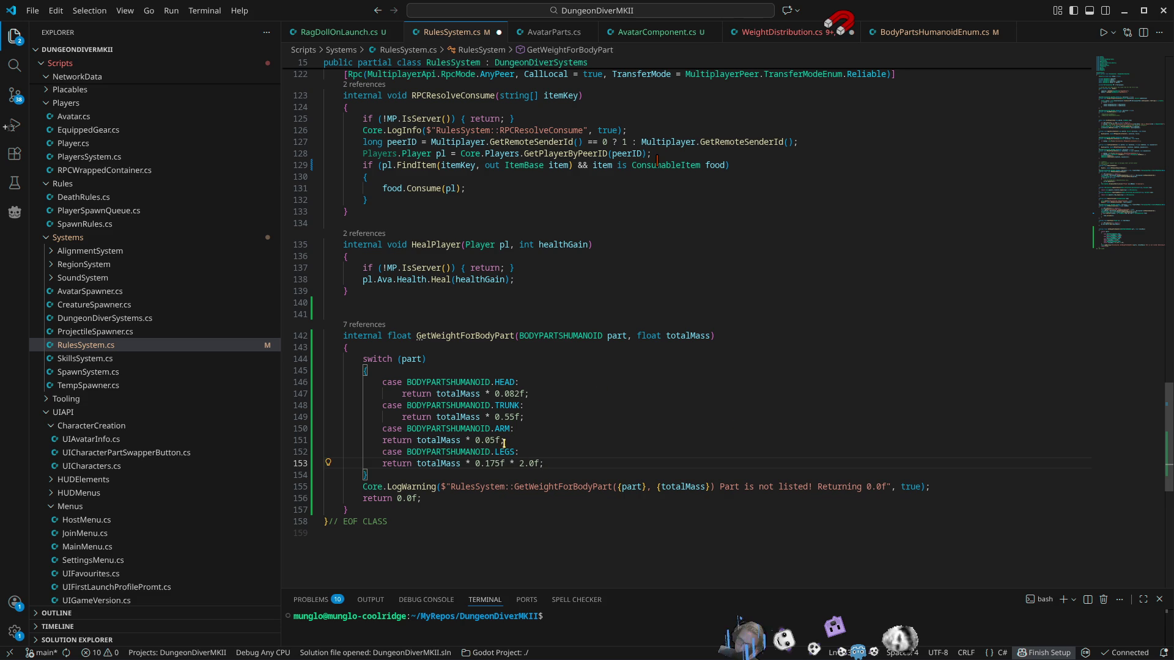
mouse_move(507, 451)
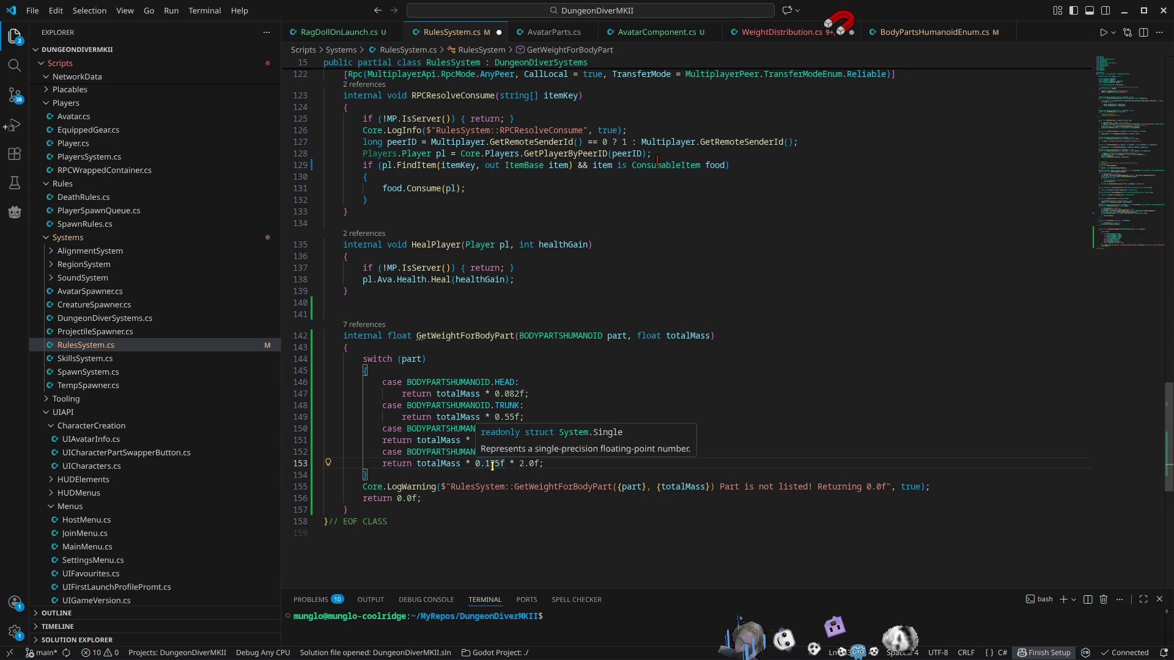
key("ctrl+s")
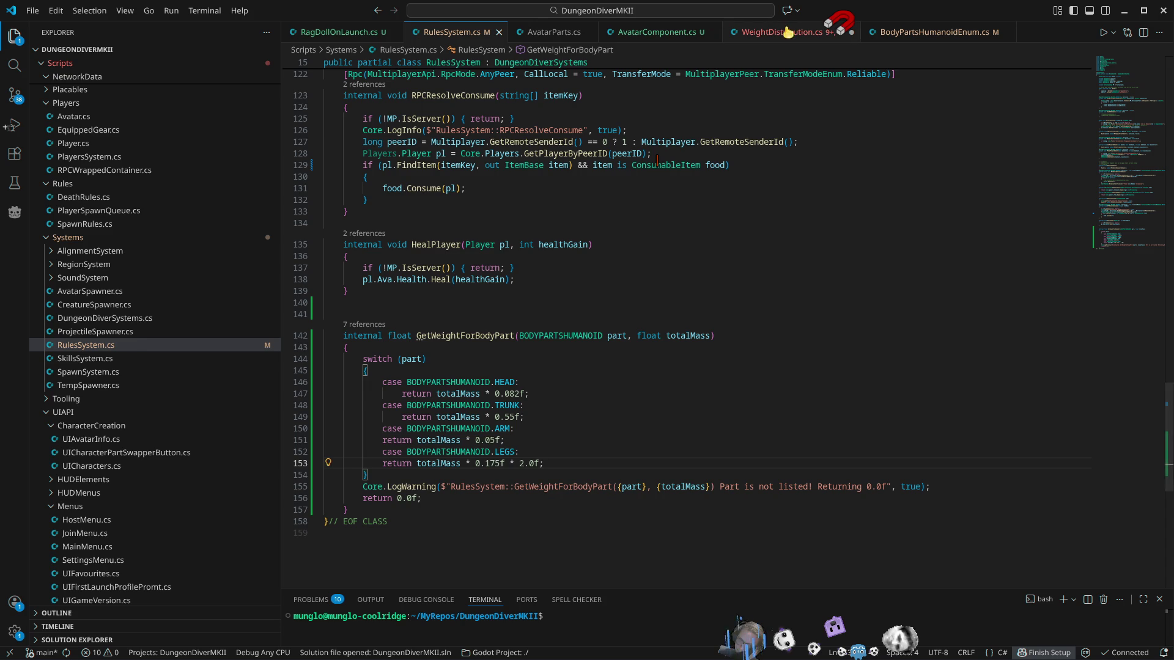
left_click(788, 32)
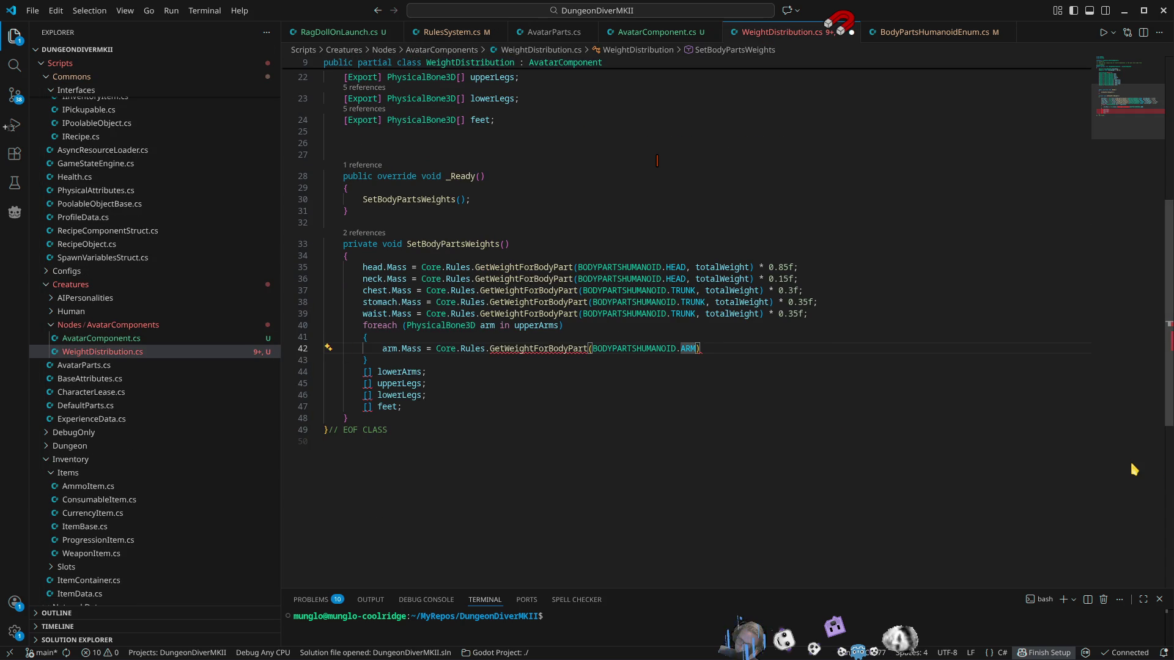
Step: Pass totalWeight as the second GetWeightForBodyPart argument and end the statement with a semicolon
type(", tt")
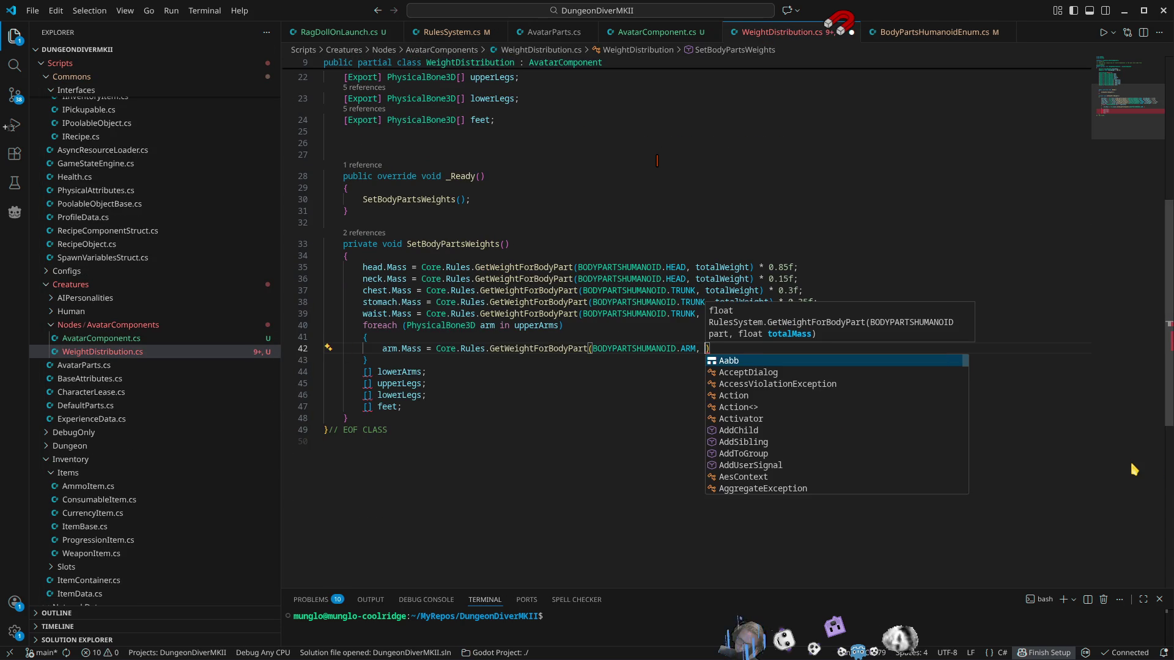
key("BackSpace")
type("ot")
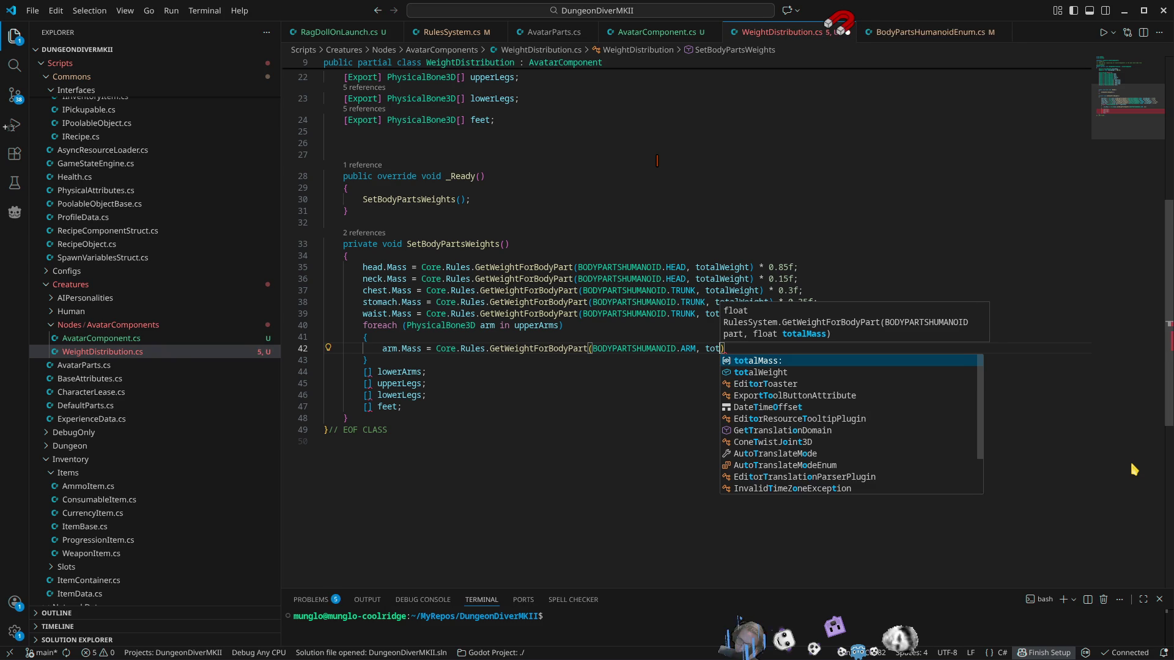
key("Down")
key("Tab")
type(";")
key("Down")
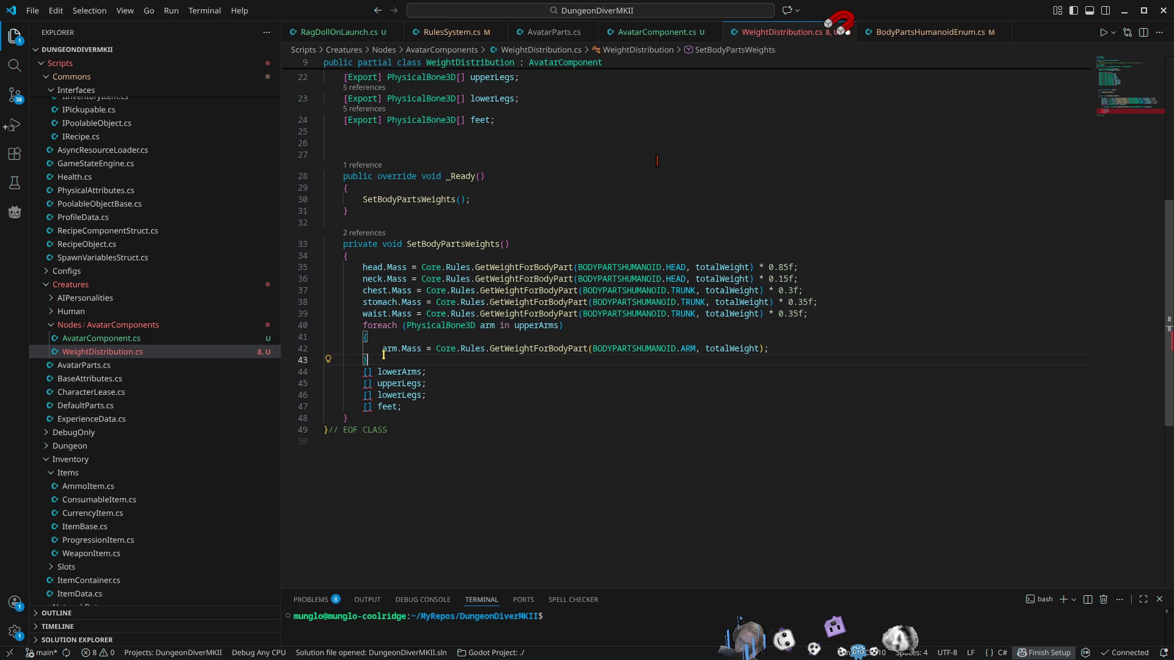
Step: Duplicate the upperArms foreach block directly below itself and fix its indentation
key("shift+alt+Right")
key("shift+alt+Right")
key("shift+alt+Left")
key("shift+alt+Left")
key("Return")
type("foreach (PhysicalBone3D arm in upperArms)         {             arm.Mass = Core.Rules.GetWeightForBodyPart(BODYPARTSHUMANOID.ARM, totalWeight);         }")
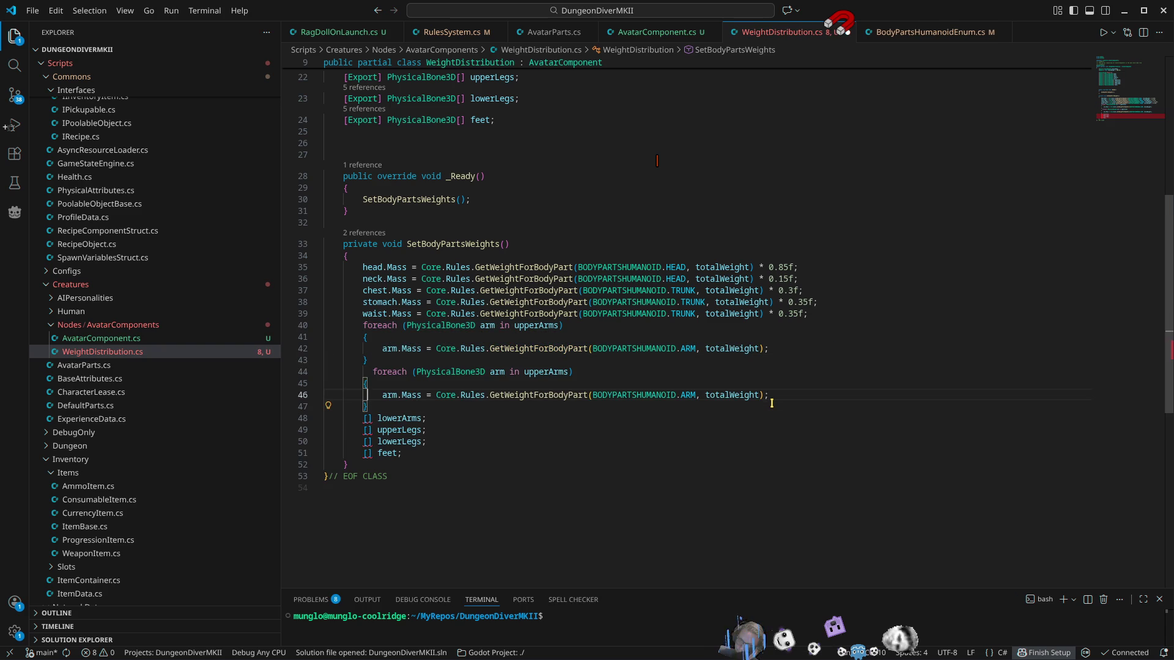
key("BackSpace")
key("Delete")
Step: Change the copied loop header to iterate lowerArm in lowerArms
key("End")
key("ctrl+shift+Left")
key("ctrl+shift+Left")
key("ctrl+shift+Left")
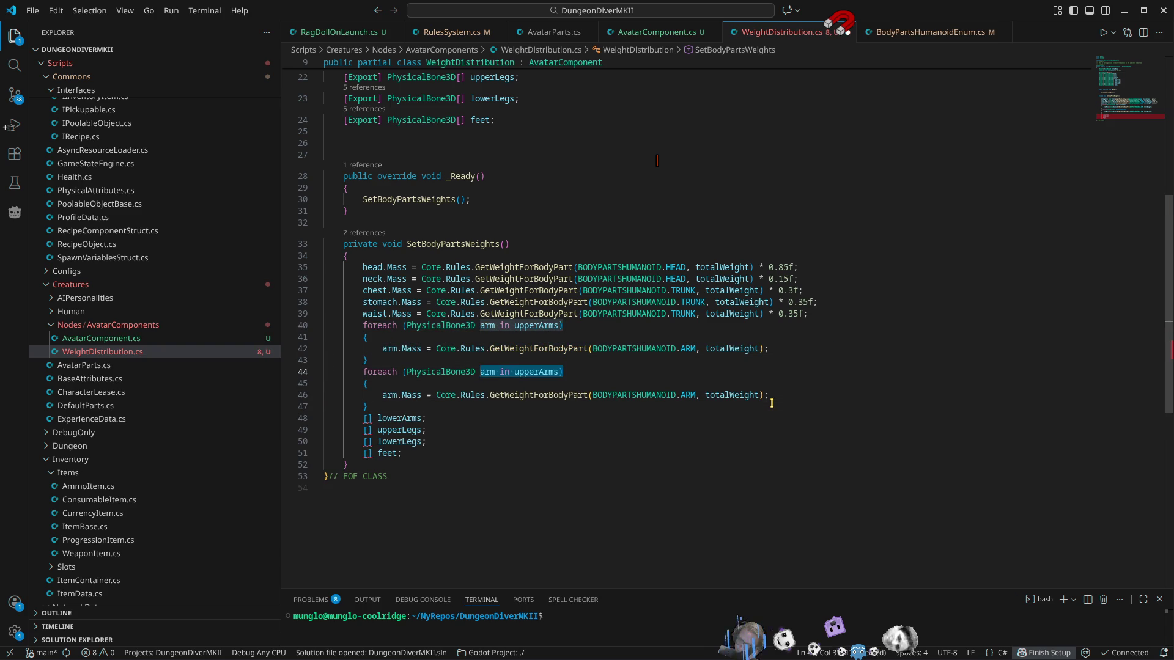
key("Left")
type("lowerA")
key("Delete")
key("ctrl+Right")
key("ctrl+Right")
key("ctrl+Right")
key("ctrl+shift+Left")
key("ctrl+shift+Right")
type("lowerArms")
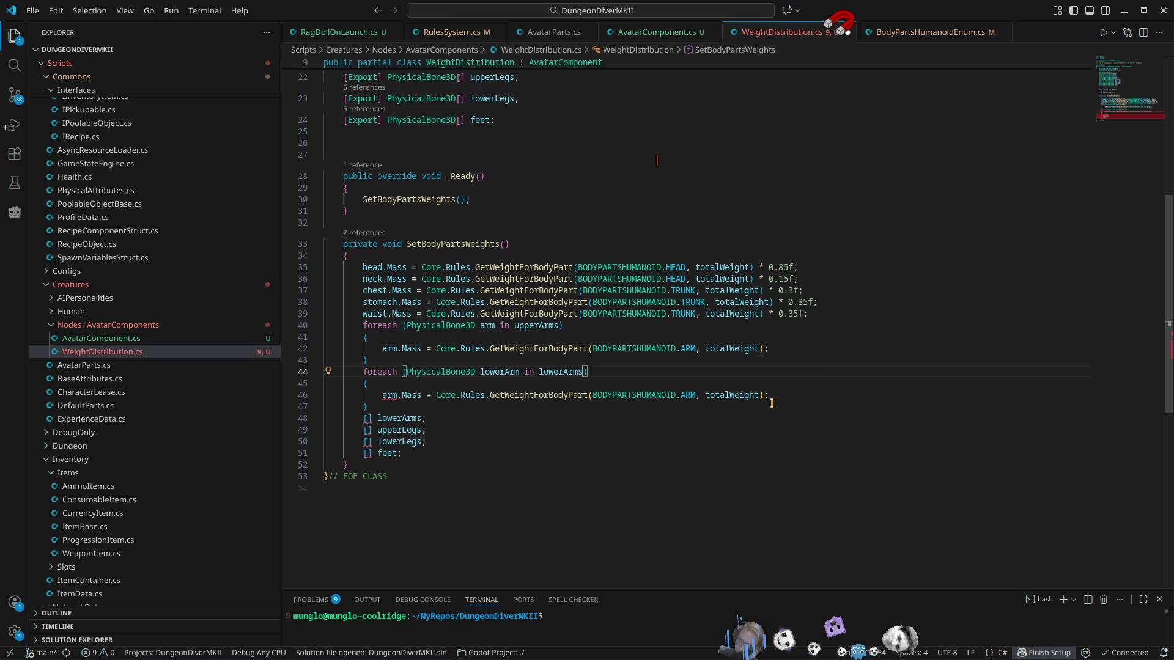
Step: Use lowerArm in the second loop body and rename the first loop's arm variable to upperArm
double_click(509, 371)
key("ctrl+c")
double_click(388, 395)
key("ctrl+v")
left_click(484, 325)
key("F2")
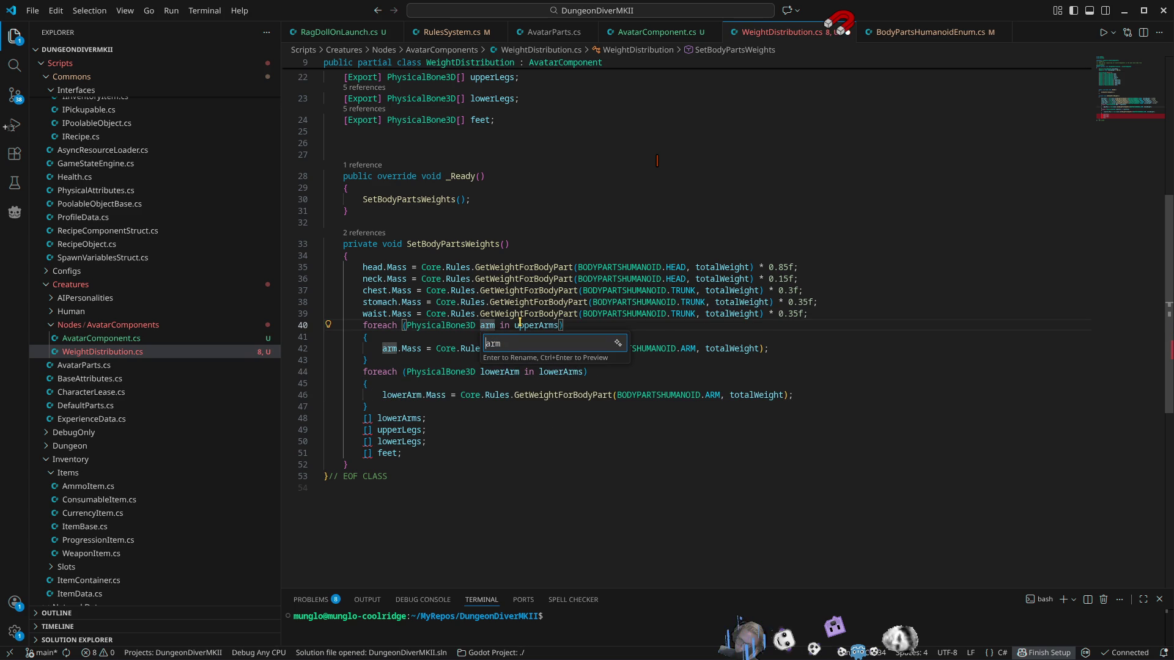
key("Delete")
type("upperA")
key("Escape")
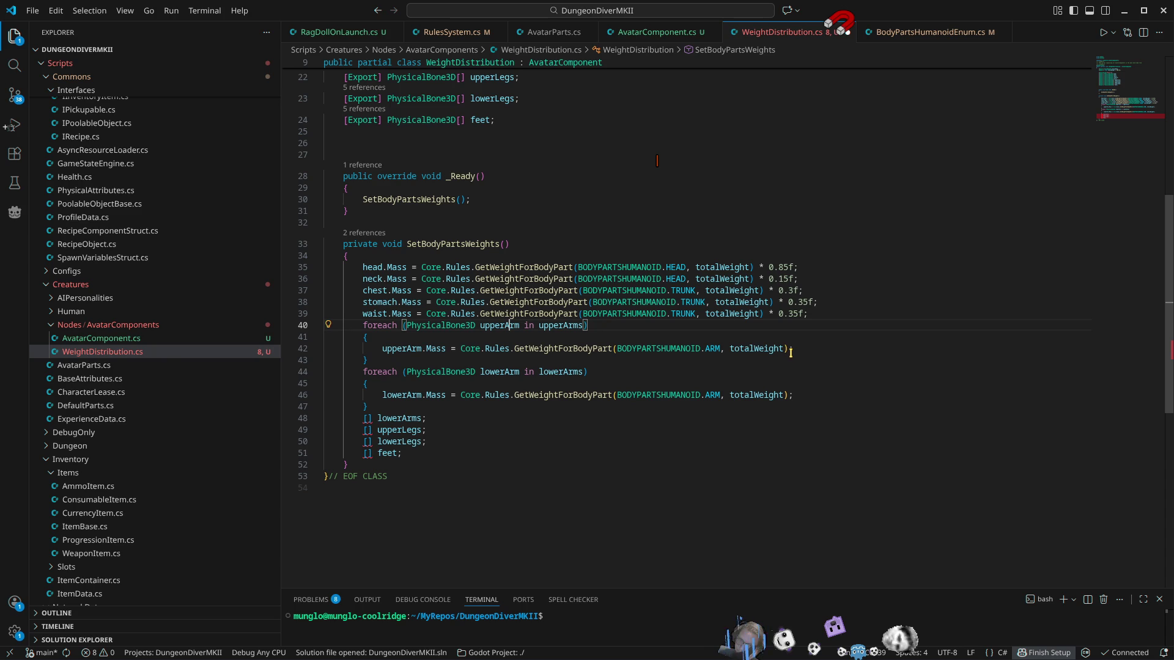
Step: Append * 0.5f to the upperArm mass expression on line 42
left_click(783, 349)
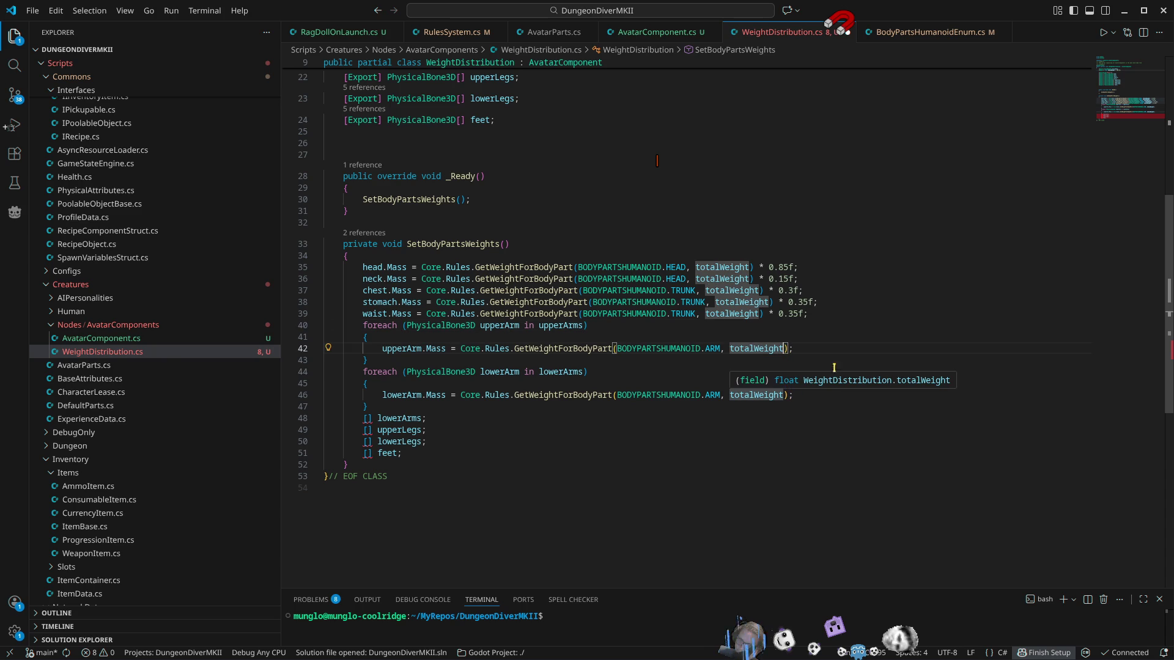
left_click(789, 349)
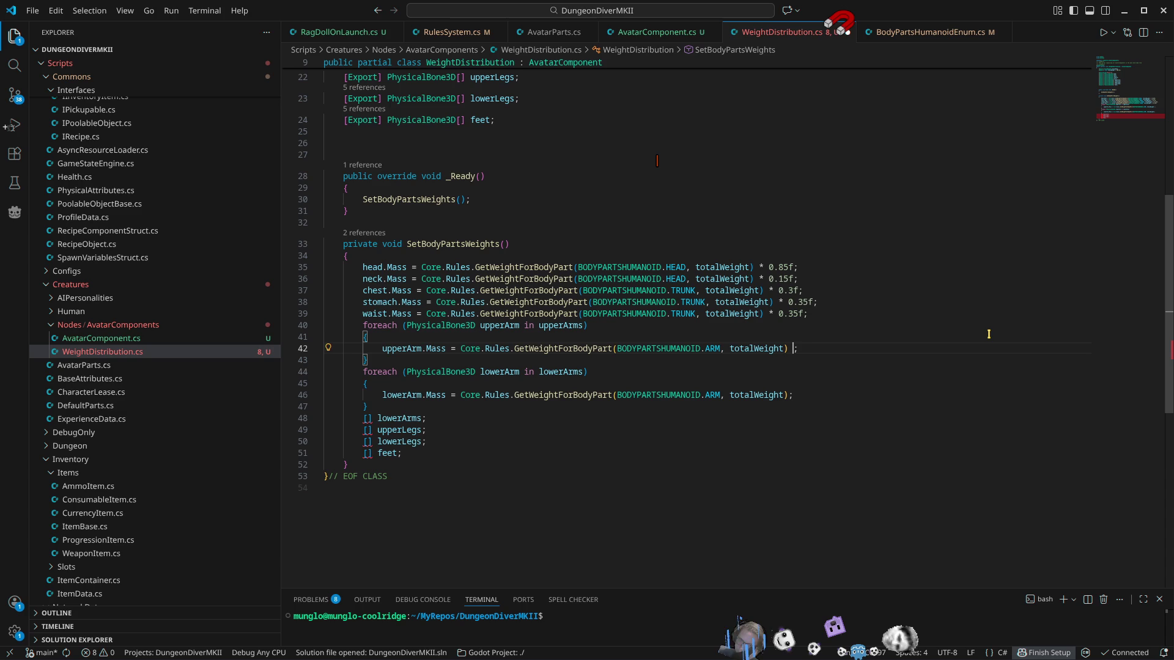
type("* 0.")
type("5f")
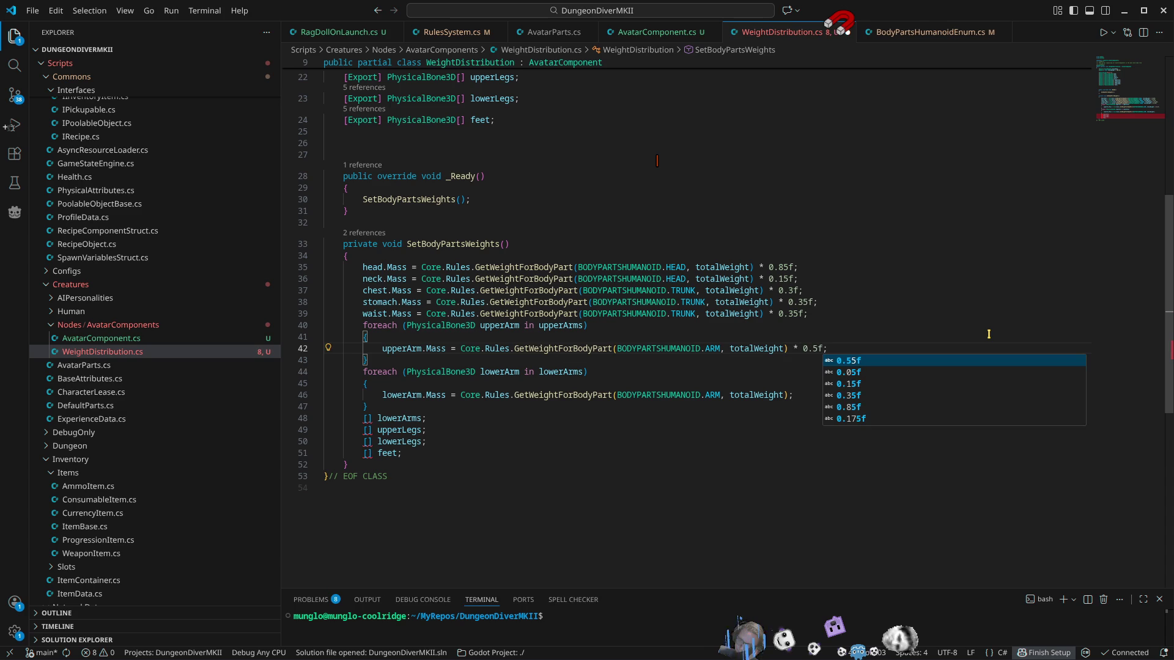
Step: Scale the lowerArm mass expression by 0.5f as well
key("Escape")
key("Down")
key("Down")
key("Down")
key("Down")
key("End")
key("Left")
type("* 0.5f")
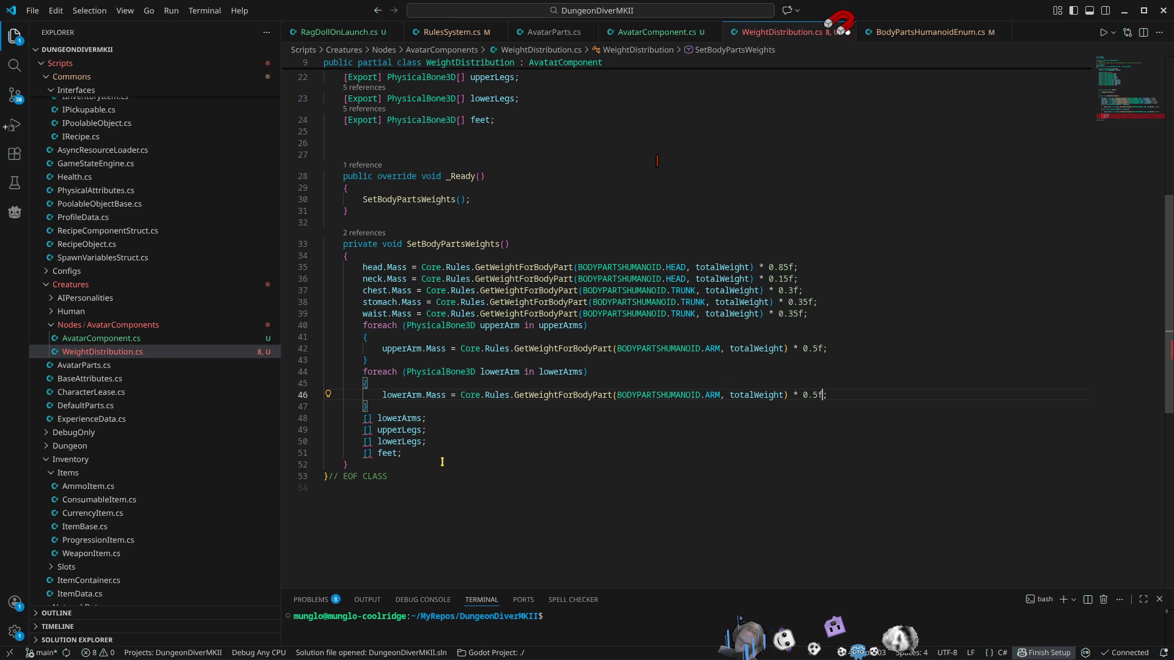
Step: Paste a copy of the lowerArms loop after a blank line and fix its indentation
left_click_drag(369, 407, 358, 373)
key("ctrl+c")
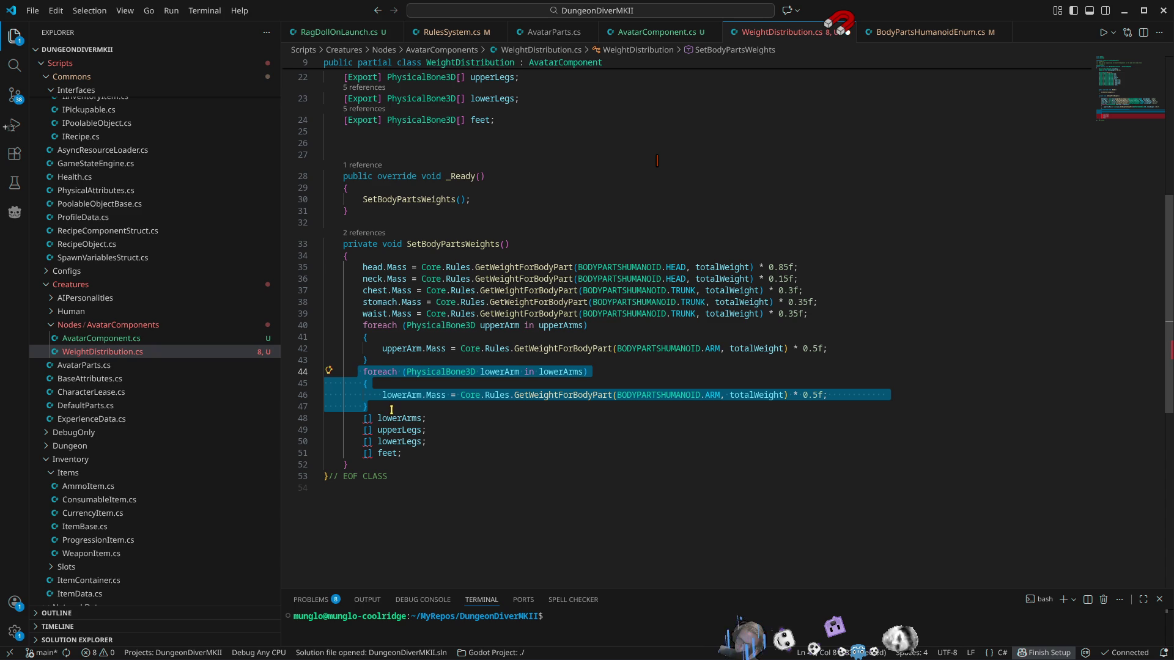
left_click(392, 408)
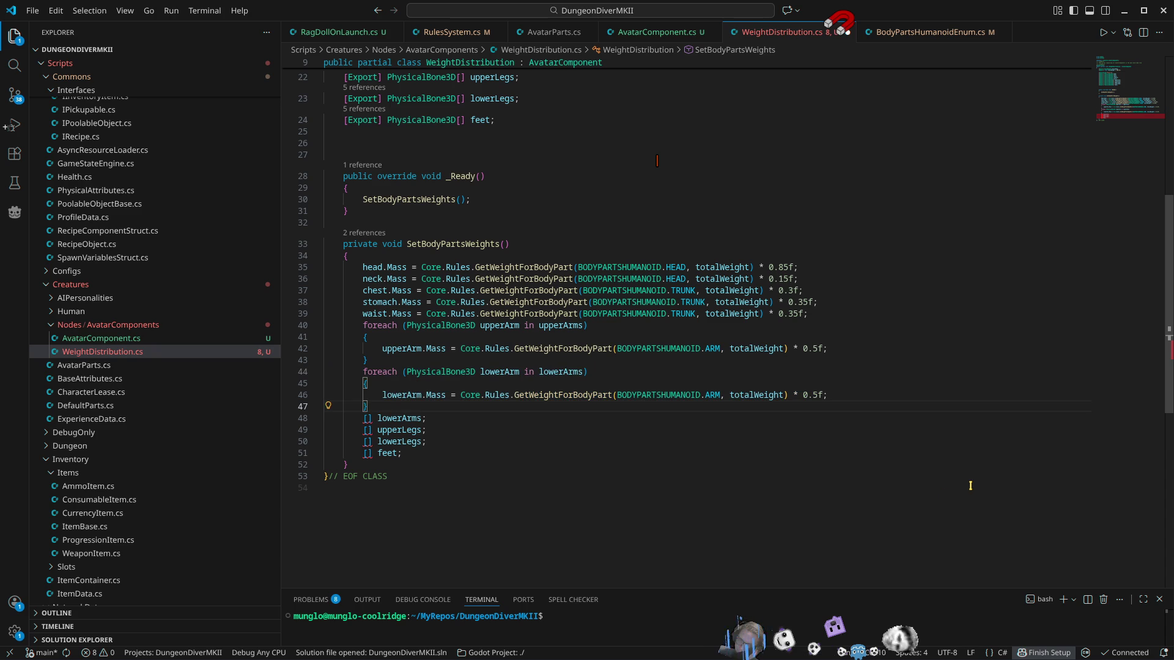
key("Return")
key("ctrl+v")
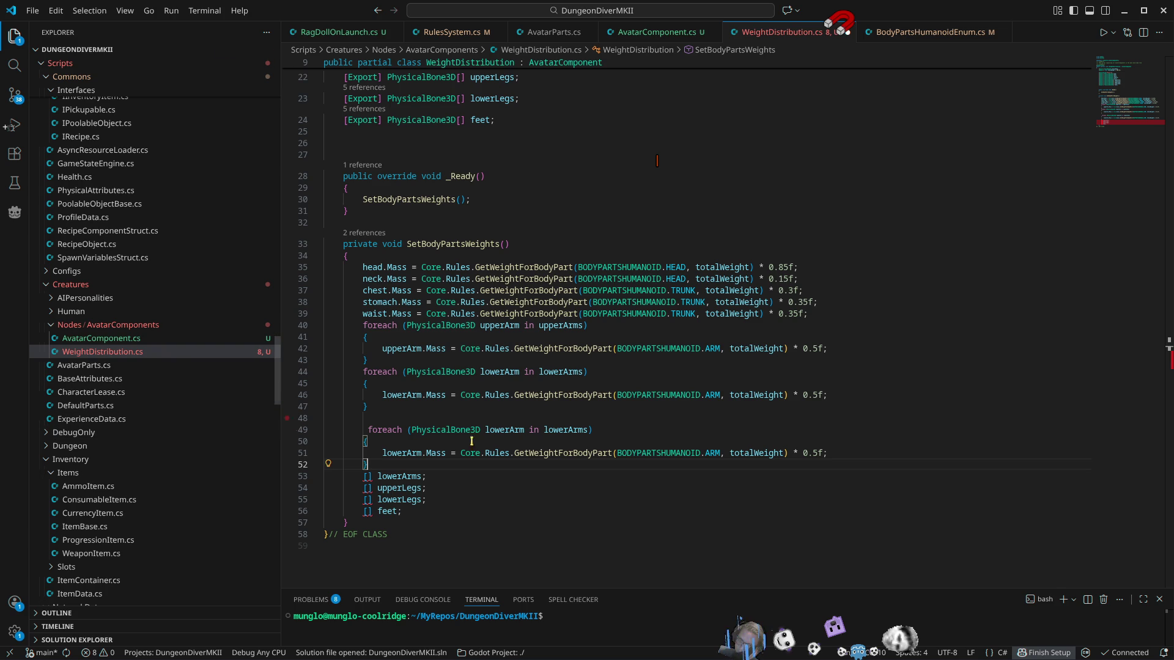
left_click(366, 428)
key("BackSpace")
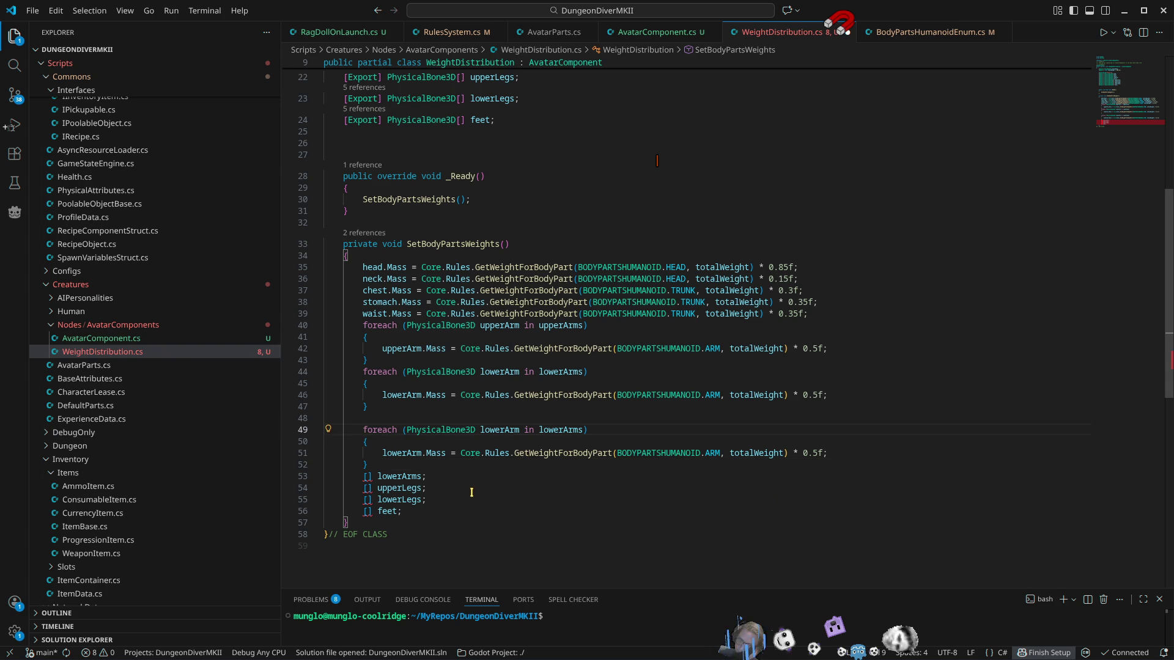
Step: Delete the leftover '[] lowerArms;' placeholder line
left_click(436, 476)
triple_click(532, 476)
key("BackSpace")
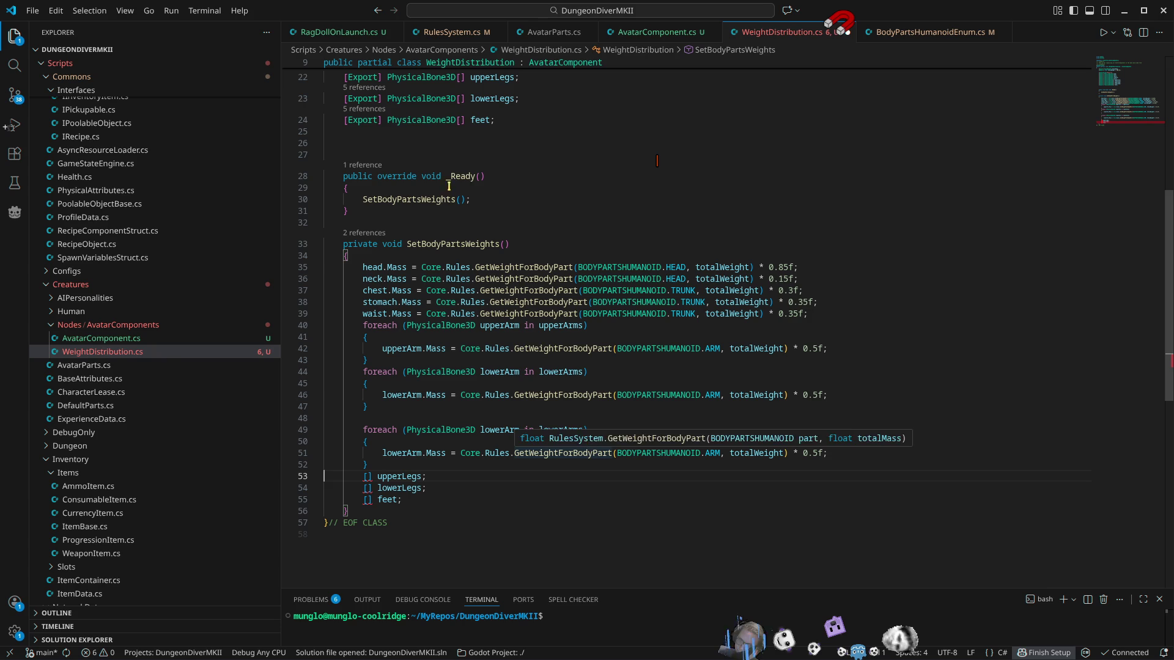
left_click(450, 32)
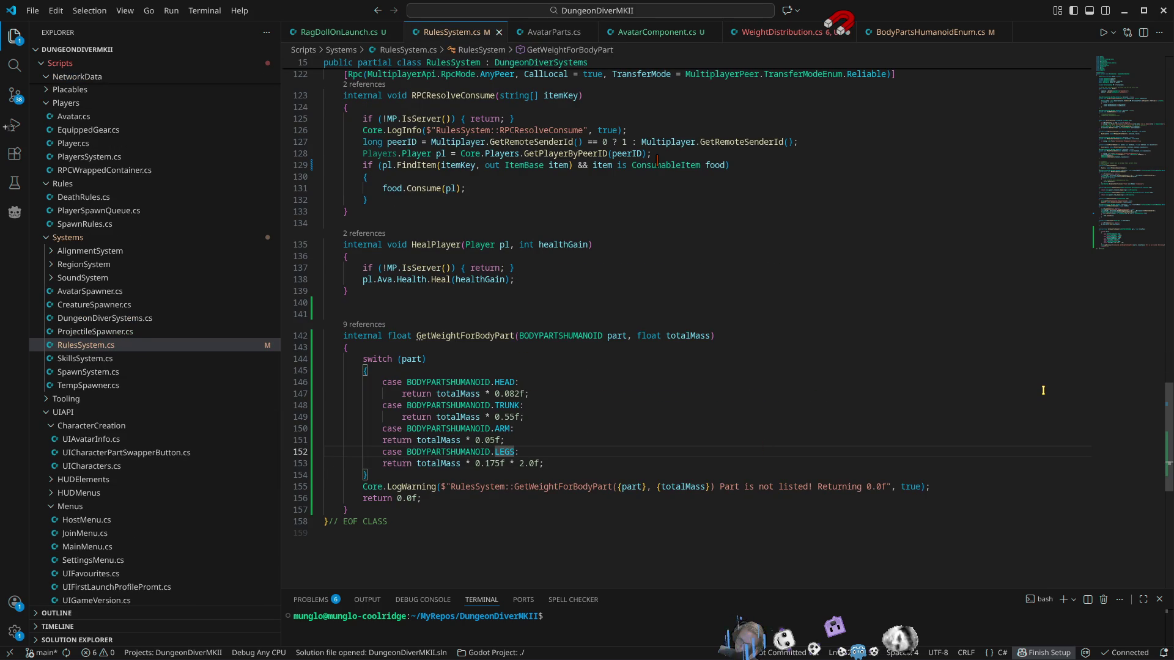
Step: In RulesSystem.cs, rename case LEGS to LEG, drop the 2.0f leg factor, and save
key("Delete")
key("Down")
key("End")
key("Left")
key("BackSpace")
key("BackSpace")
key("BackSpace")
key("BackSpace")
key("BackSpace")
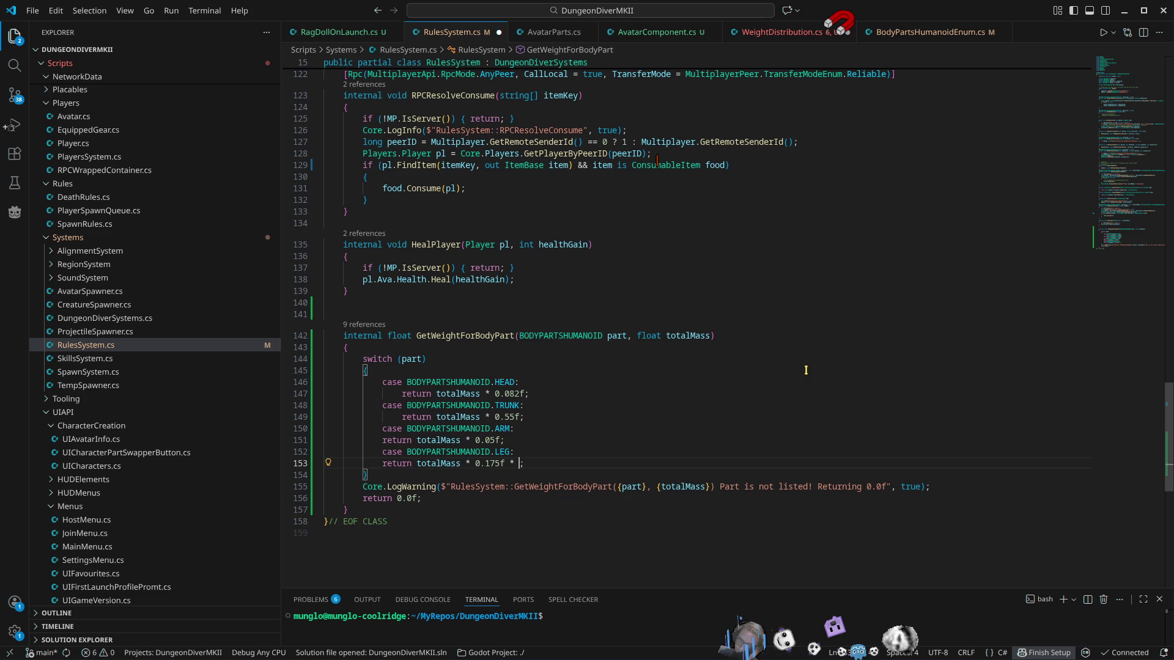
key("ctrl+s")
left_click(798, 35)
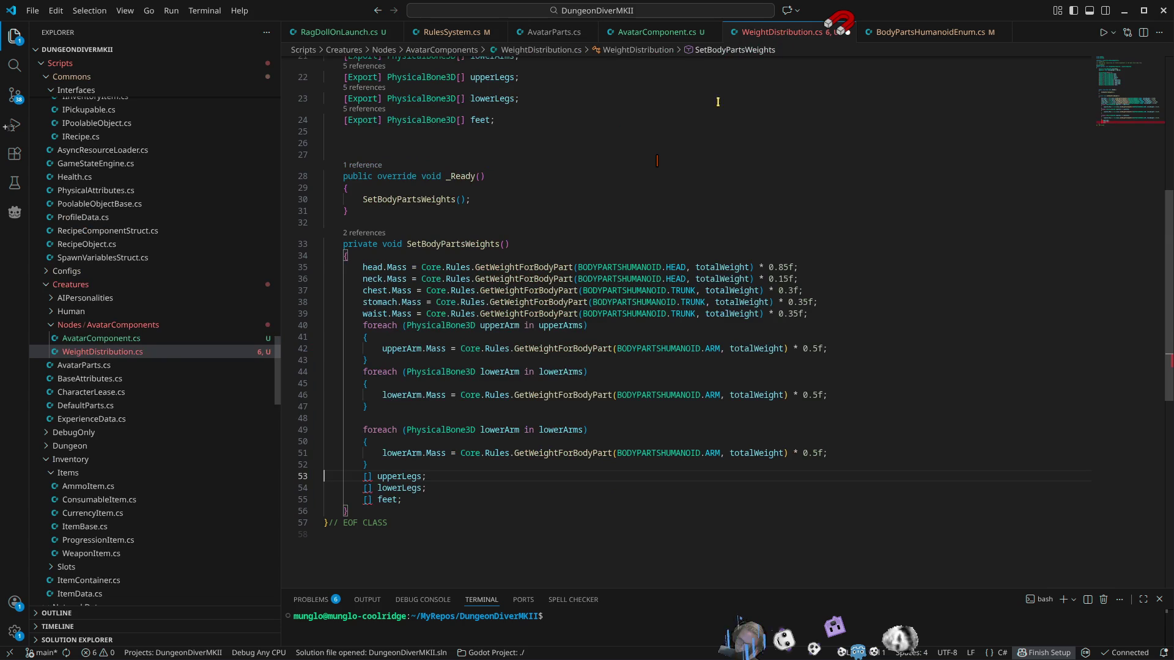
Step: Turn the third loop into upperLeg over upperLegs using the LEG body-part weight
double_click(402, 476)
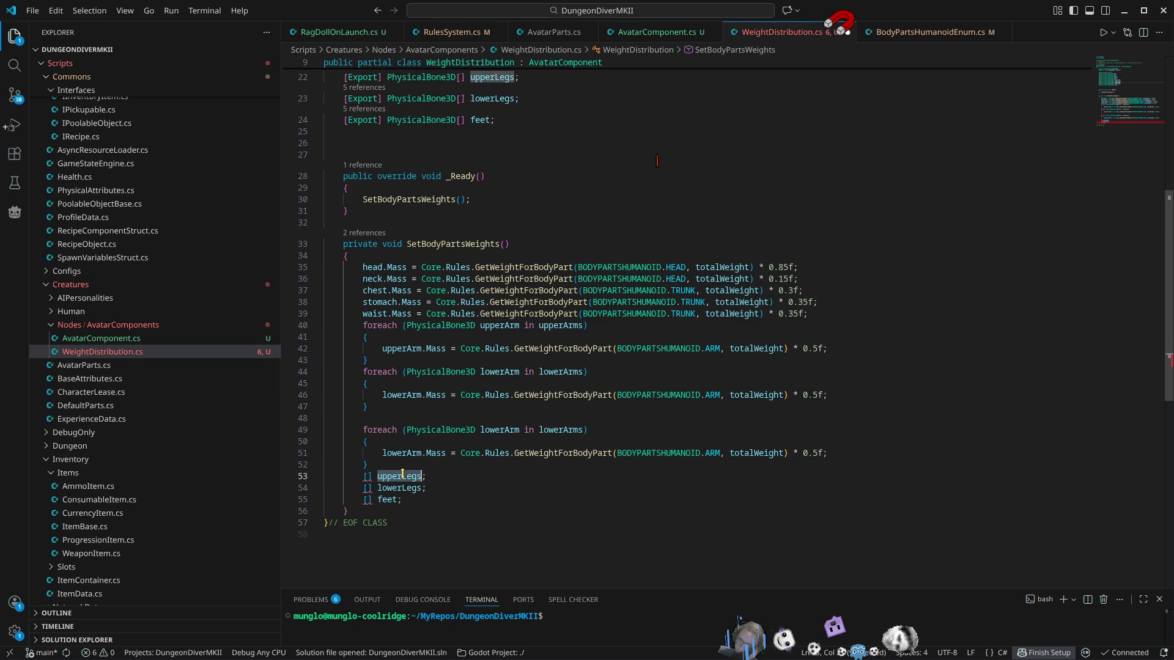
key("ctrl+c")
double_click(560, 429)
key("ctrl+v")
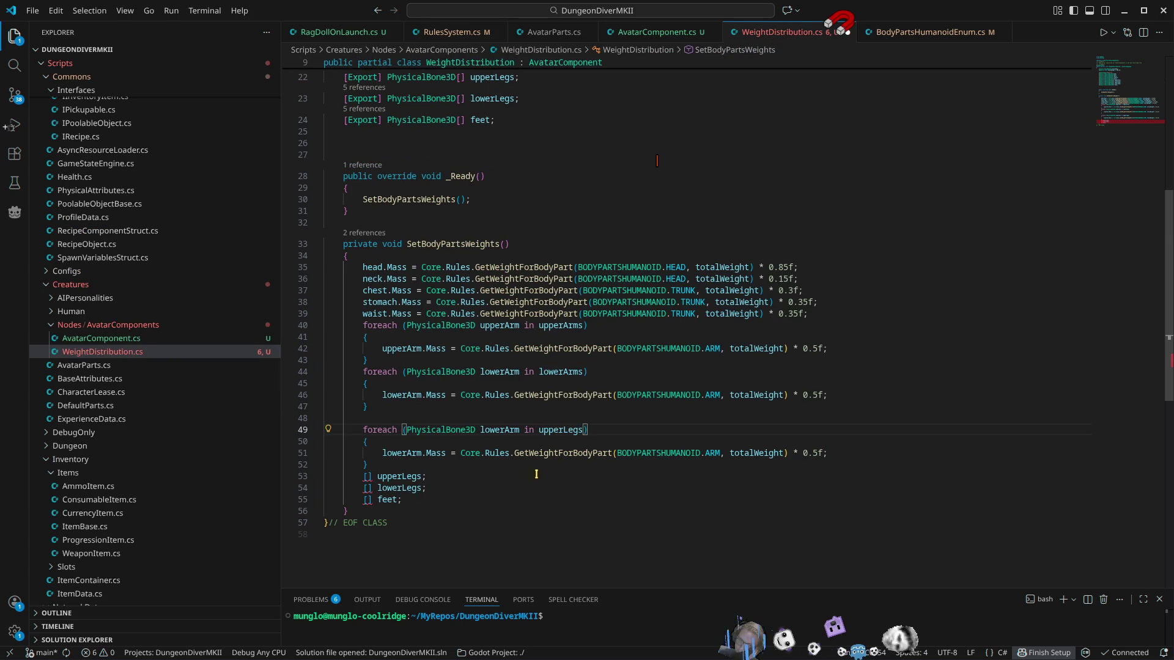
double_click(499, 429)
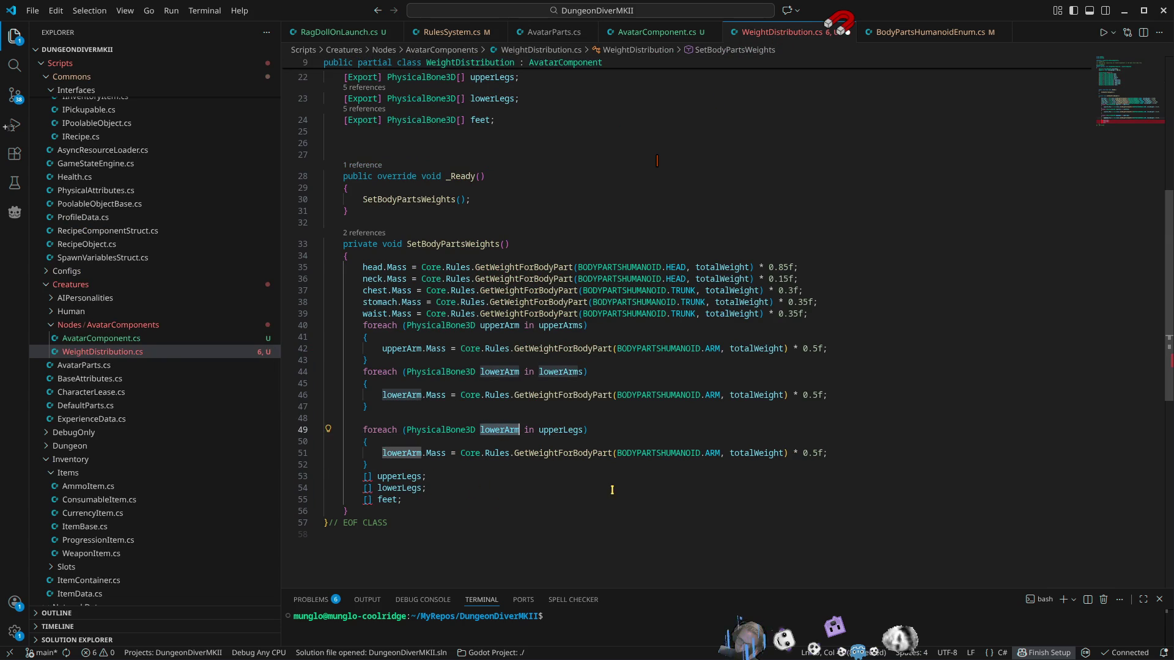
type("upperL")
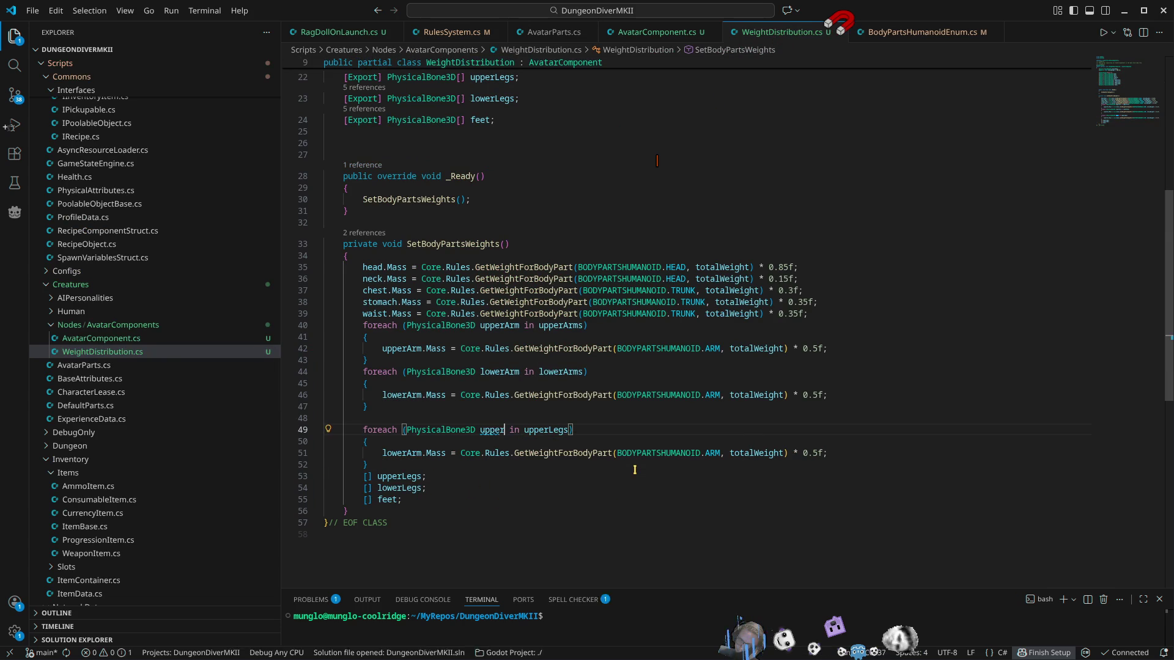
type("eg")
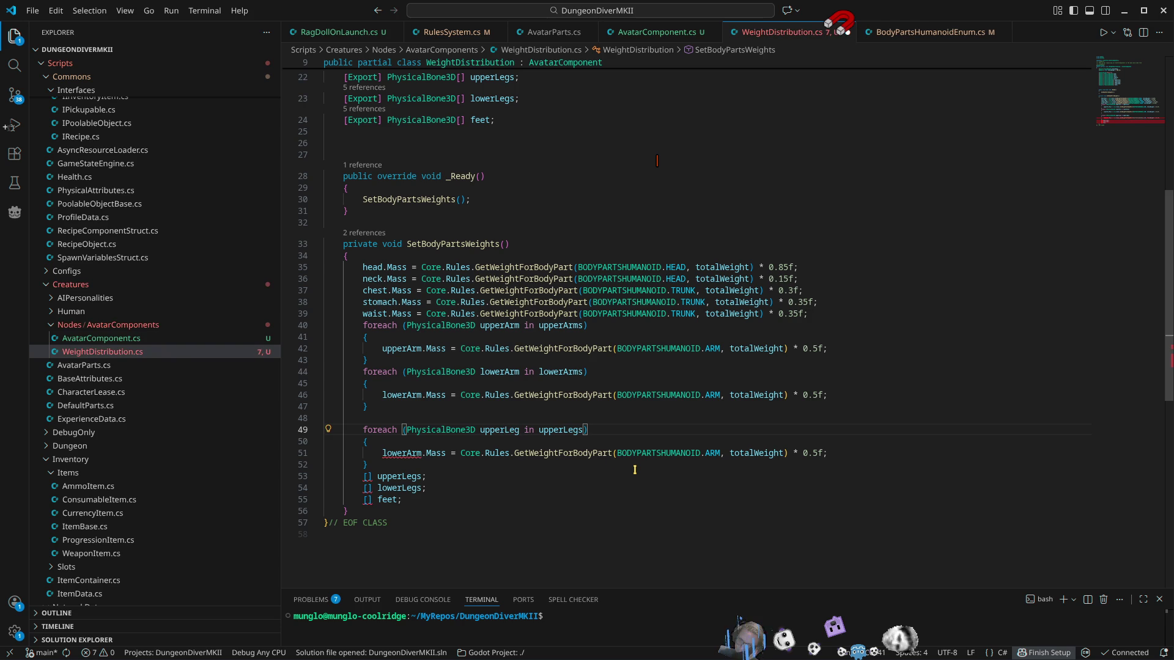
double_click(402, 453)
type("upperLeg")
double_click(713, 453)
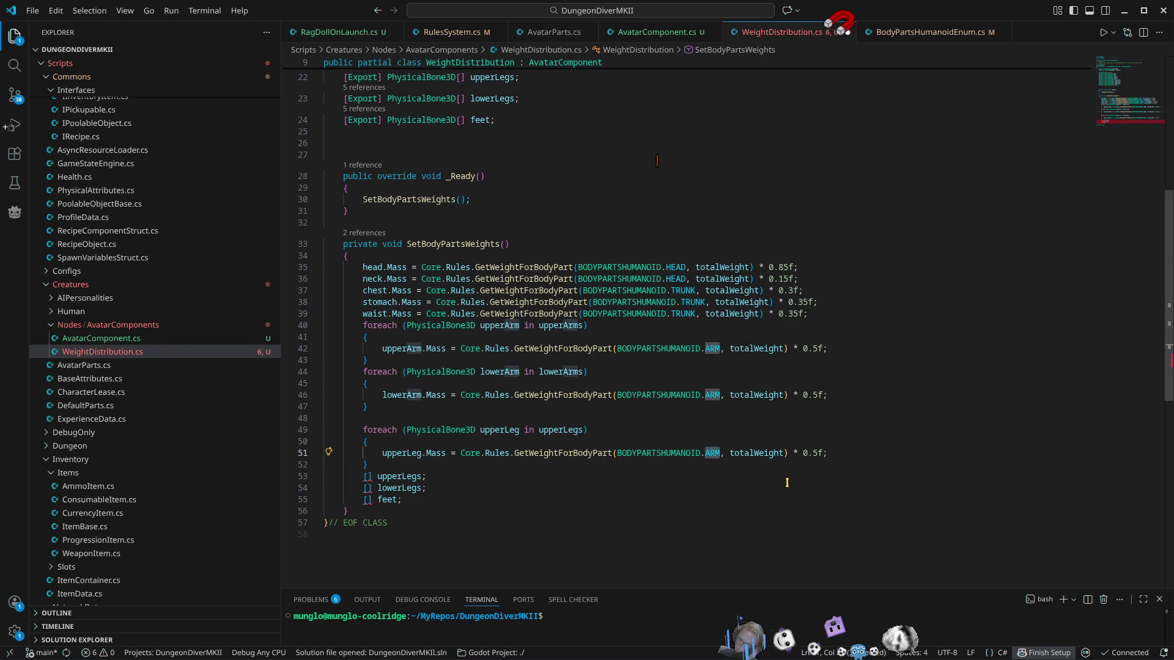
type("LE")
key("Return")
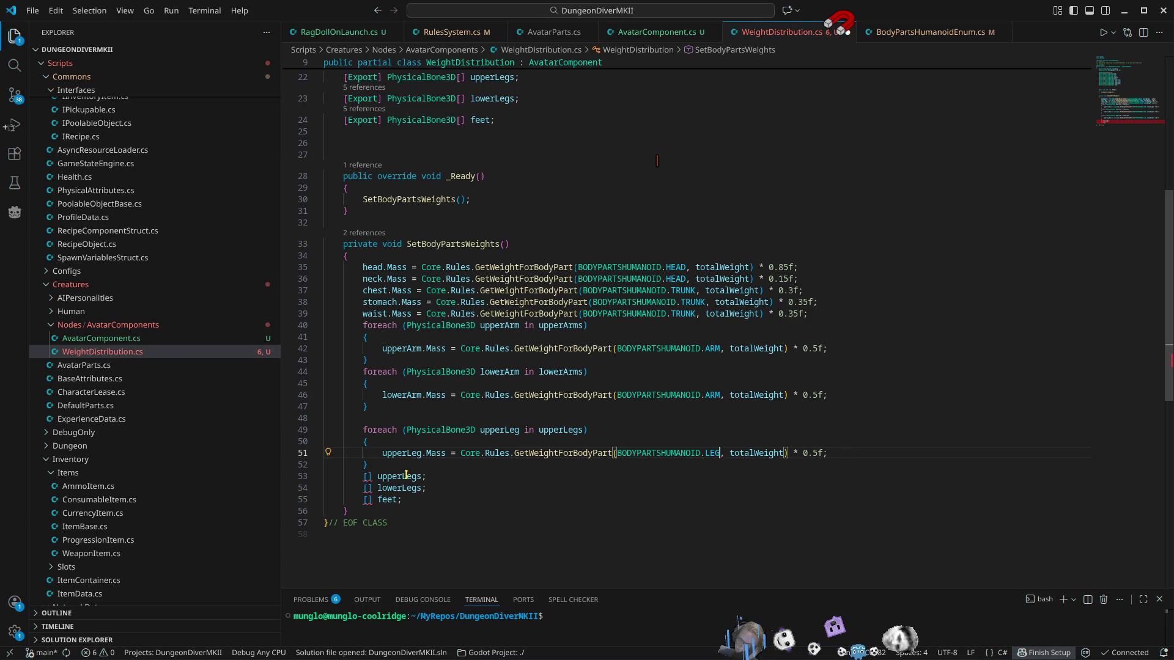
Step: Paste a duplicate of the upperLegs loop beneath it
left_click_drag(369, 466, 352, 433)
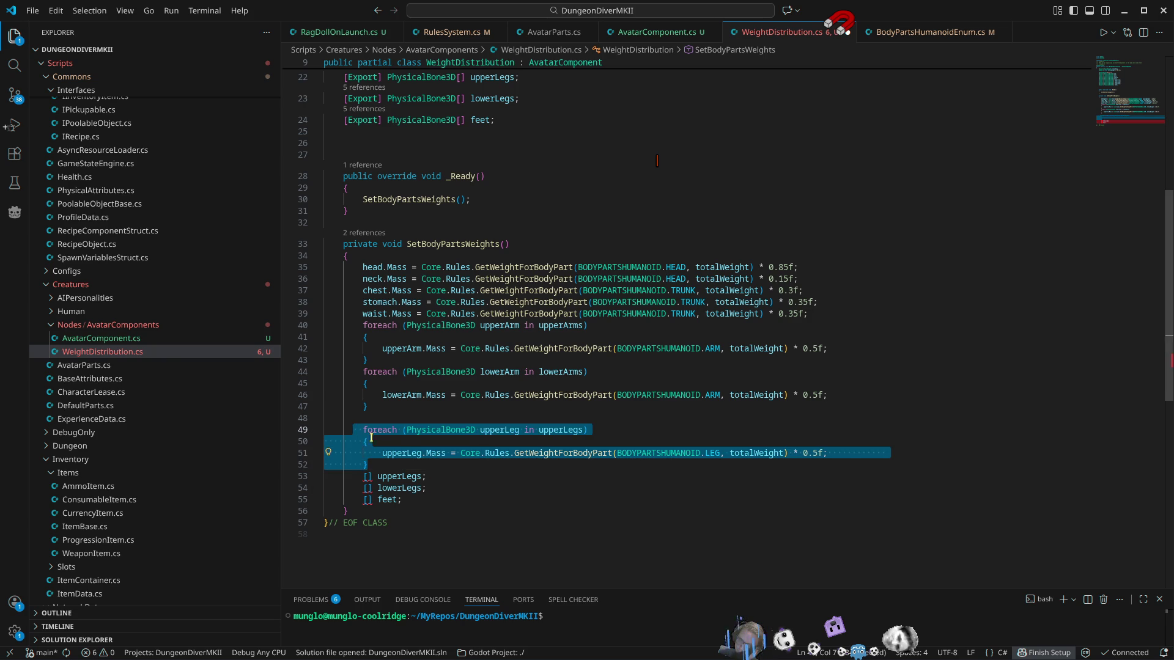
key("BackSpace")
key("Tab")
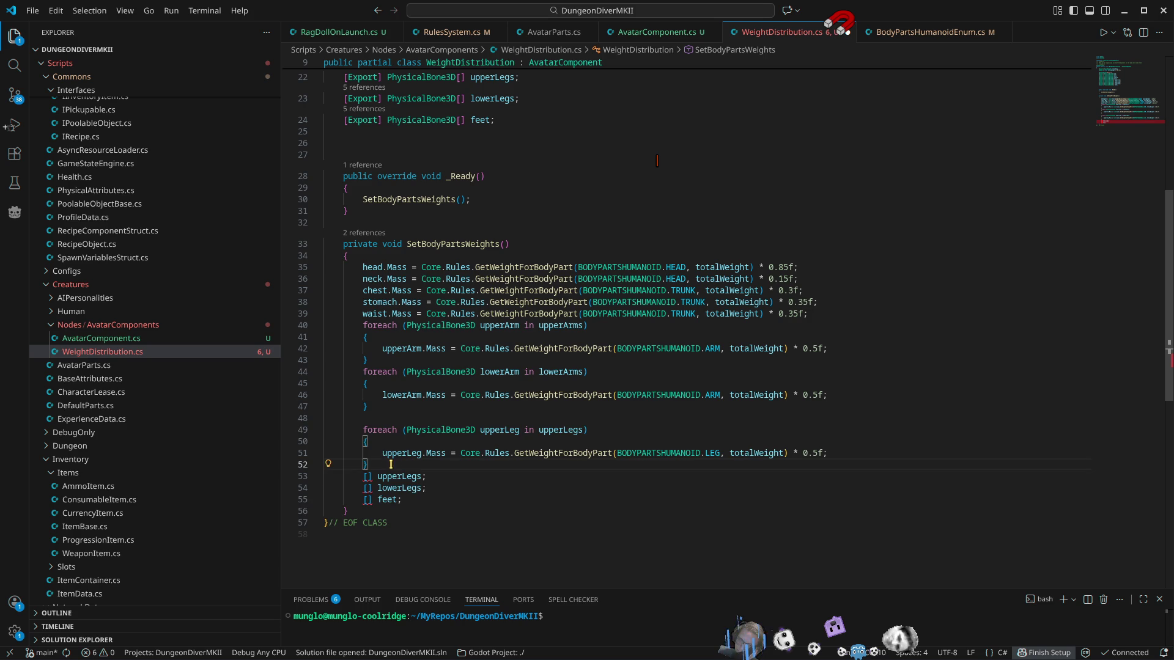
key("Return")
key("Tab")
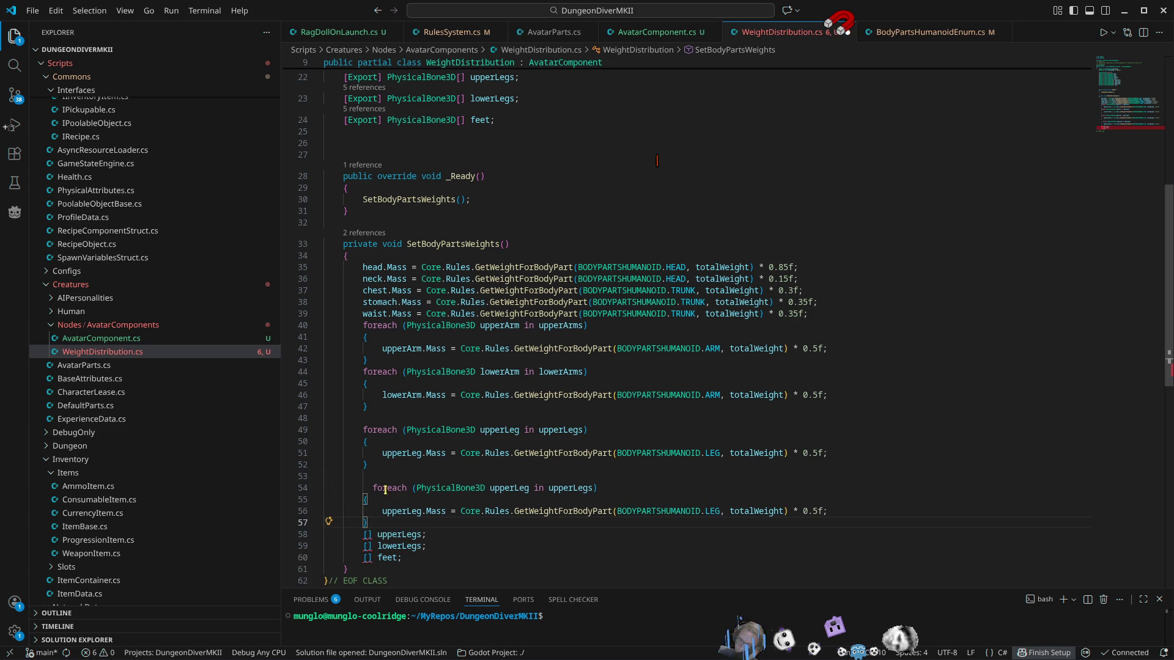
Step: Make the copied loop iterate lowerLeg over lowerLegs with a 0.45f mass factor
double_click(414, 546)
key("ctrl+c")
double_click(570, 488)
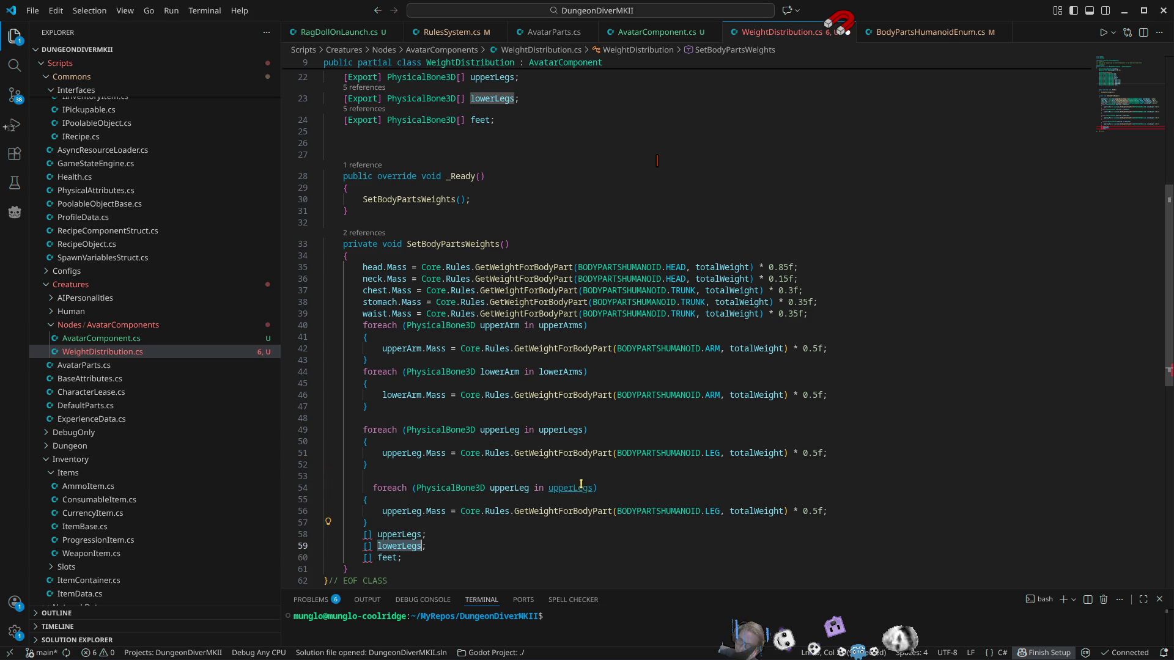
key("ctrl+v")
left_click(517, 492)
key("F2")
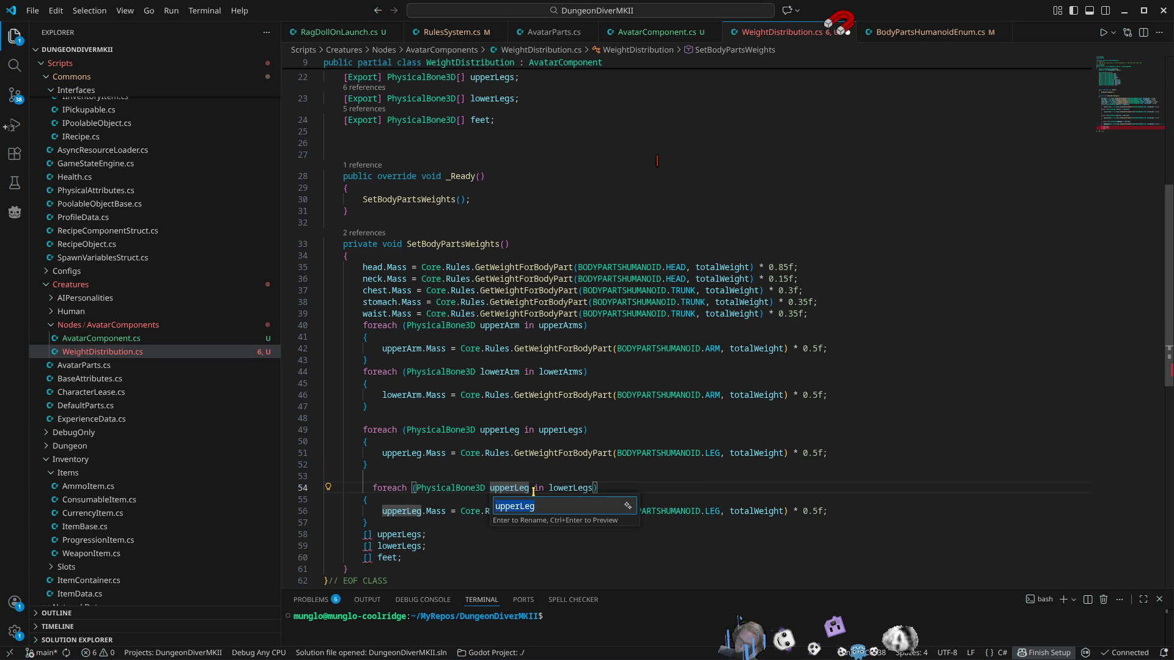
key("Delete")
key("Delete")
key("Delete")
type("lower")
key("Return")
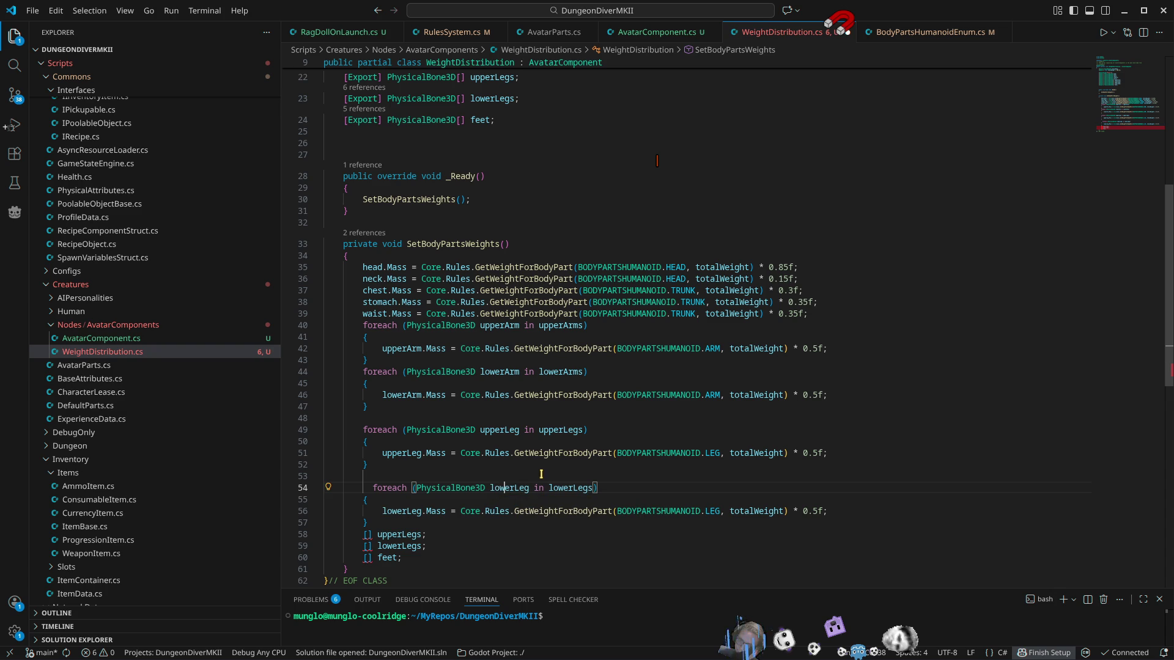
left_click(818, 511)
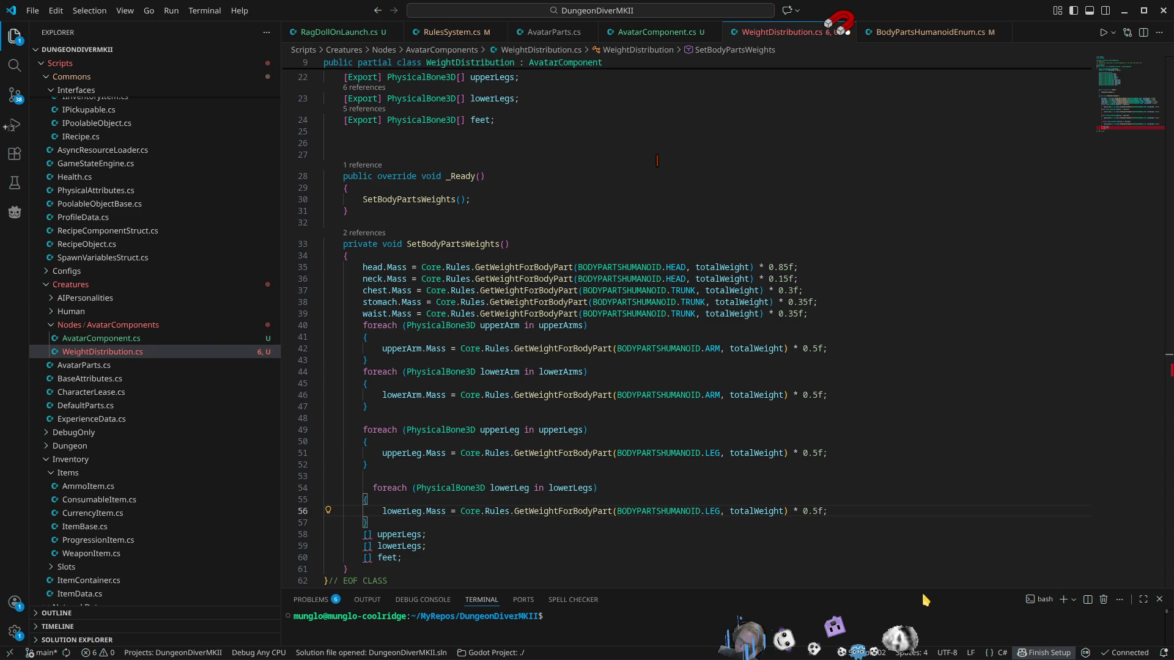
type("4")
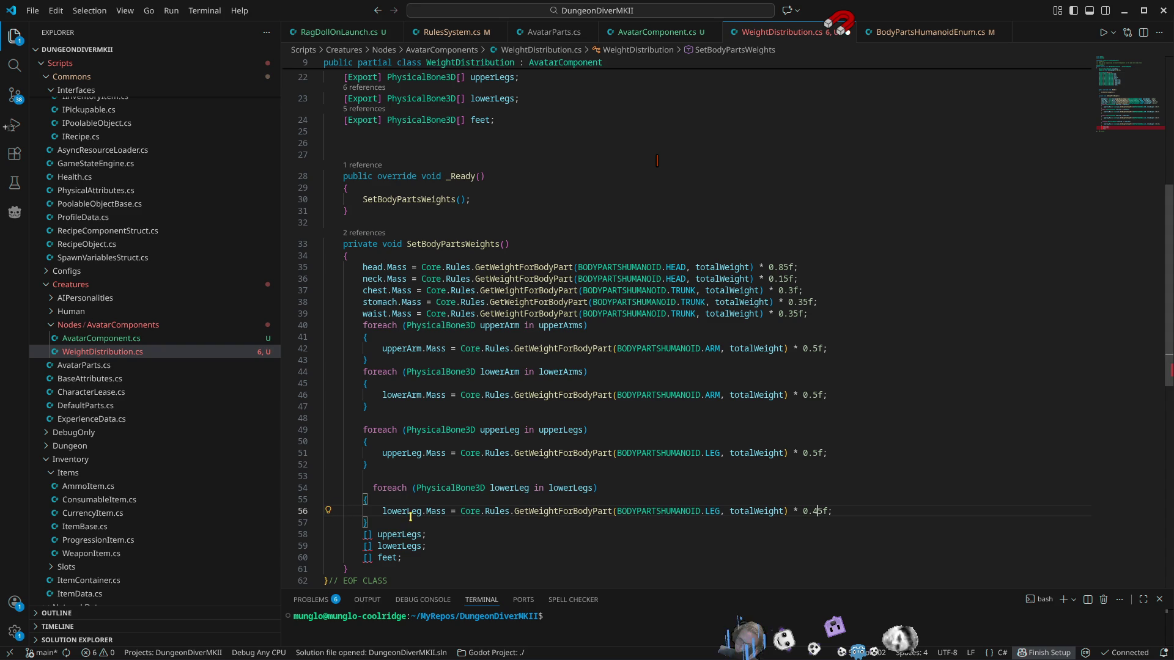
Step: Duplicate the lowerLegs loop and change its header to foot in feet
left_click_drag(387, 523, 357, 488)
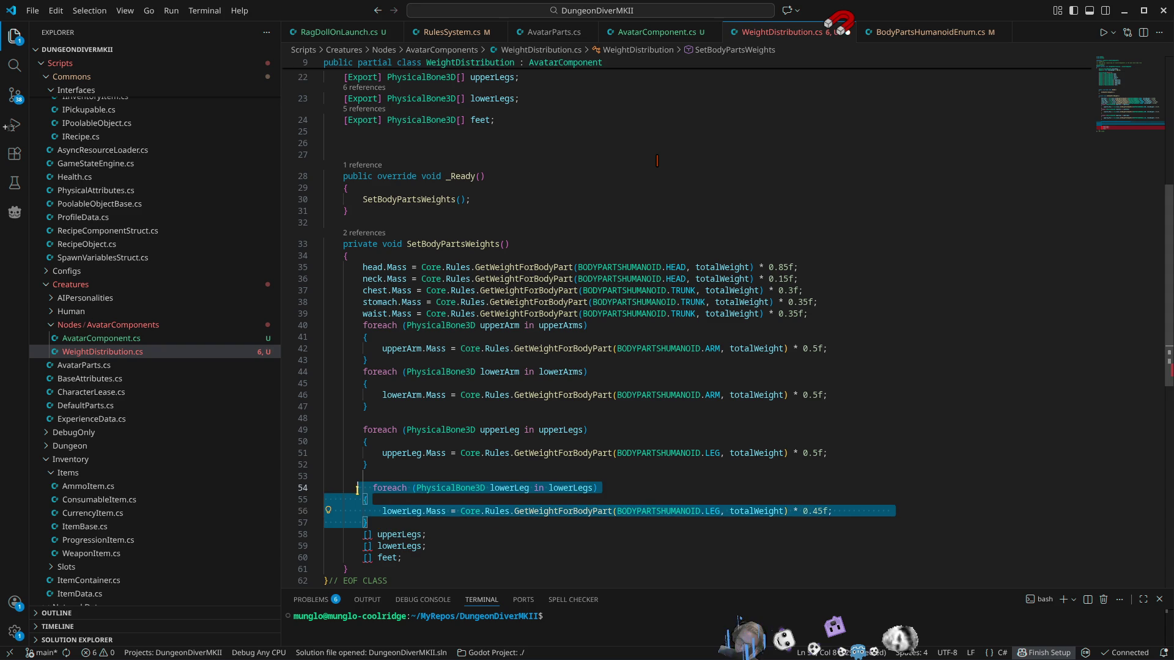
left_click(774, 524)
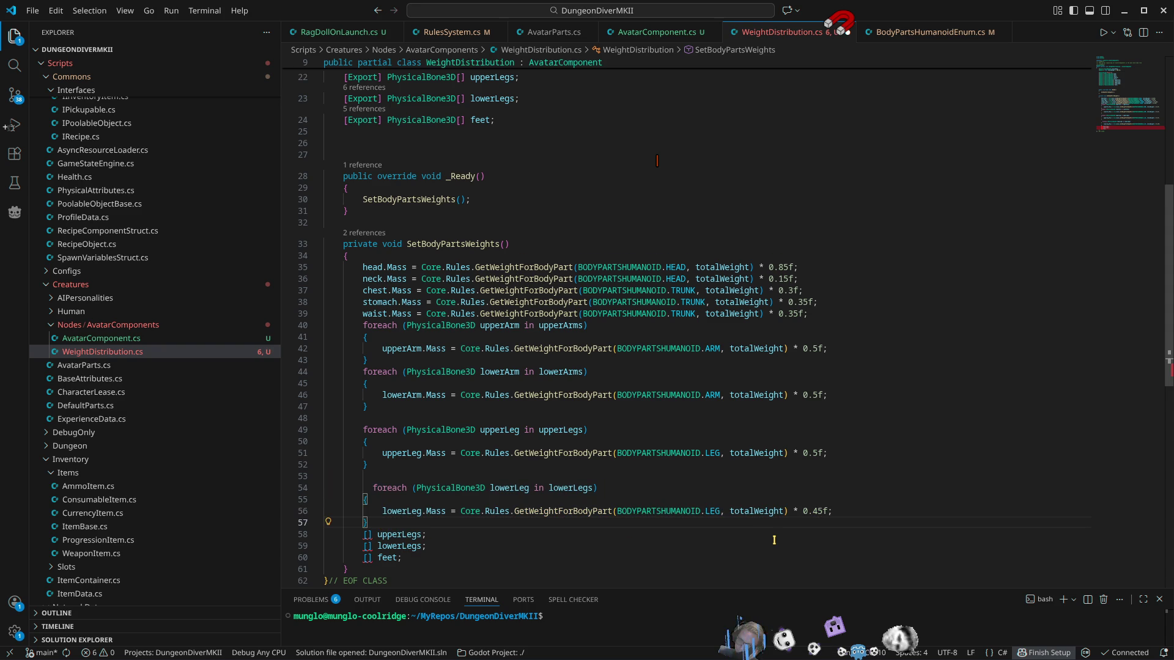
key("ctrl+v")
double_click(387, 560)
double_click(567, 488)
key("ctrl+v")
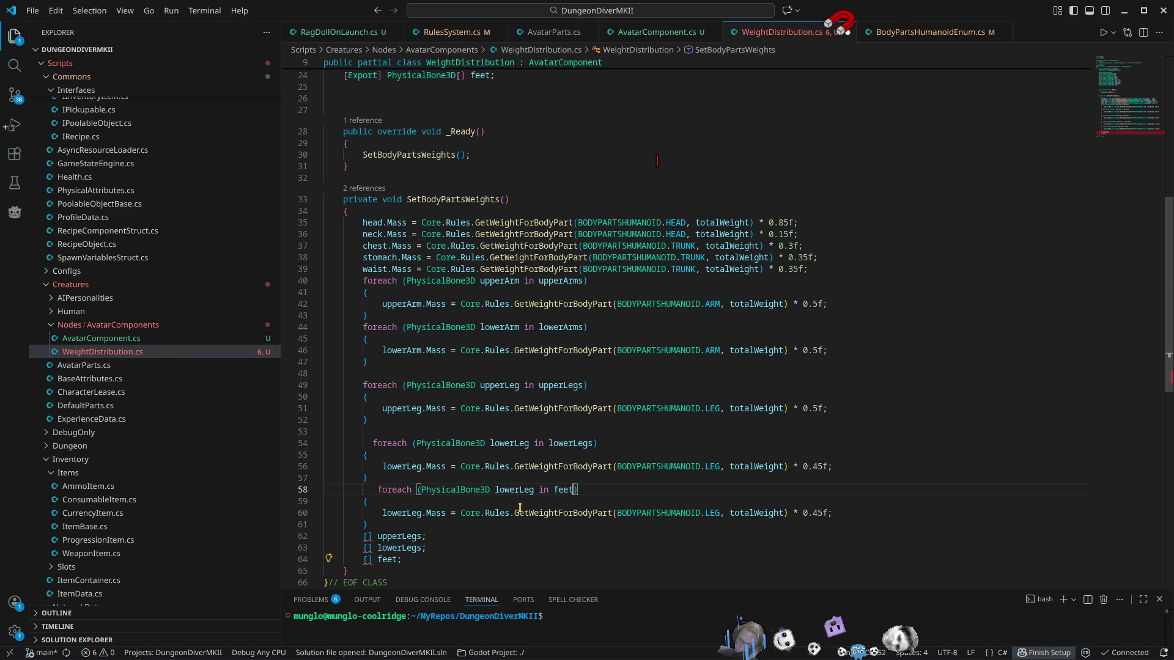
double_click(511, 490)
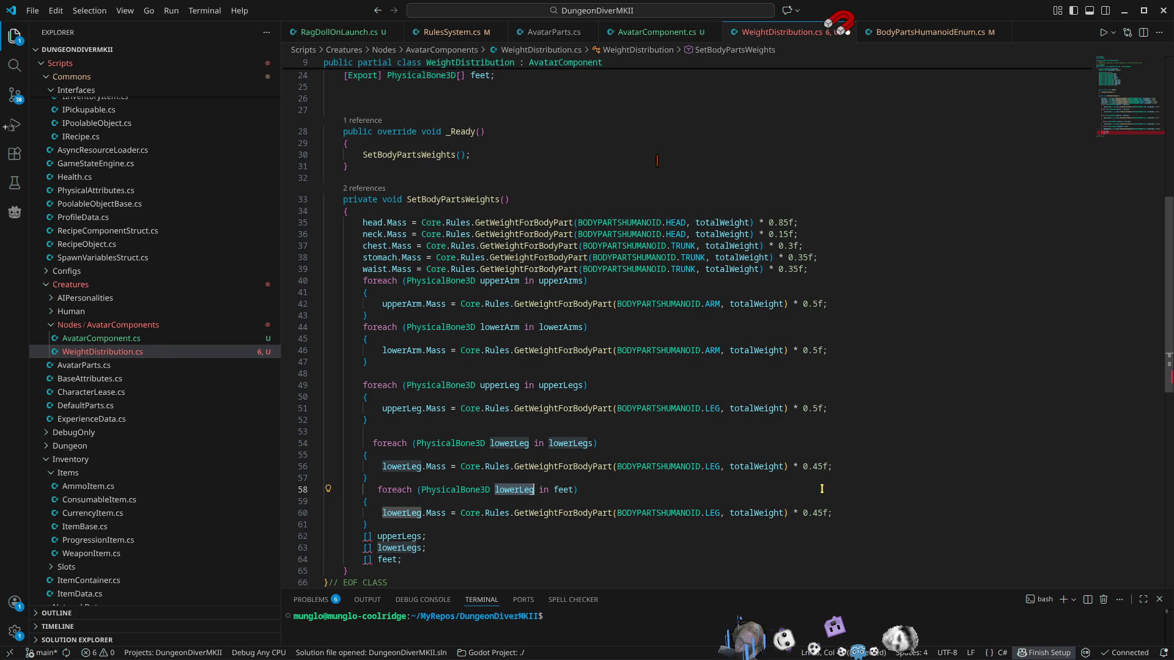
type("foor")
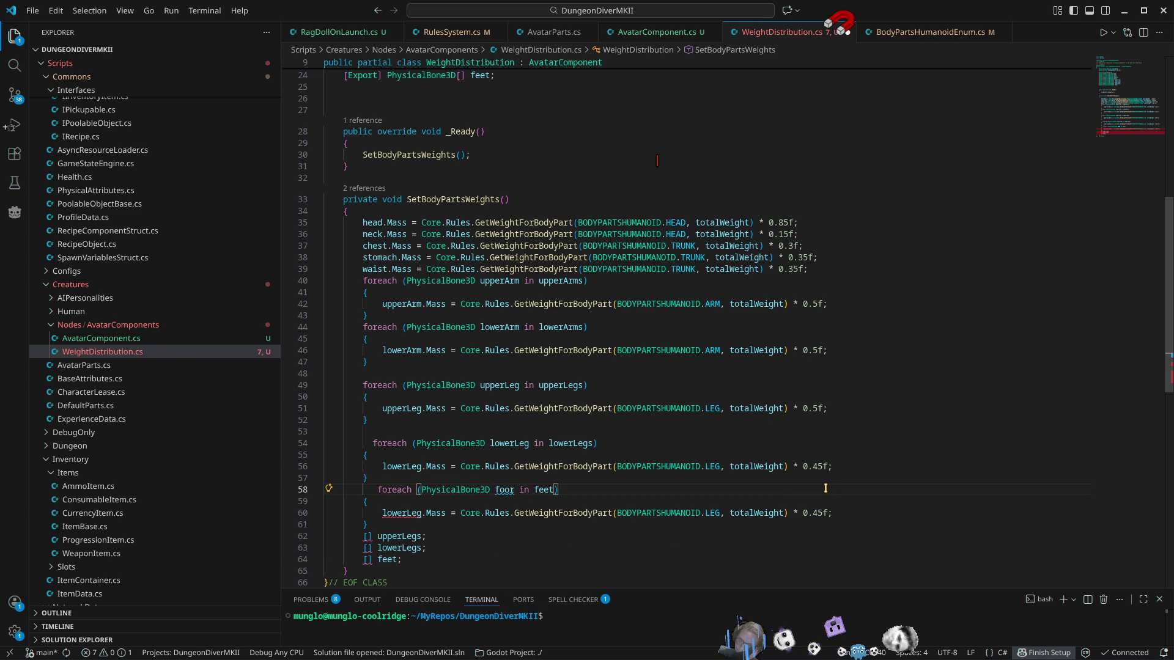
key("BackSpace")
type("t")
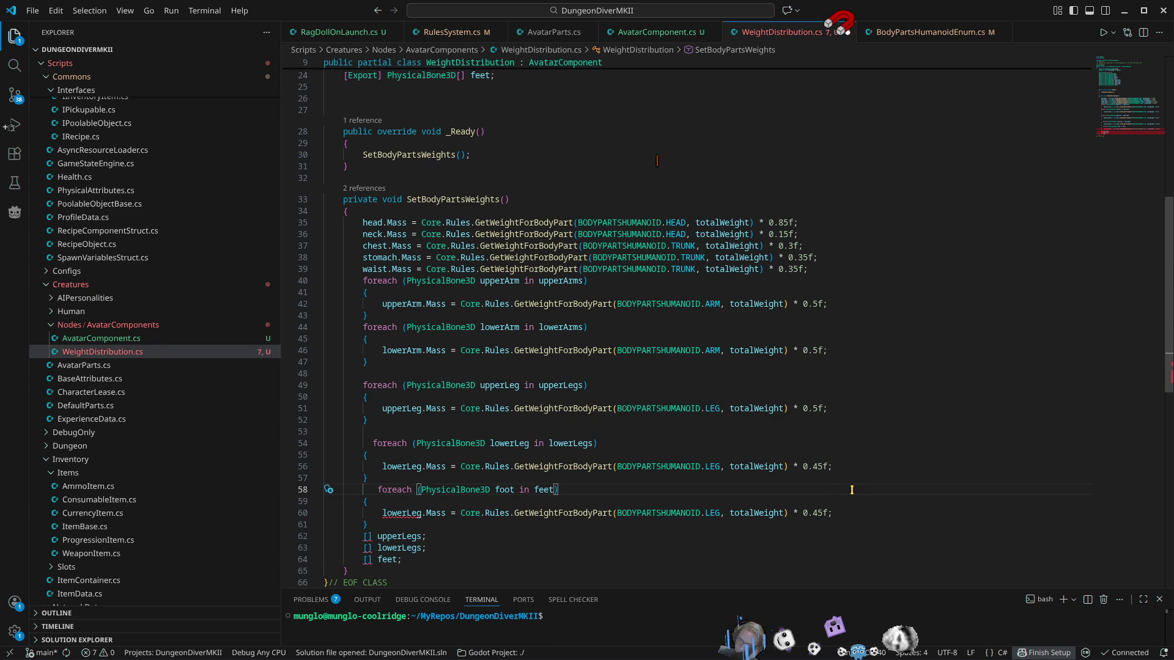
left_click(511, 493)
Step: Set foot.Mass with a 0.05f factor and delete the stray upperLegs, lowerLegs and feet lines
double_click(407, 514)
type("foot")
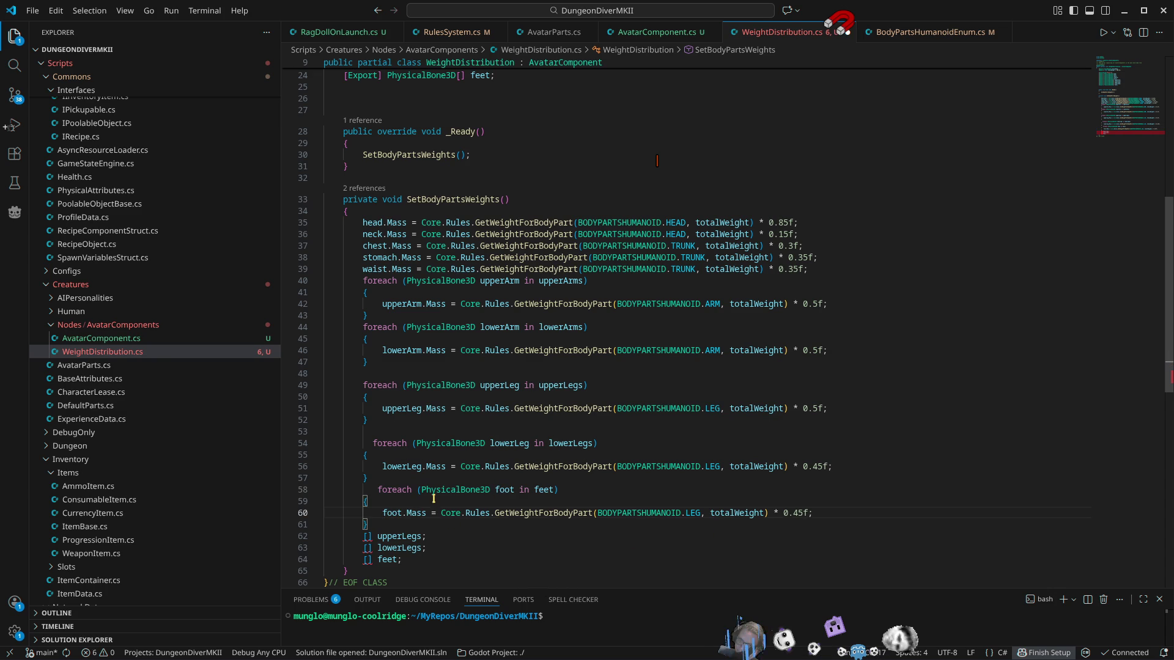
left_click(816, 513)
left_click_drag(804, 514, 792, 513)
type("05")
left_click(445, 531)
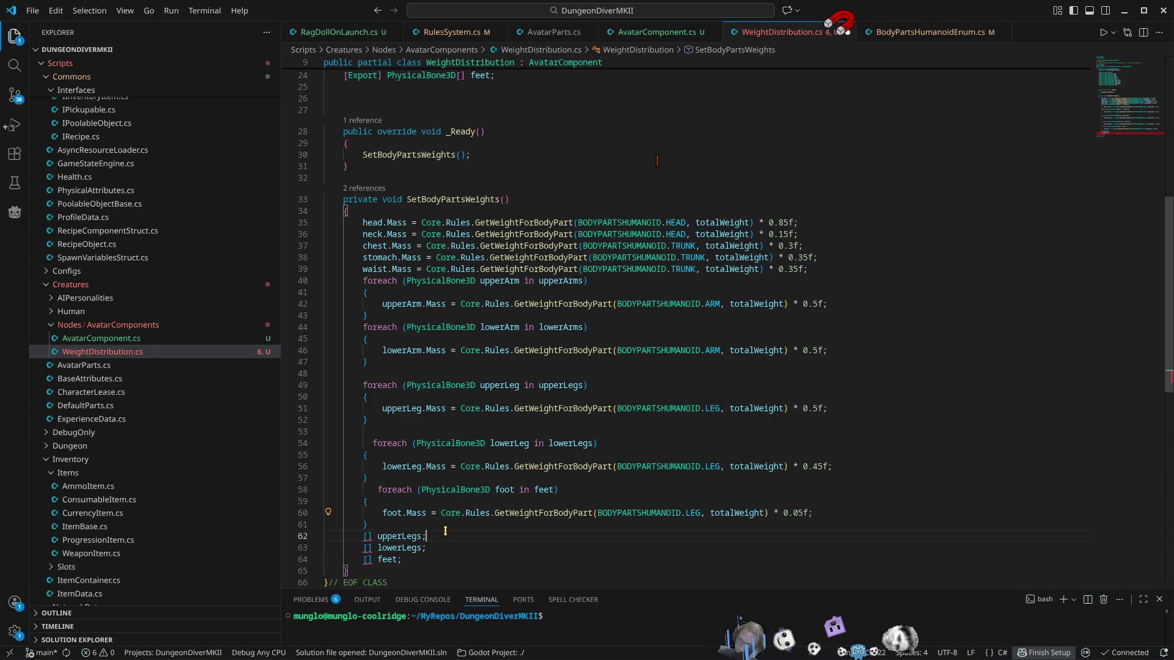
key("ctrl+shift+k")
key("ctrl+shift+k")
key("ctrl+shift+k")
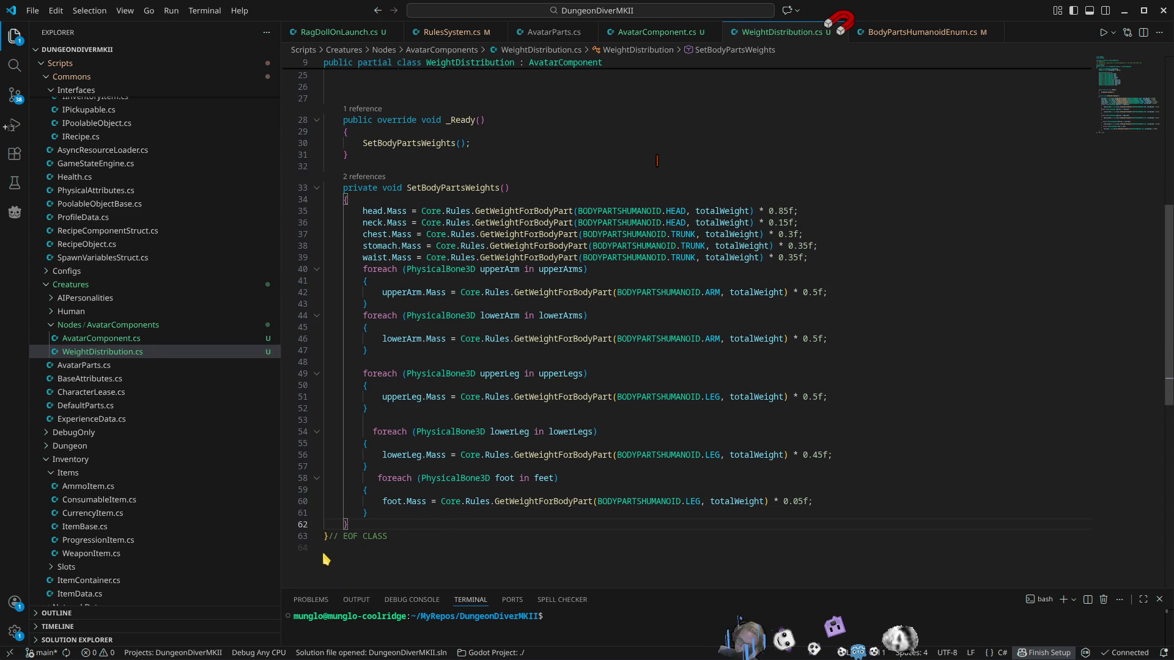
Step: Reformat the document and remove the blank lines before the upperLeg and lowerLeg loops
key("ctrl+shift+i")
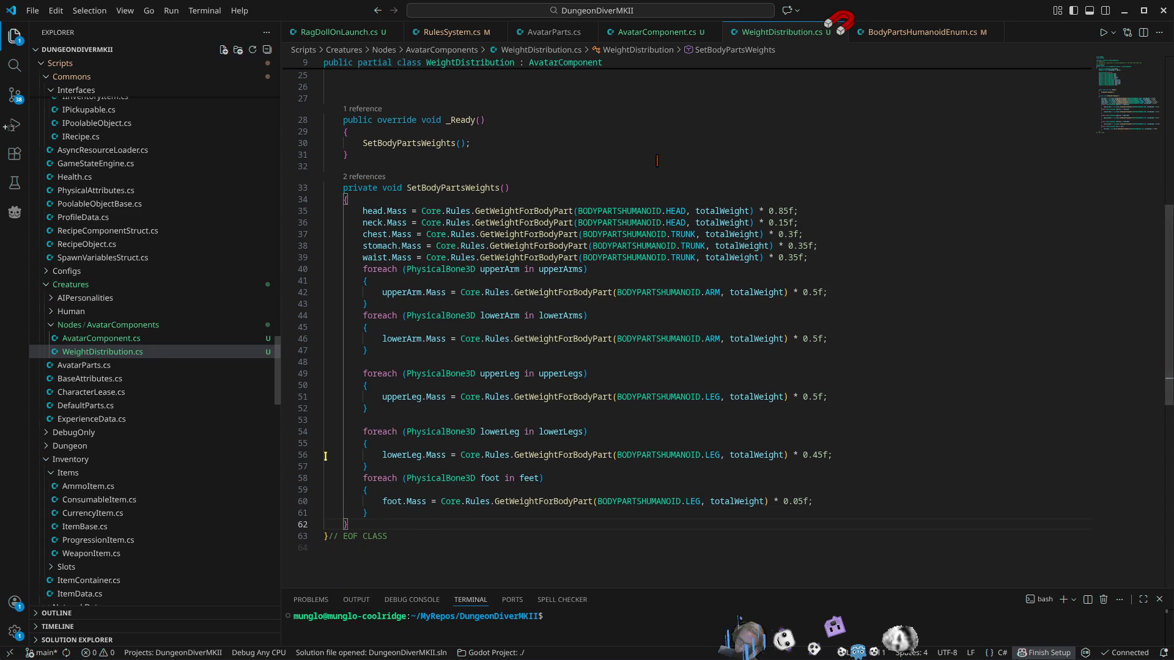
left_click(361, 420)
key("ctrl+shift+k")
left_click(374, 363)
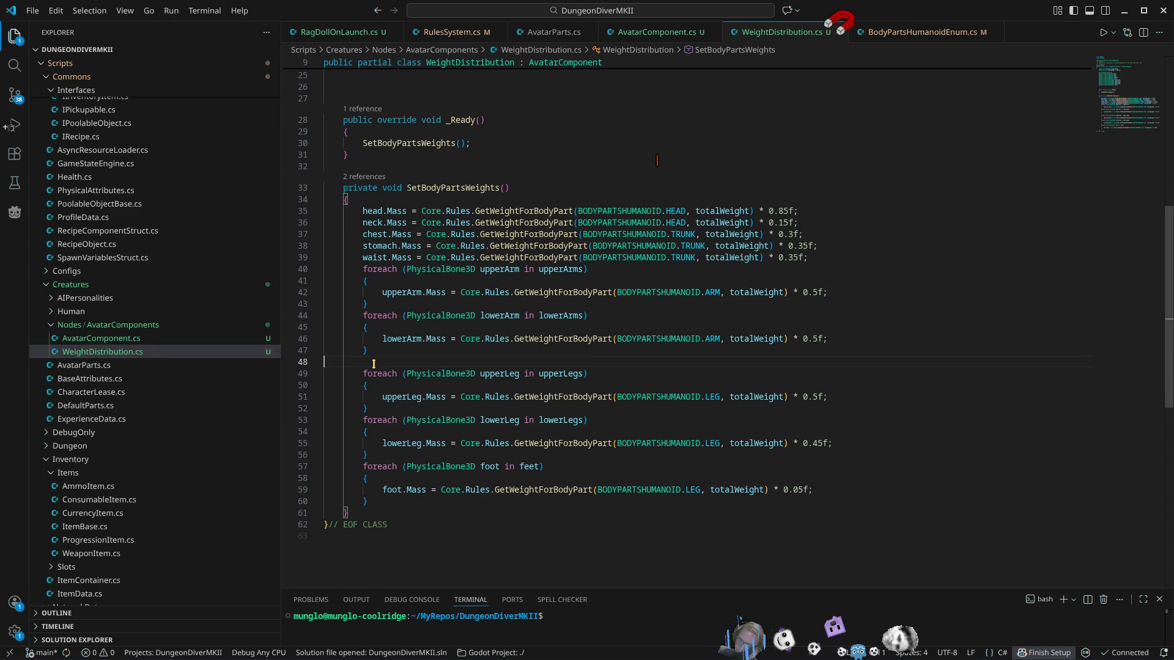
key("ctrl+shift+k")
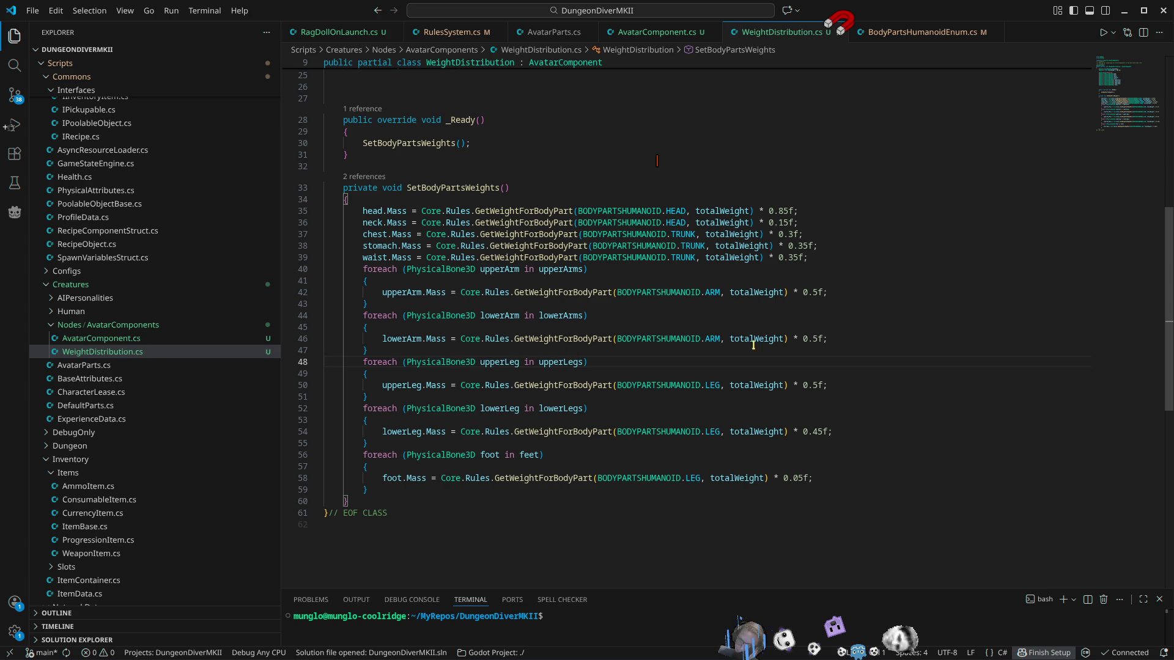
Step: Review the finished SetBodyPartsWeights code, then minimise Visual Studio Code
scroll(753, 344, "up", 5)
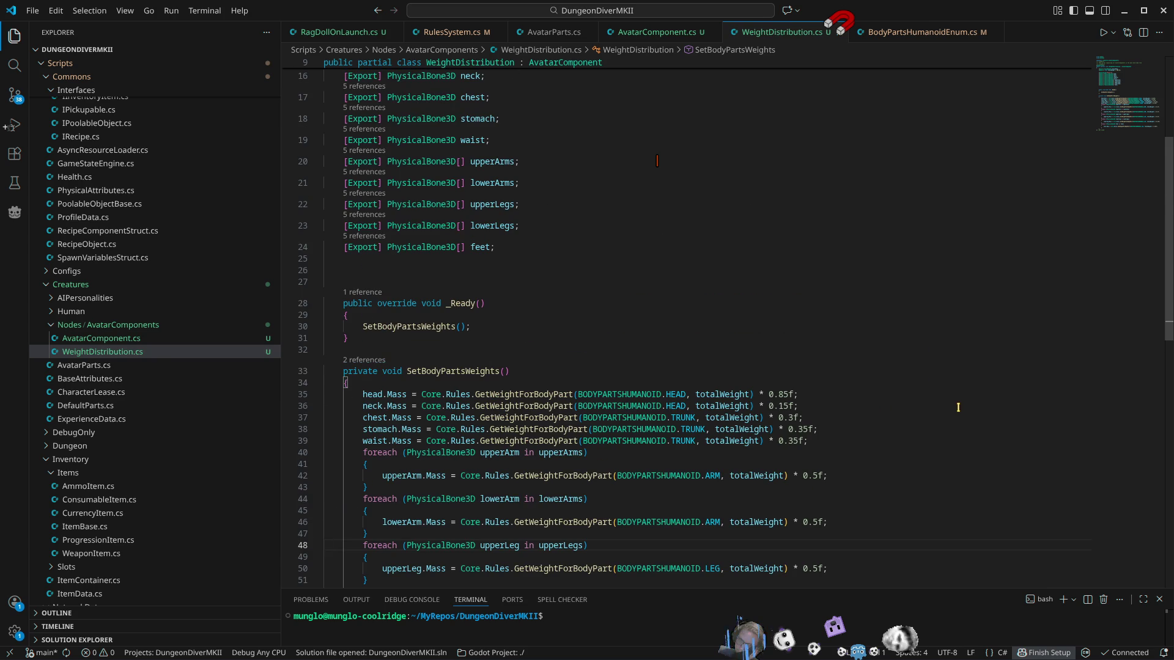
scroll(958, 408, "down", 5)
scroll(952, 426, "up", 10)
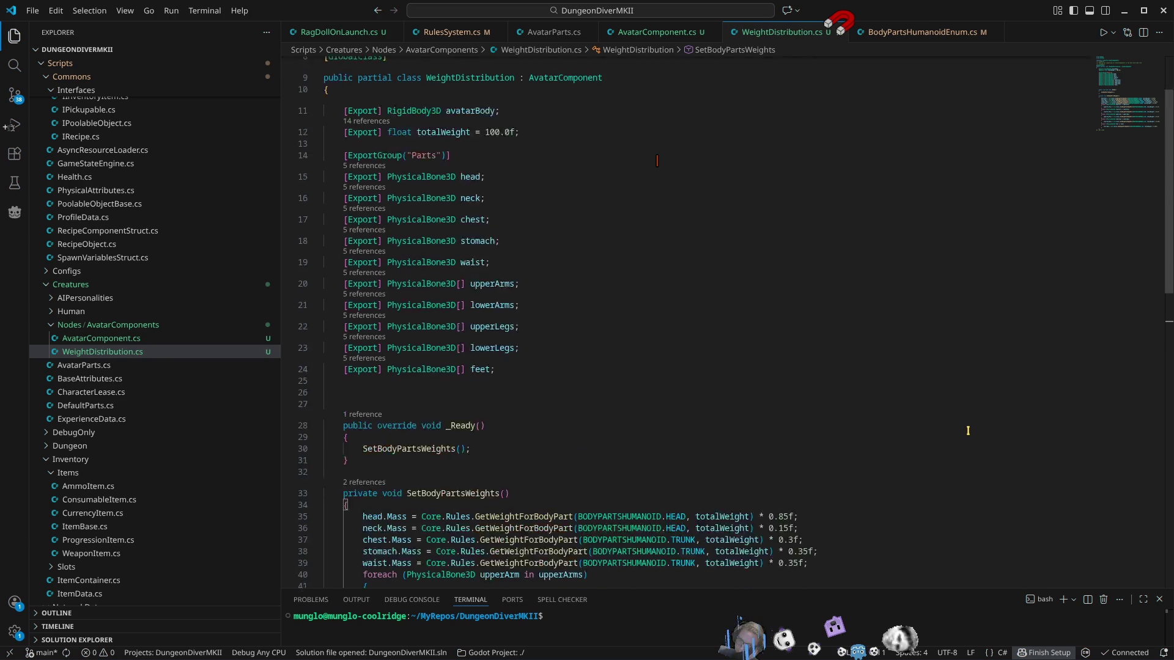
scroll(697, 566, "down", 5)
scroll(723, 545, "up", 5)
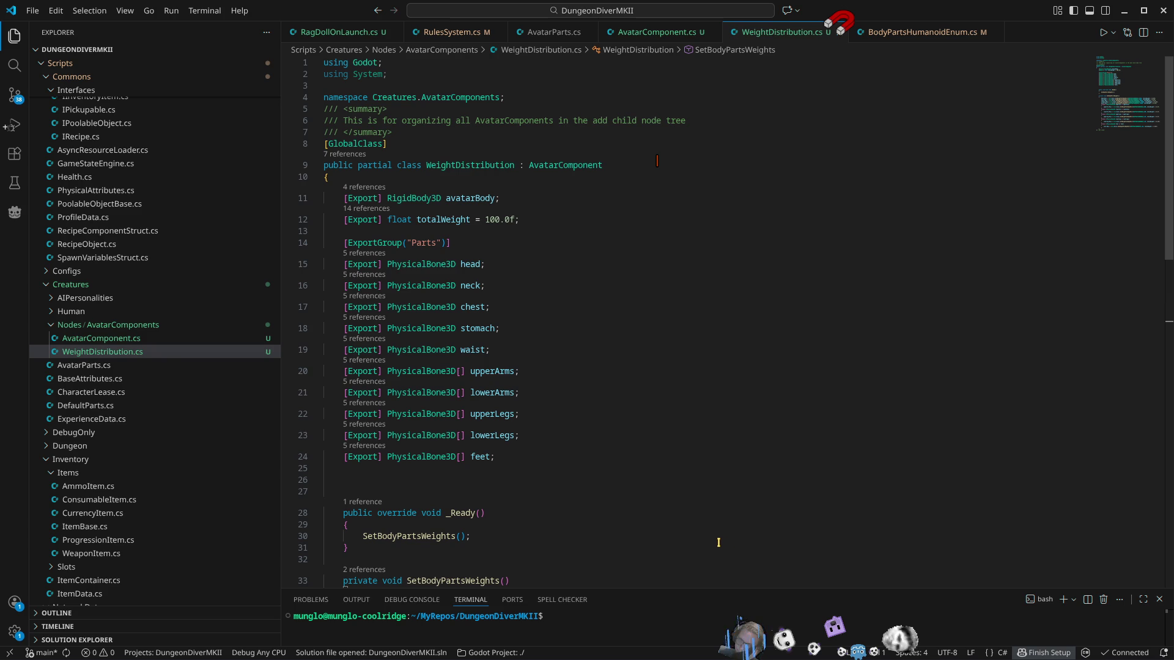
scroll(508, 566, "down", 3)
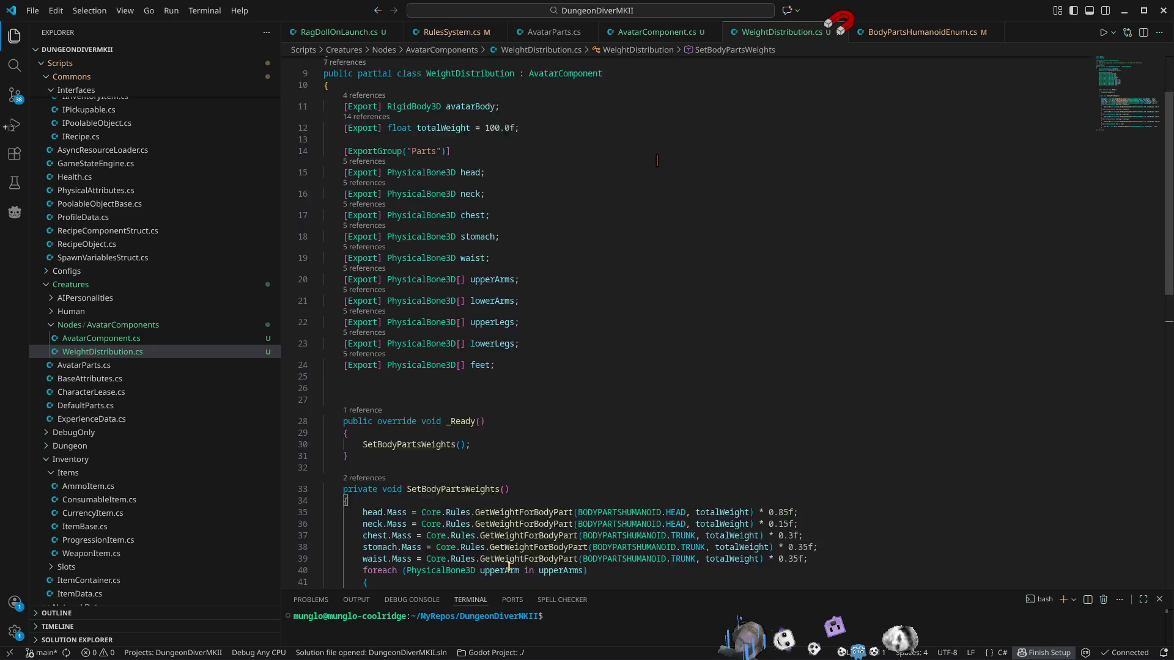
scroll(509, 566, "down", 2)
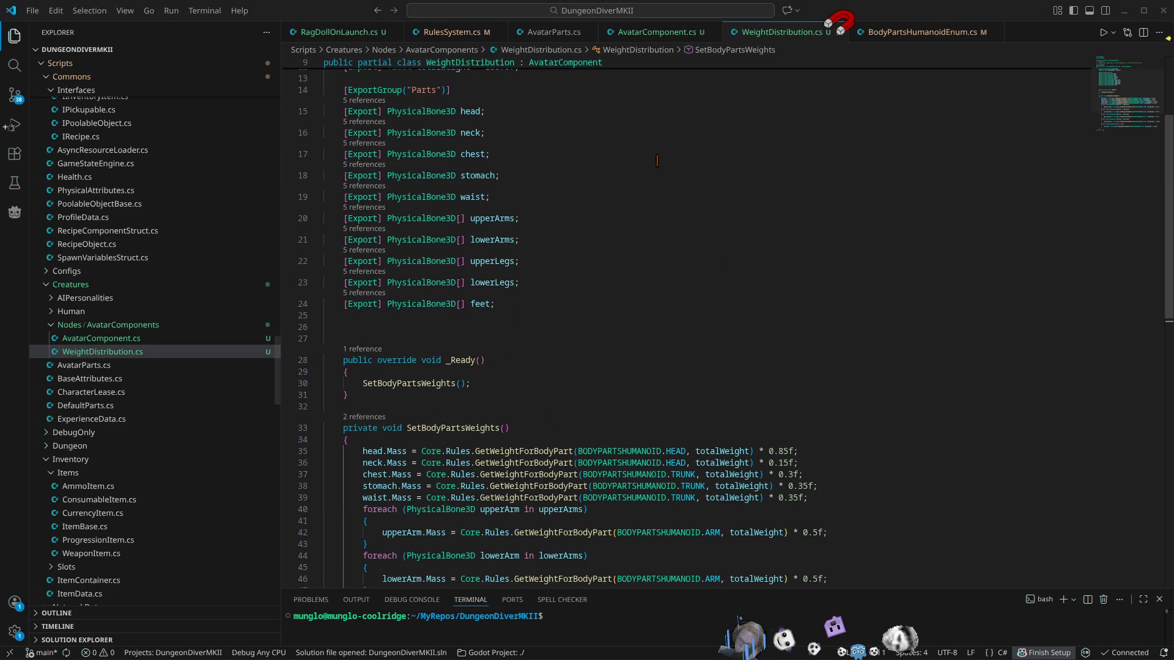
left_click(1123, 11)
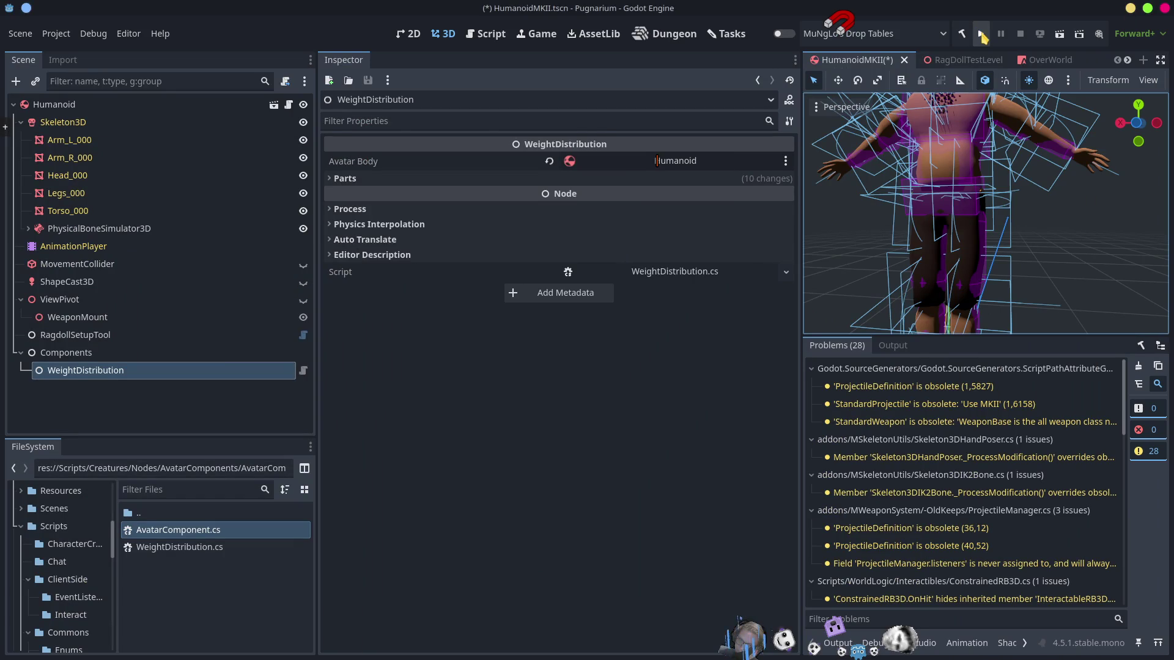
Step: Glance back at the code in Visual Studio Code, then return to Godot
mouse_move(835, 410)
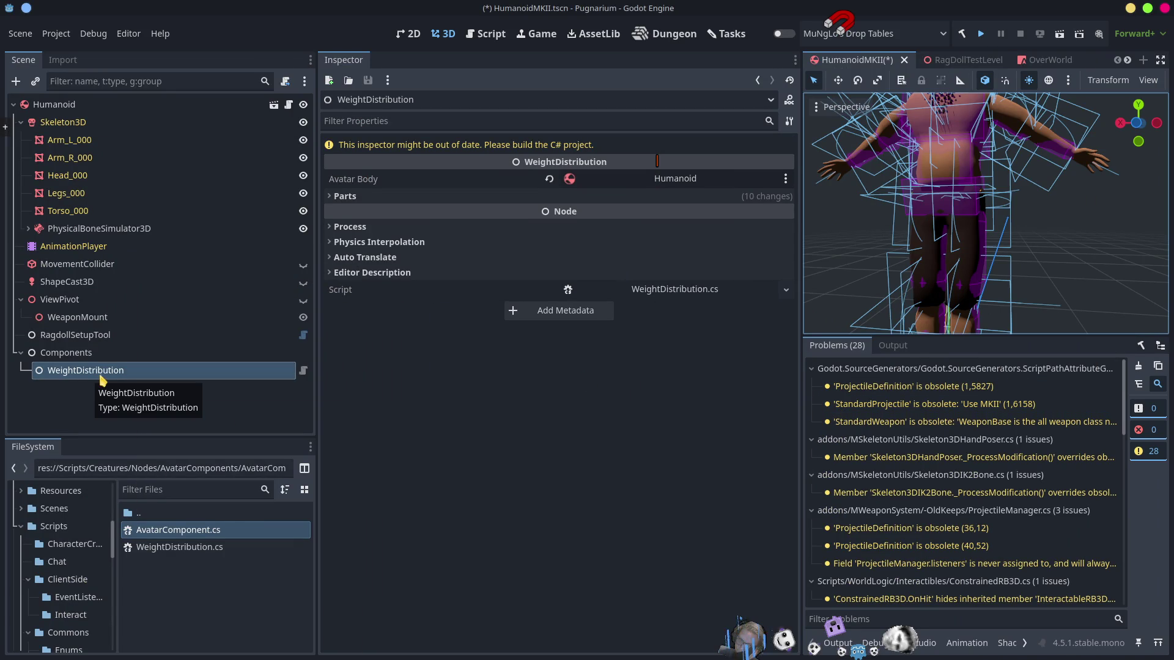
key("alt+Tab")
scroll(595, 251, "up", 5)
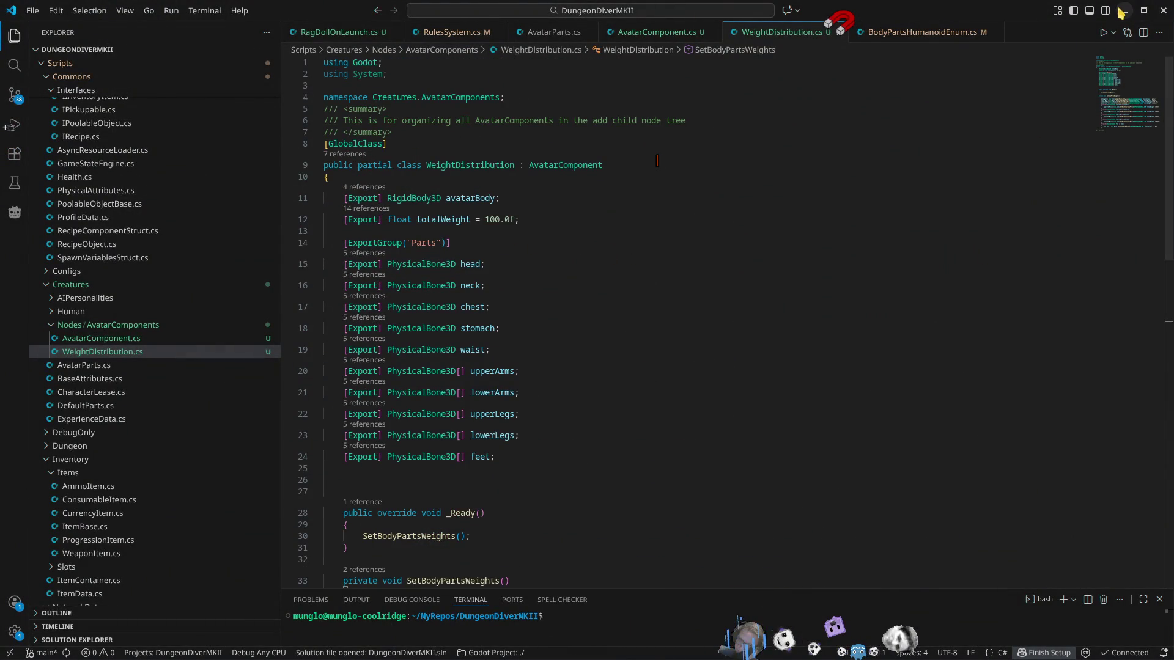
left_click(1124, 10)
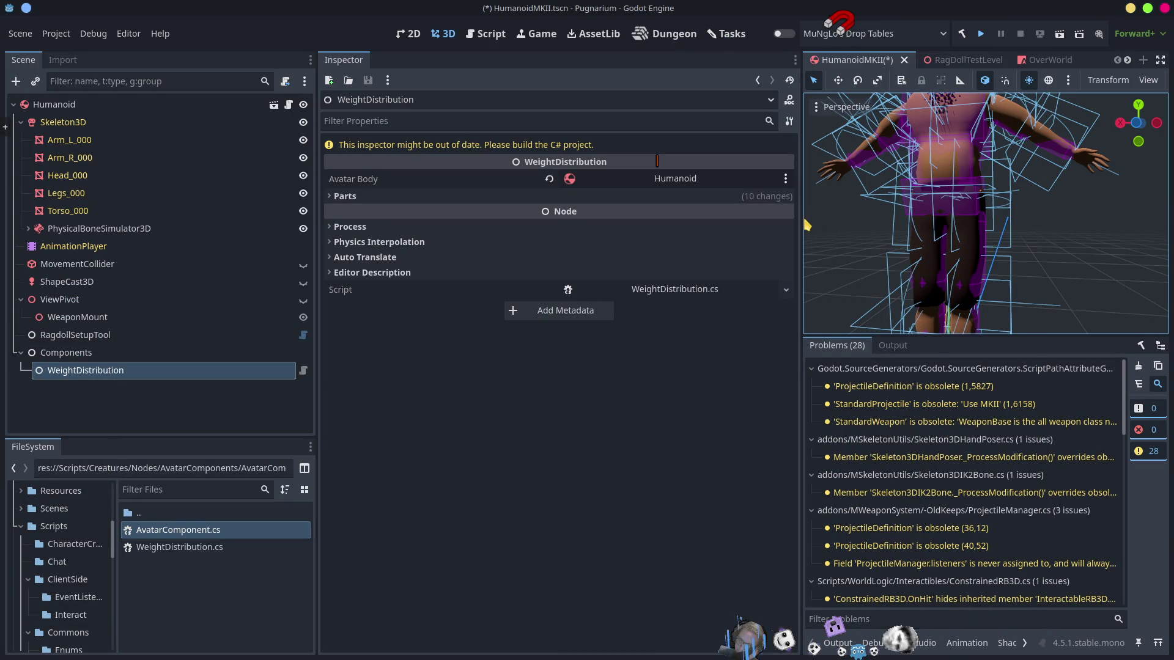
Step: Narrow the Inspector, hide warnings in Problems, then save the scene and run the game
left_click_drag(802, 223, 532, 220)
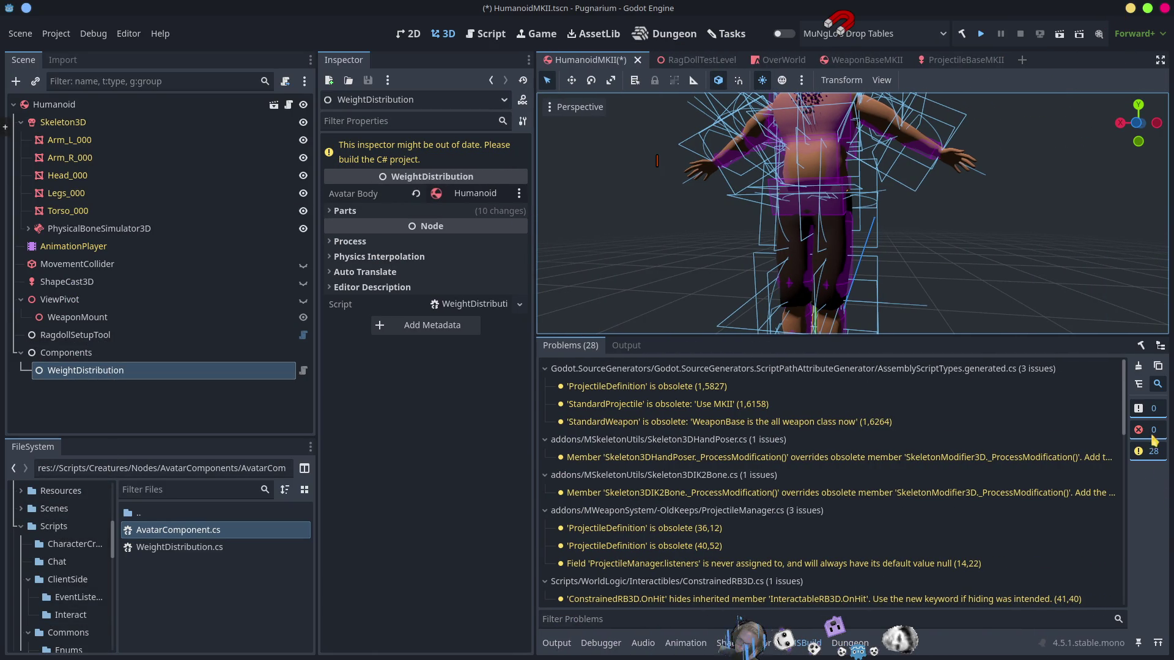
left_click(1154, 457)
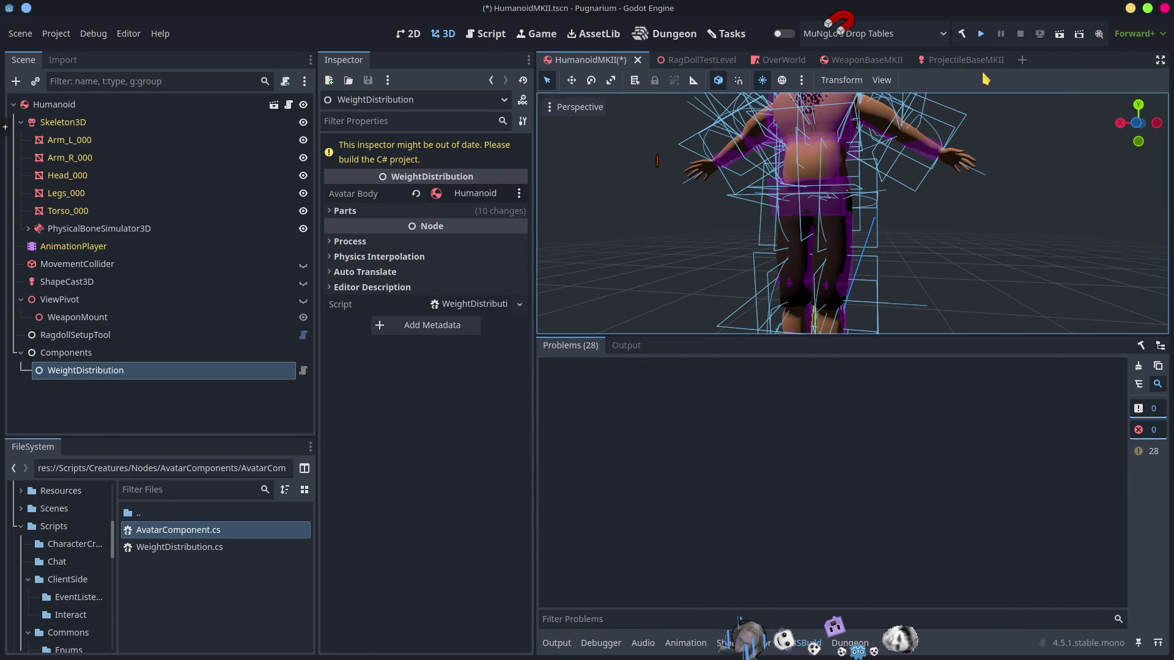
left_click(980, 35)
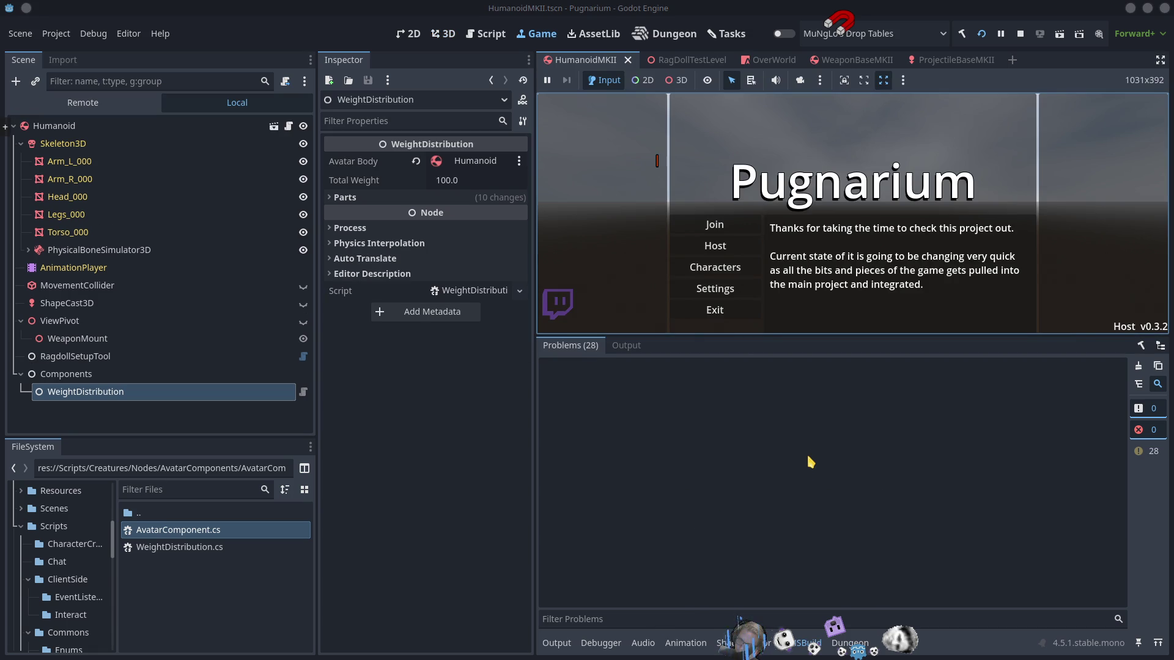
Step: Host a game session from the main menu, enlarge the game view, and enter the world
left_click(728, 239)
left_click(786, 236)
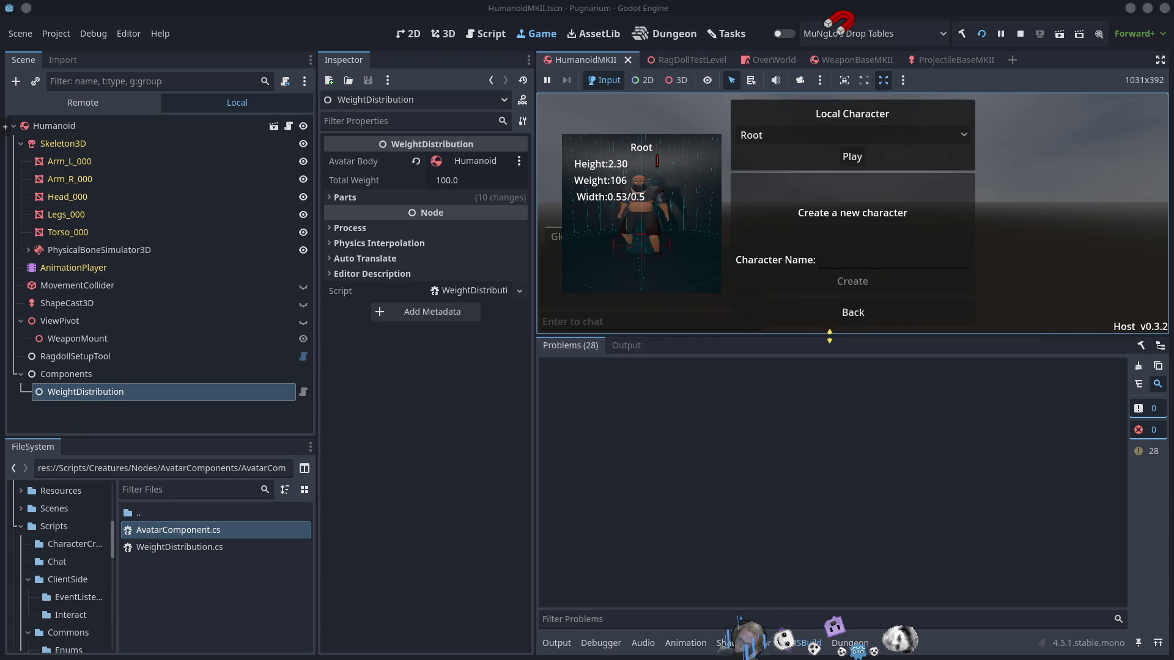
left_click_drag(825, 336, 813, 489)
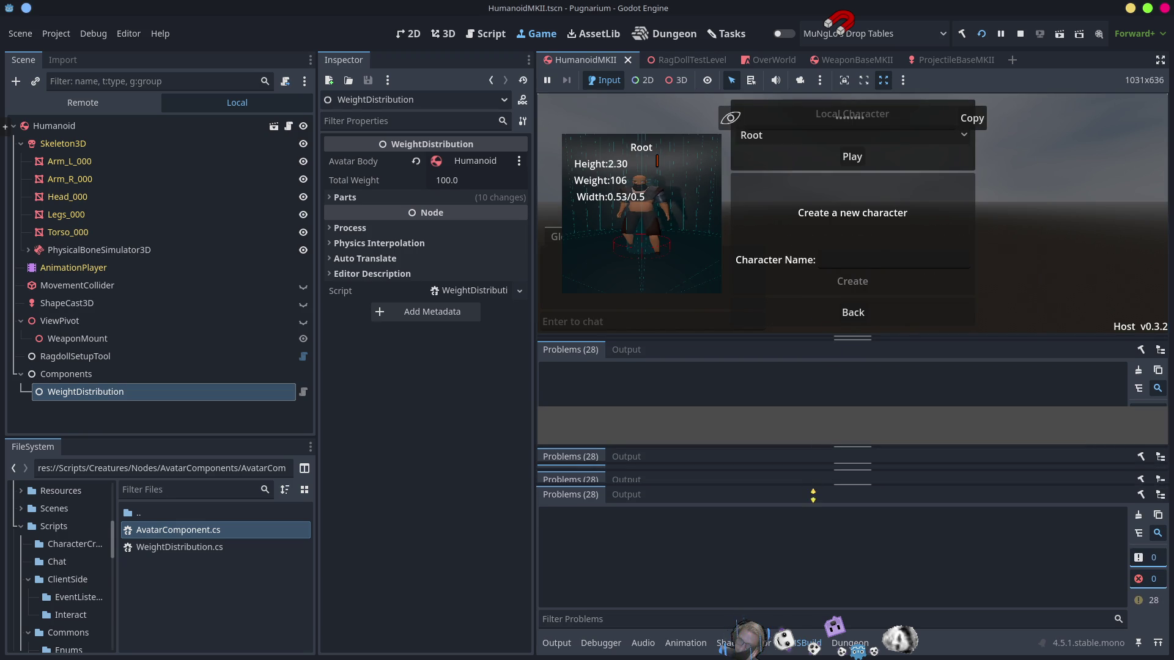
left_click(851, 231)
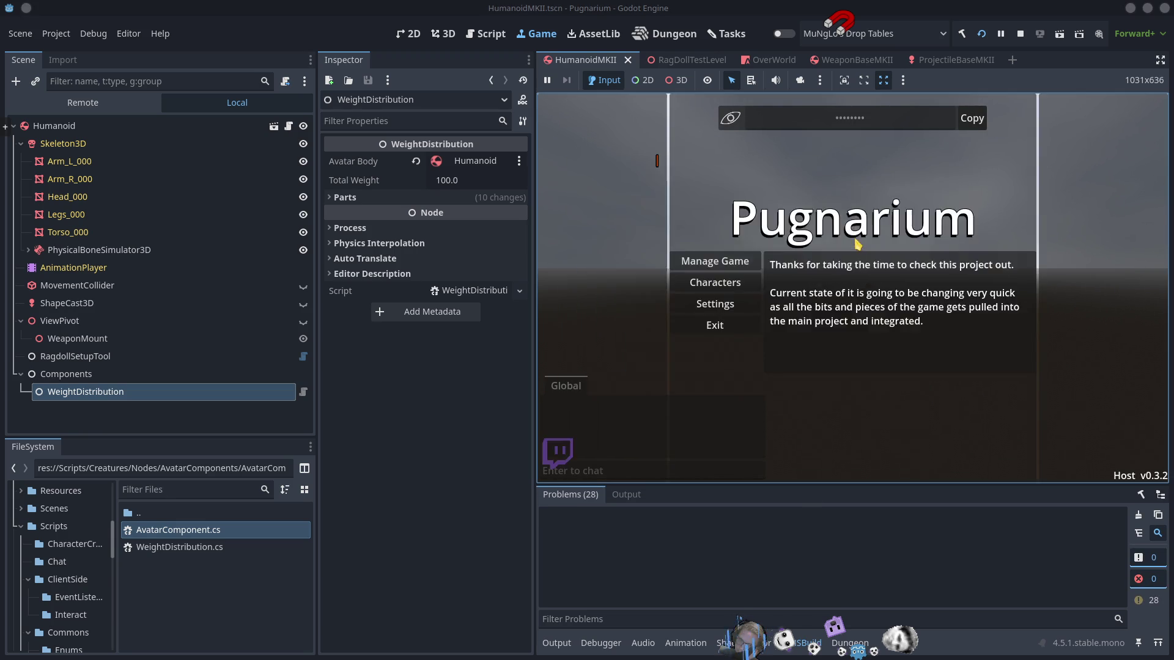
Step: Walk out of the inn to the courtyard, show the Remote scene tree, and stop the game with F8
key("w")
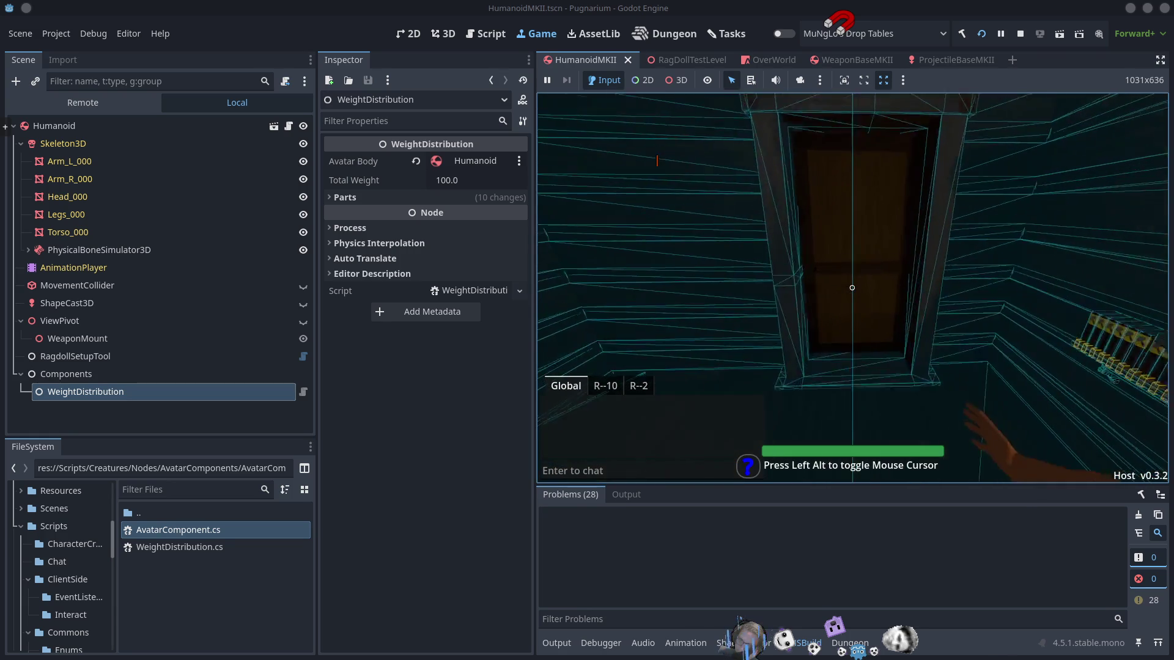
key("e")
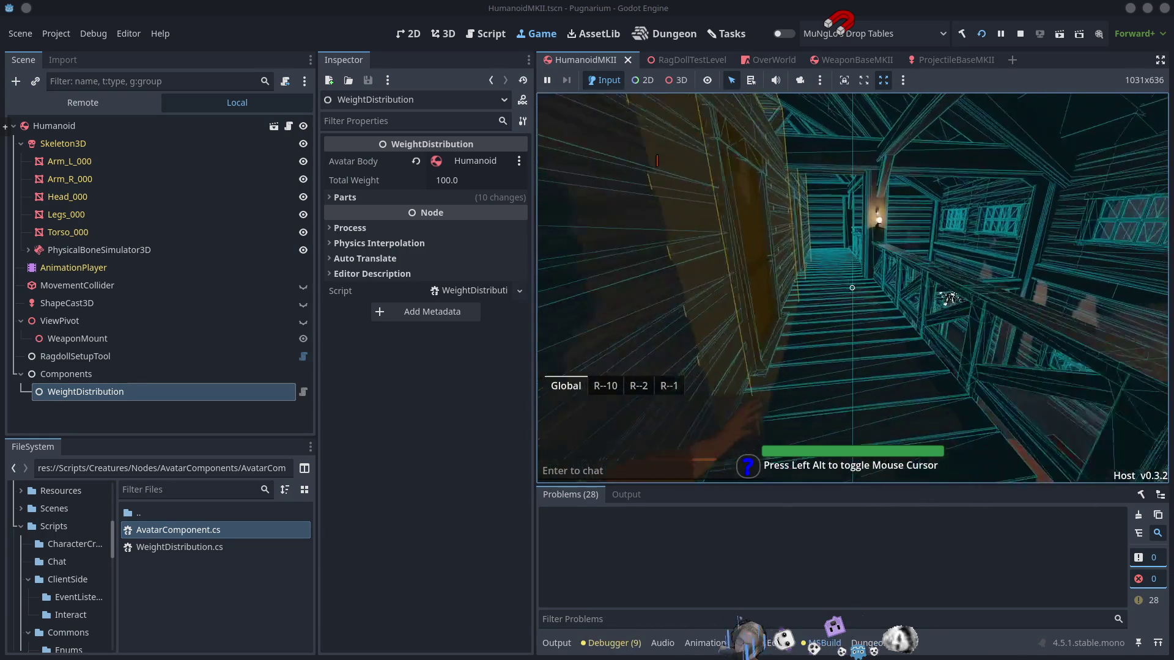
key("w")
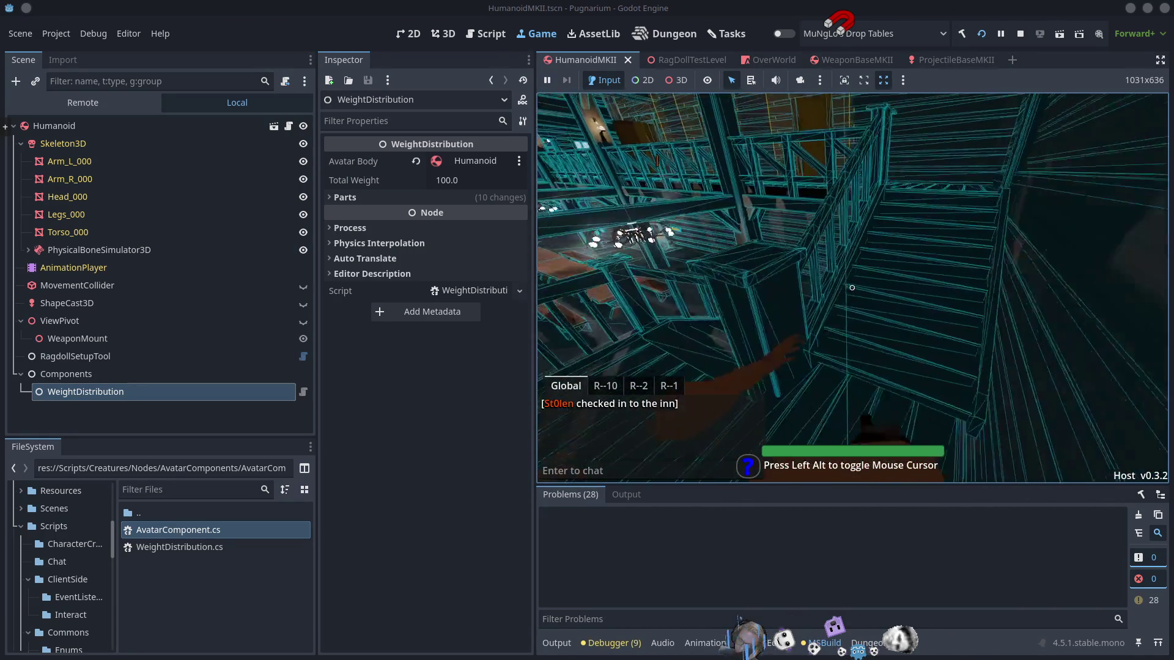
key("w")
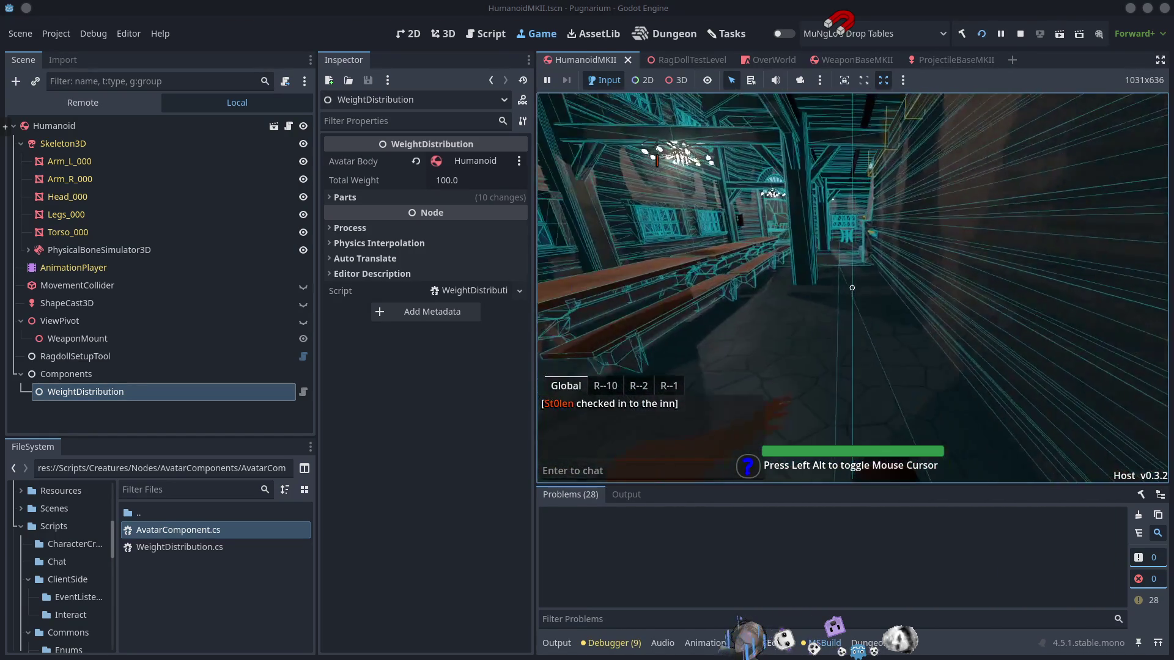
key("w")
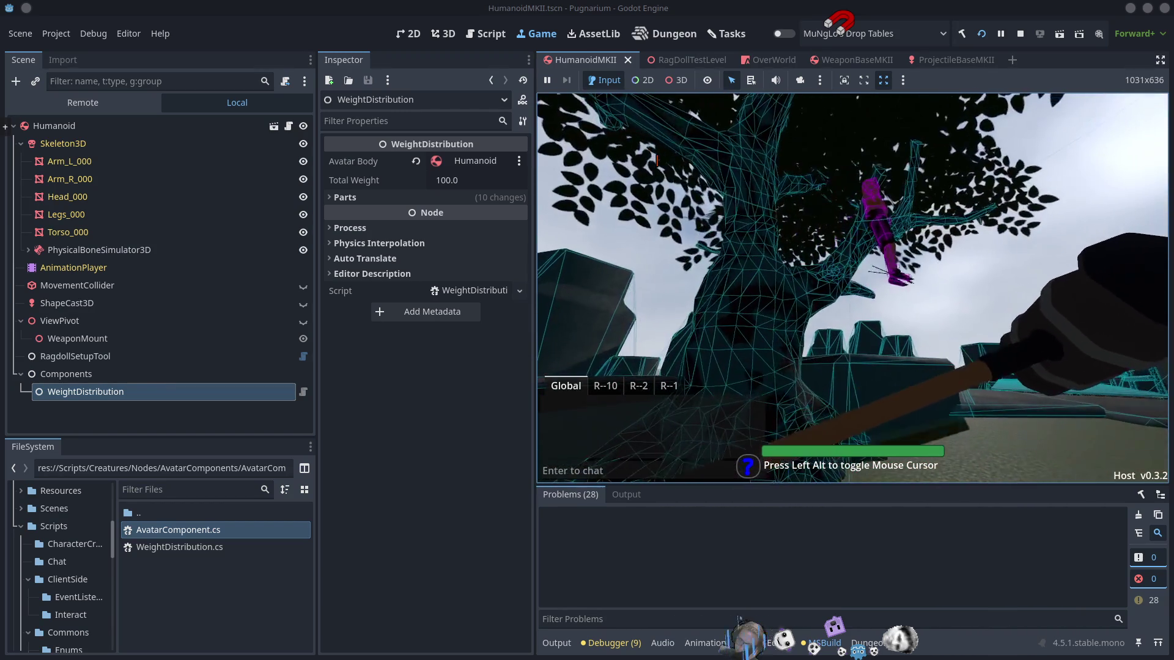
left_click(85, 102)
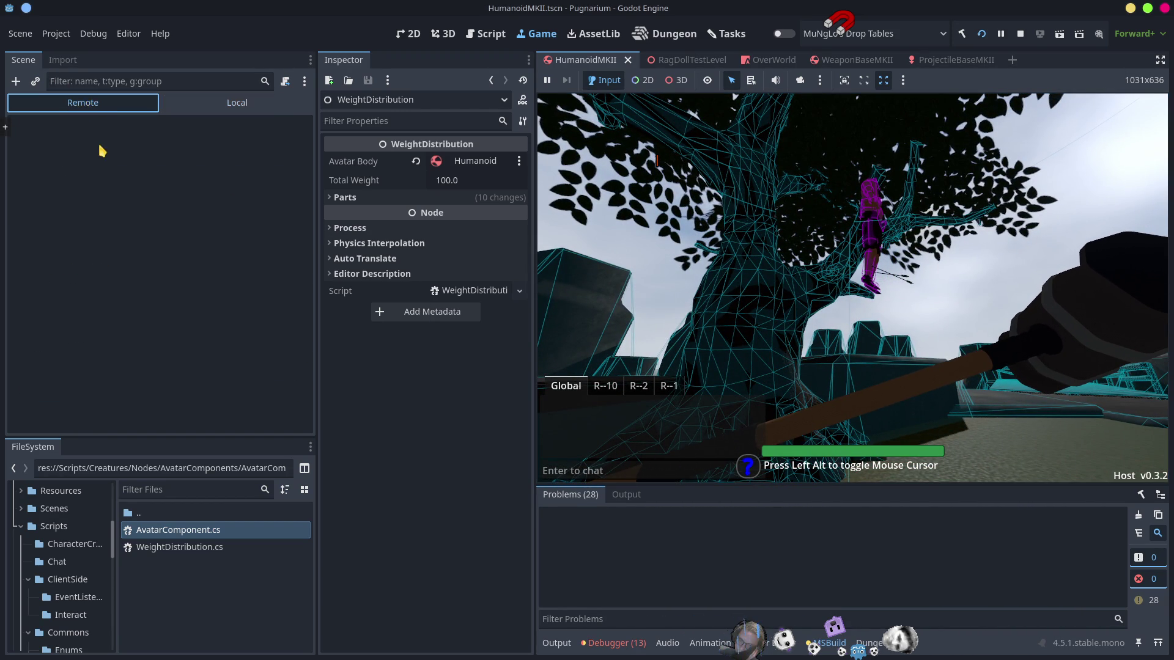
key("F8")
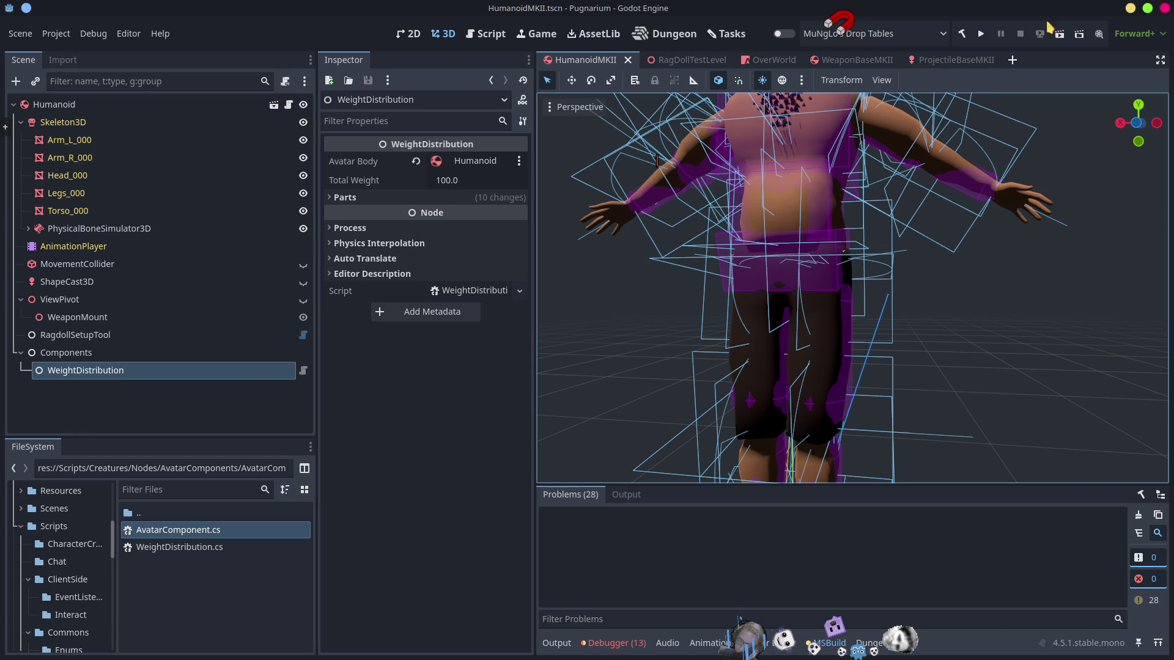
Step: Relaunch the game, start hosting, and walk through the inn to the tree with the hanging ragdoll
left_click(981, 34)
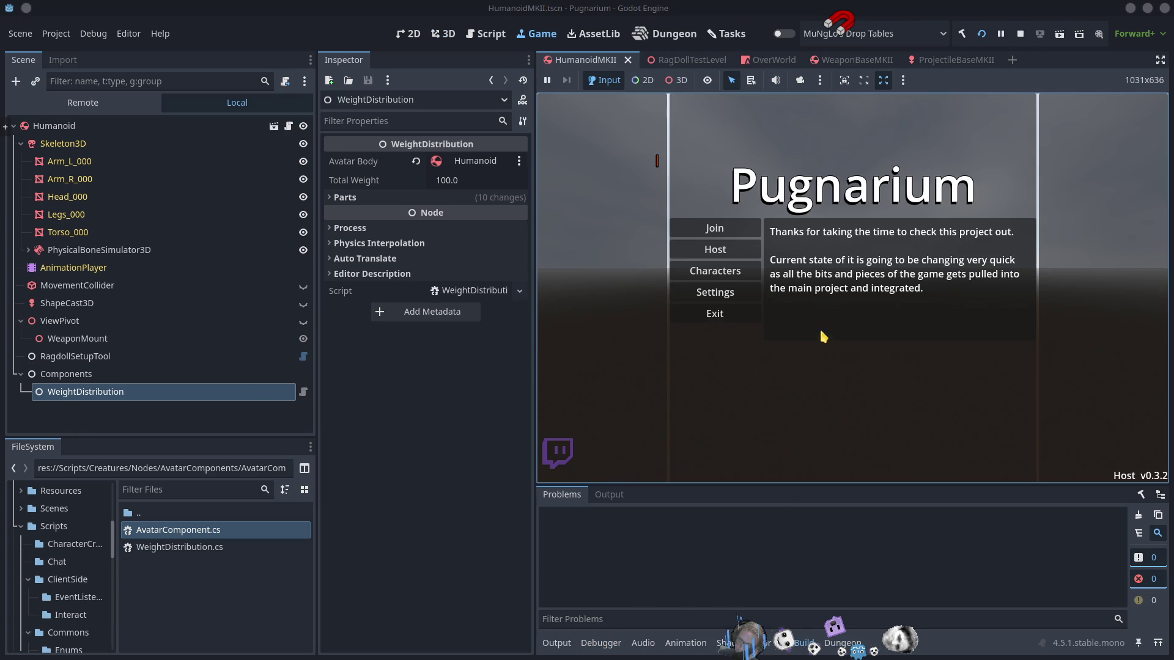
left_click(719, 251)
left_click(786, 228)
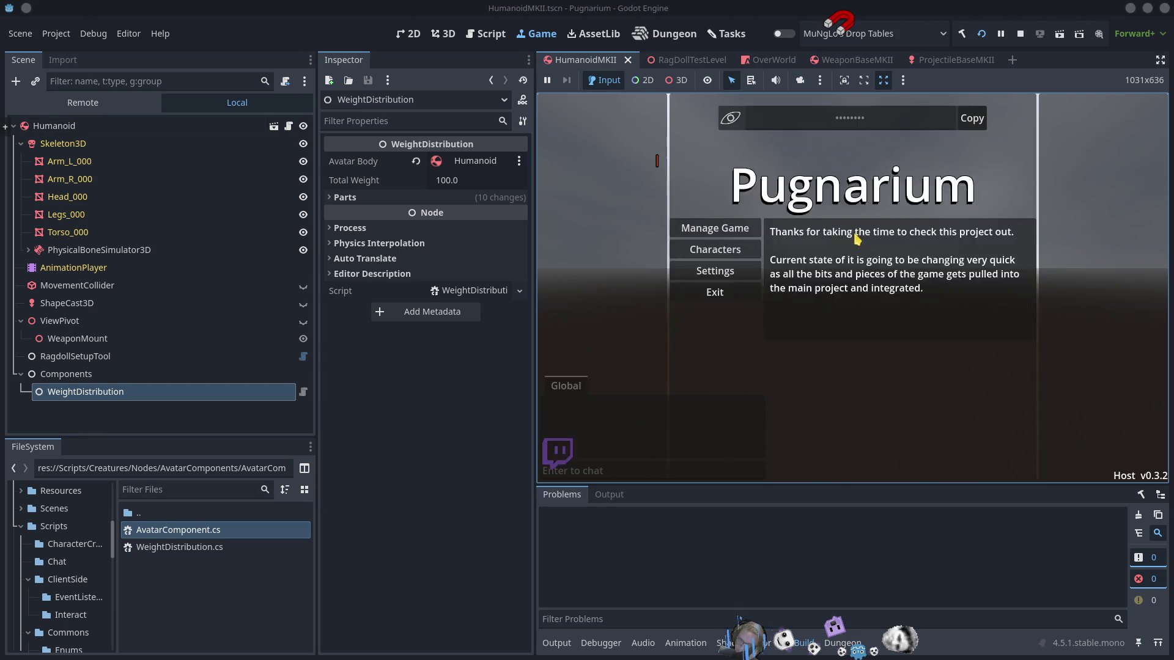
key("w")
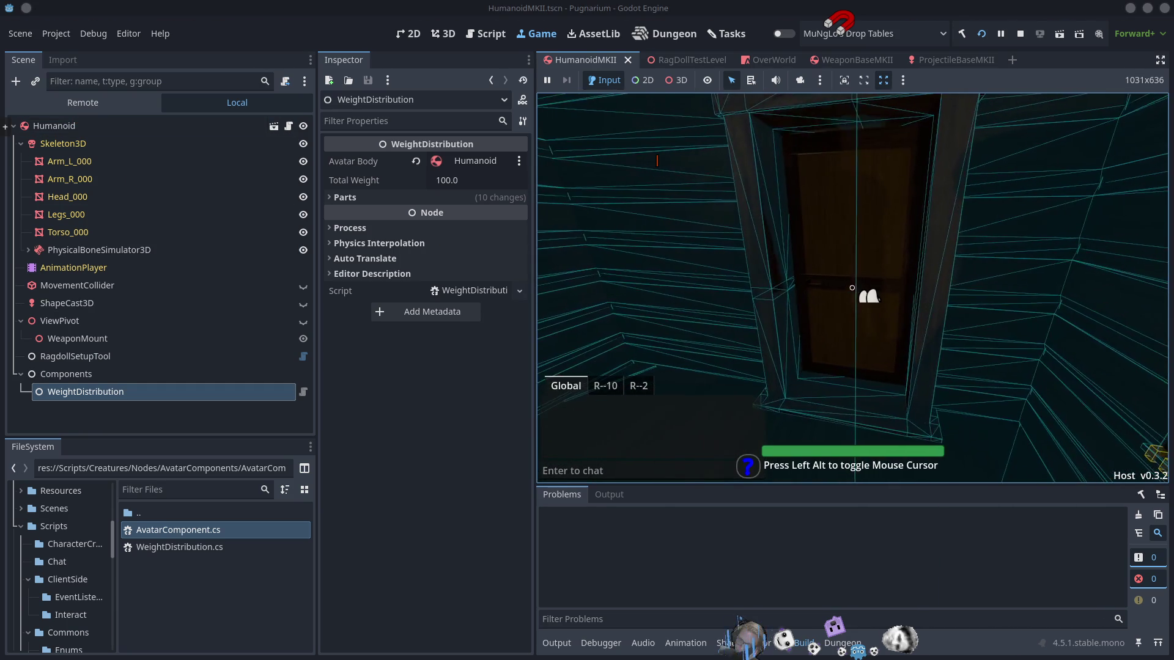
key("w")
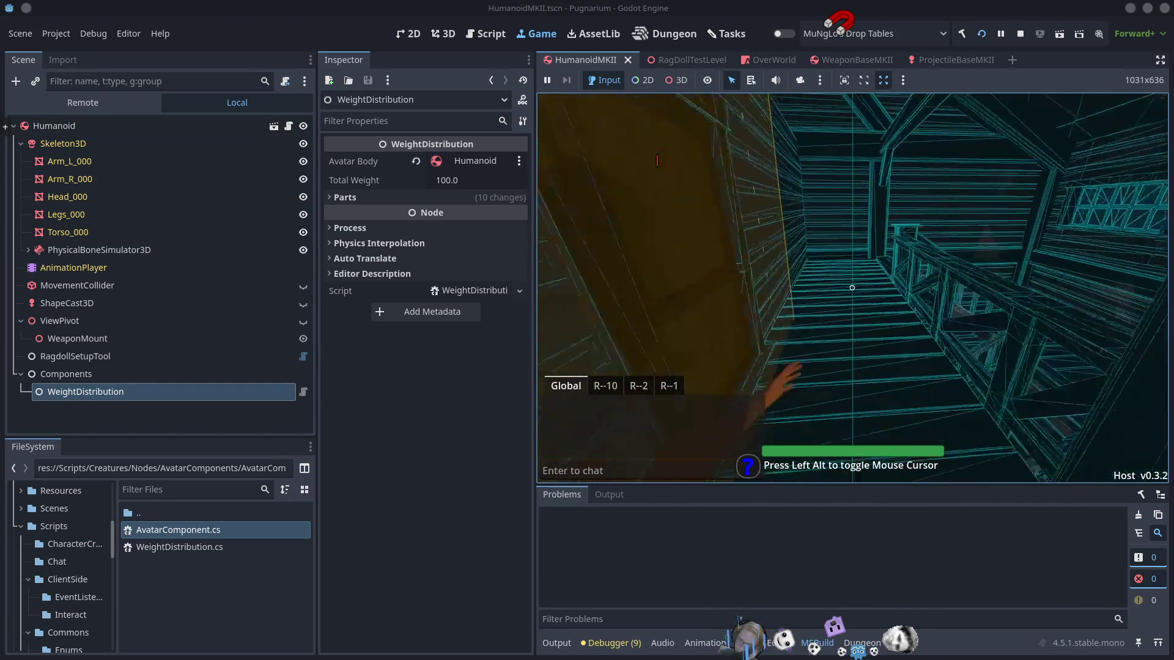
key("w")
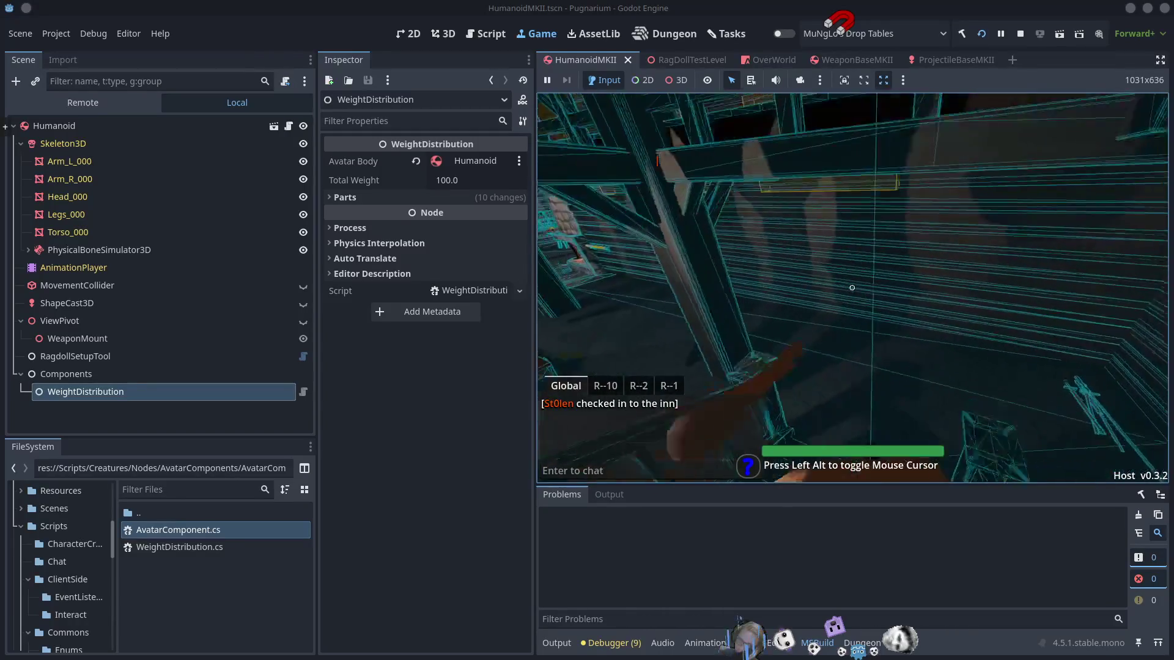
key("w")
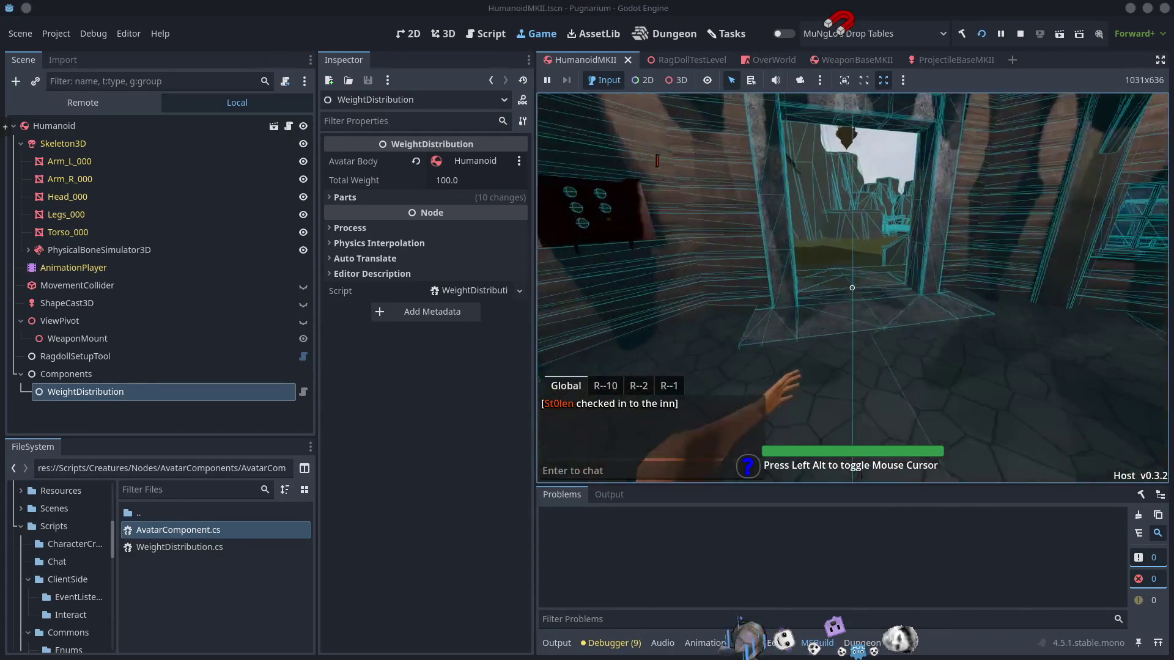
key("w")
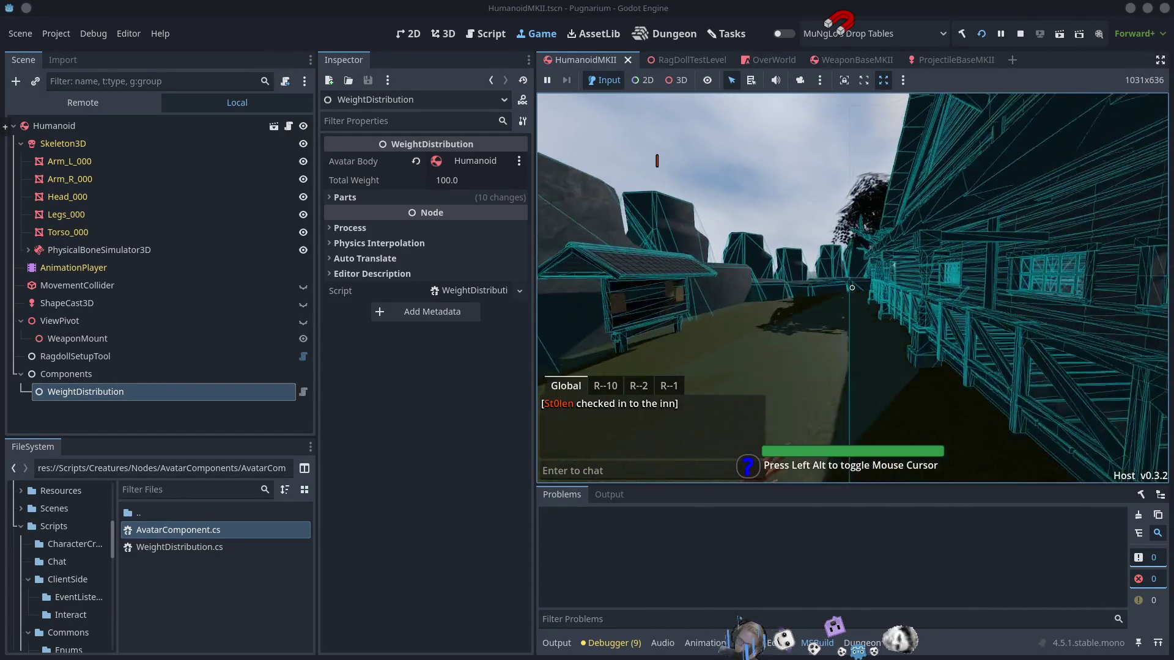
key("w")
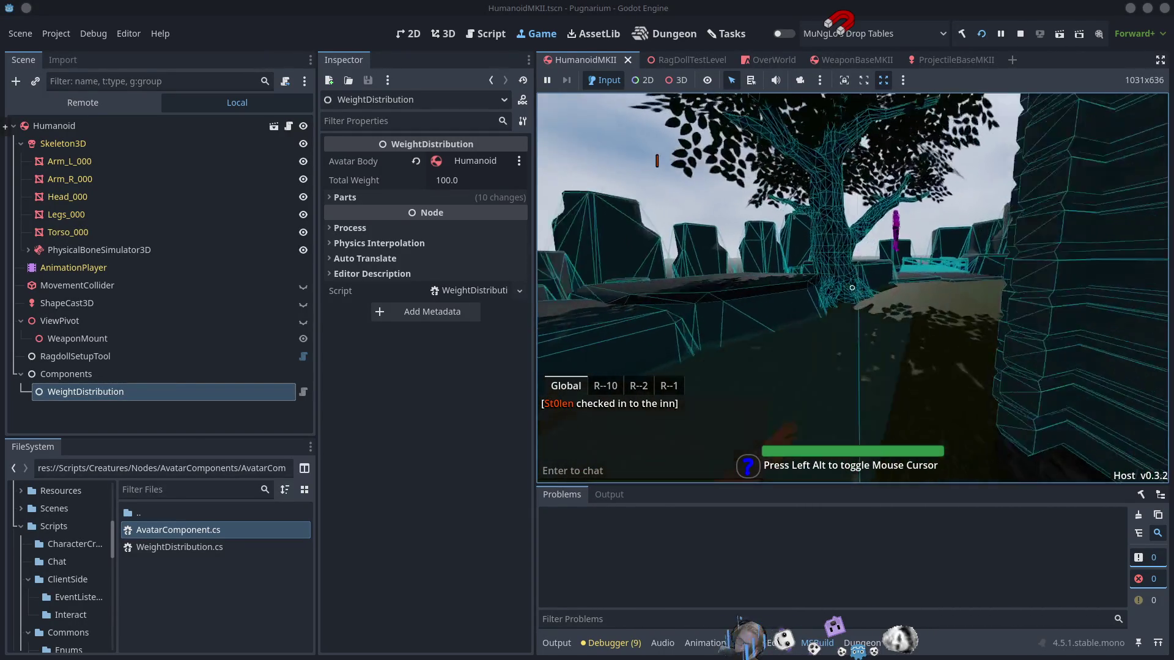
key("w")
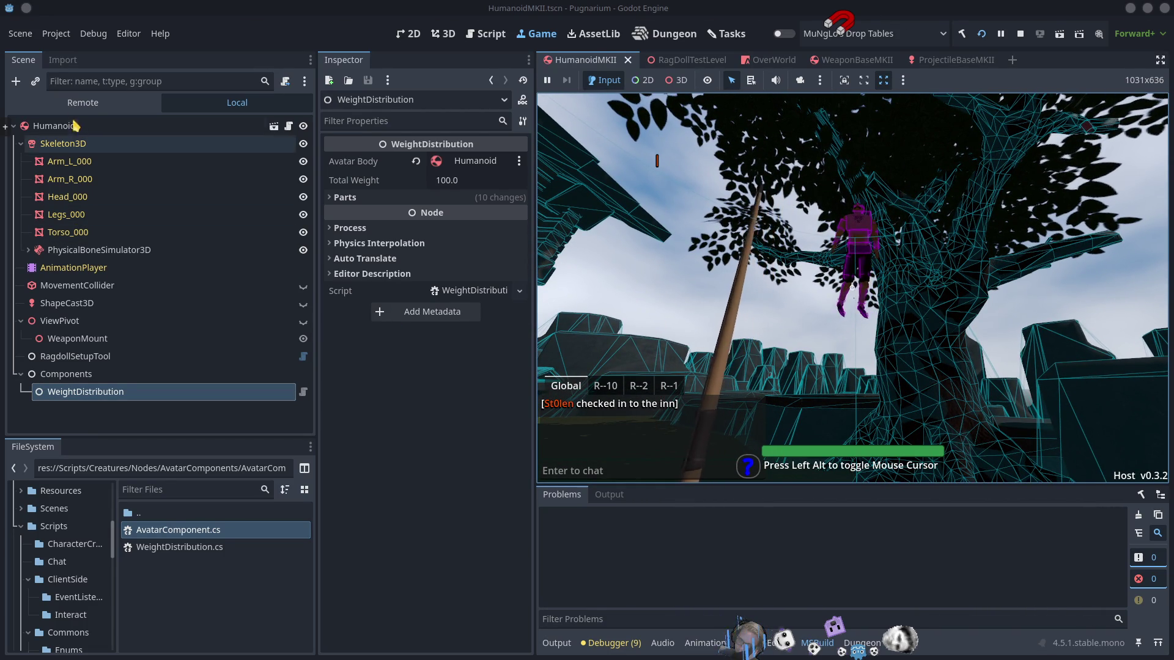
Step: In the Remote scene tree, filter by 'humanoid' to select the live Humanoid, then clear the filter
left_click(81, 102)
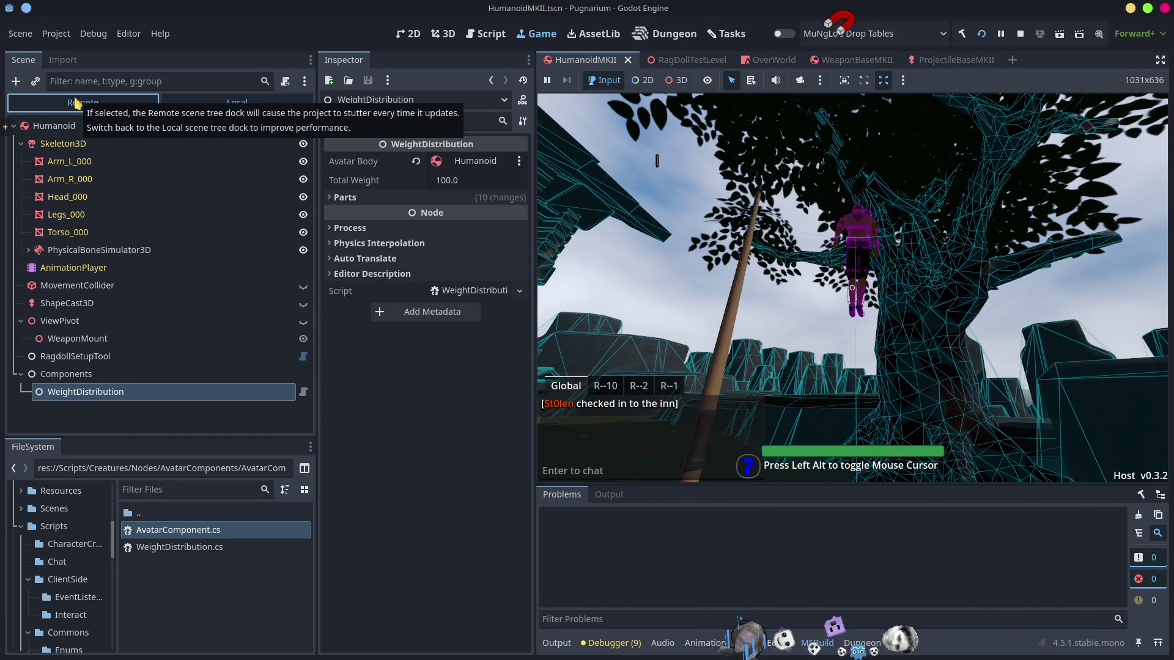
left_click(84, 105)
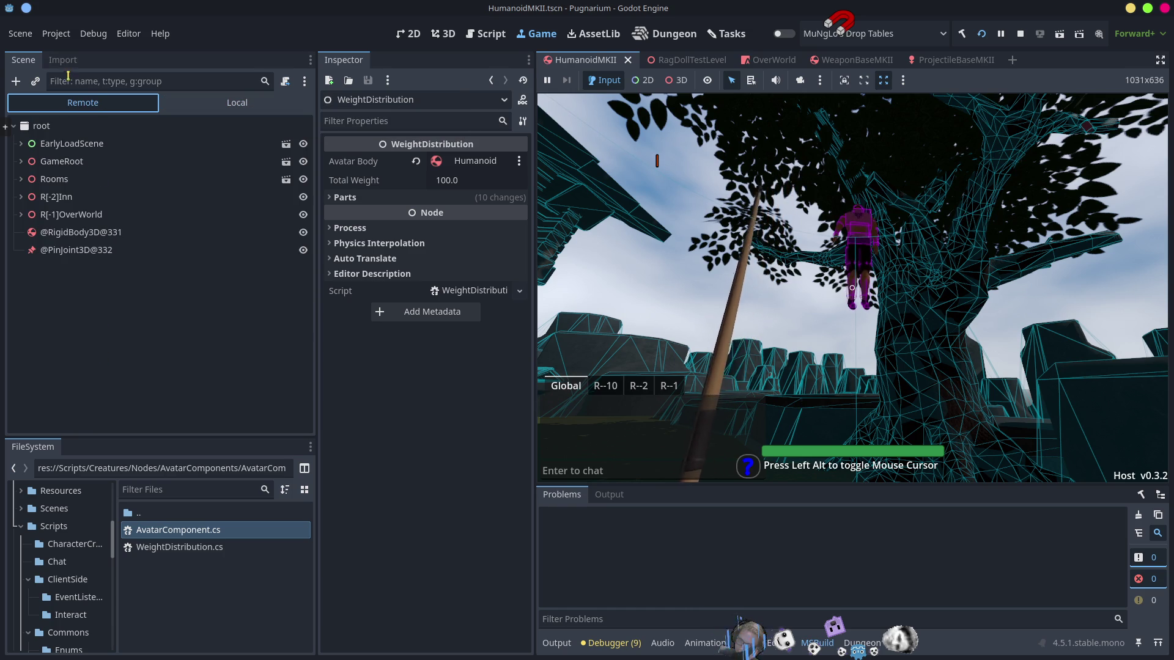
left_click(102, 81)
type("humanoid")
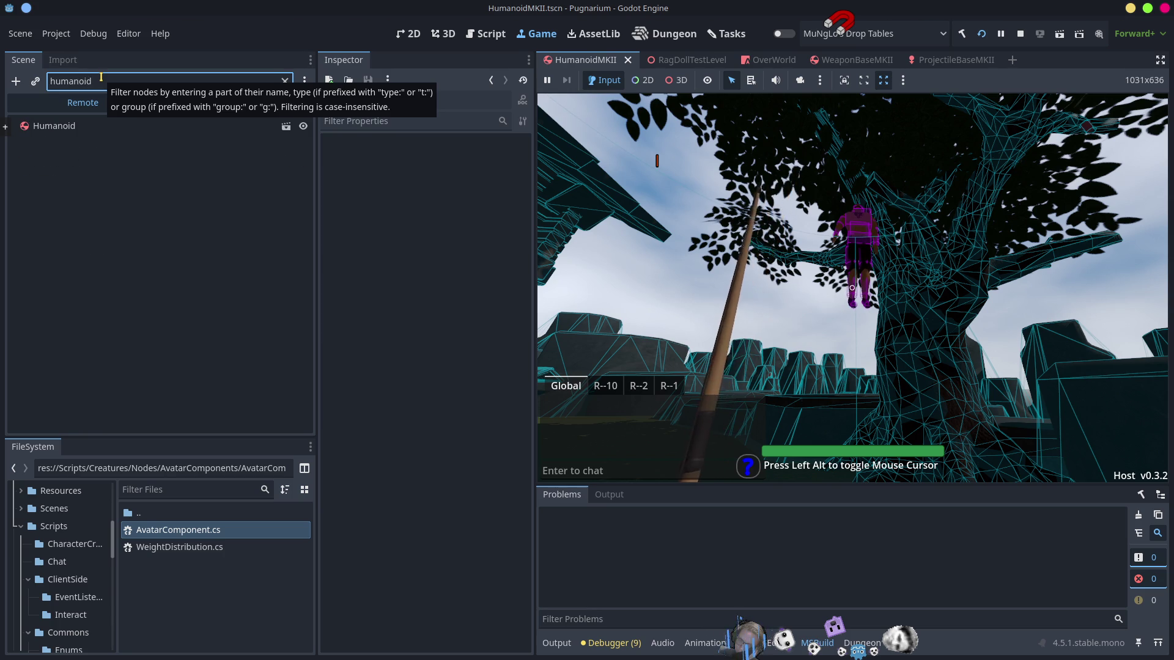
left_click(86, 125)
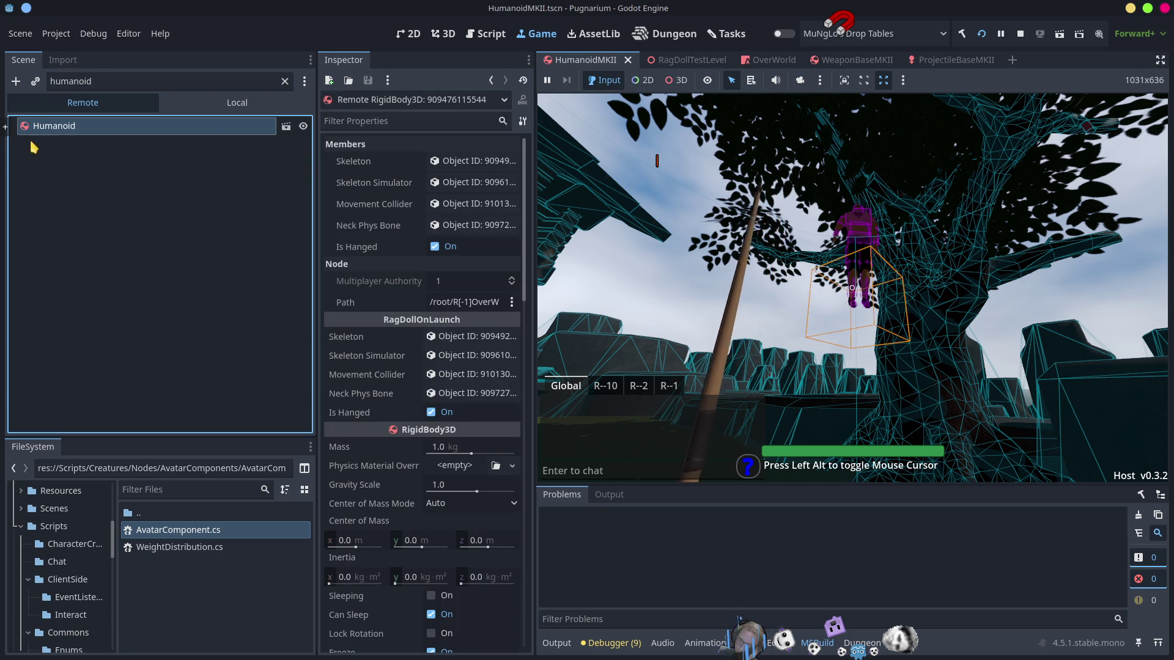
left_click(285, 80)
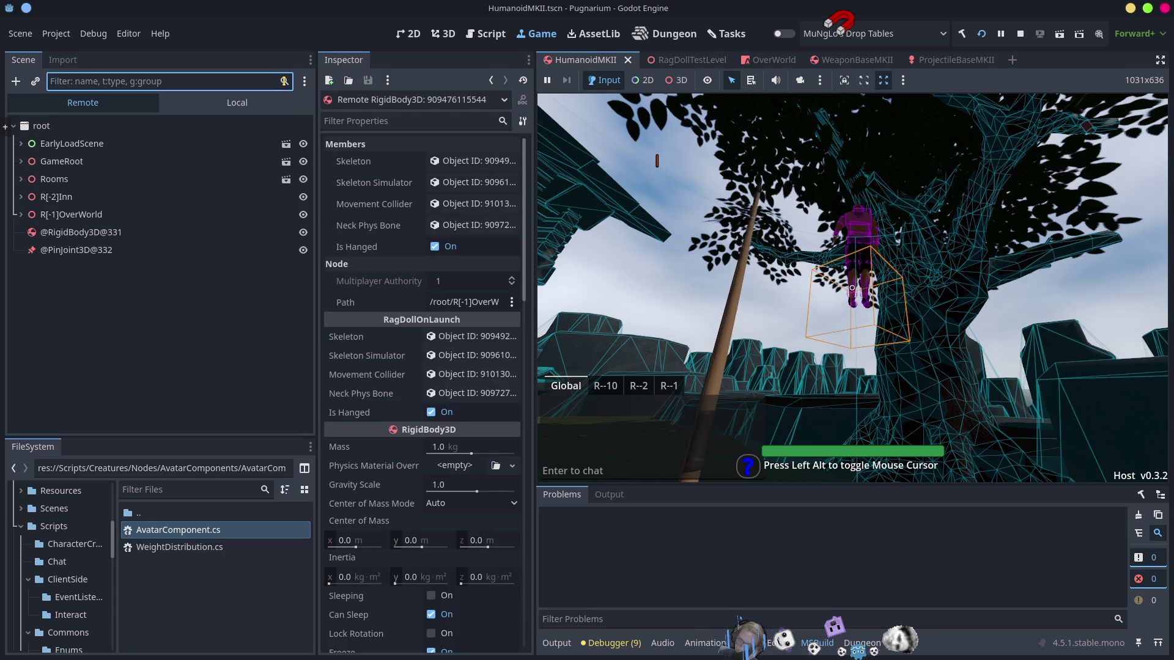
Step: Expand OverWorld > Statics > Humanoid > Skeleton3D > PhysicalBoneSimulator3D and select the DEF-hips bone
left_click(21, 214)
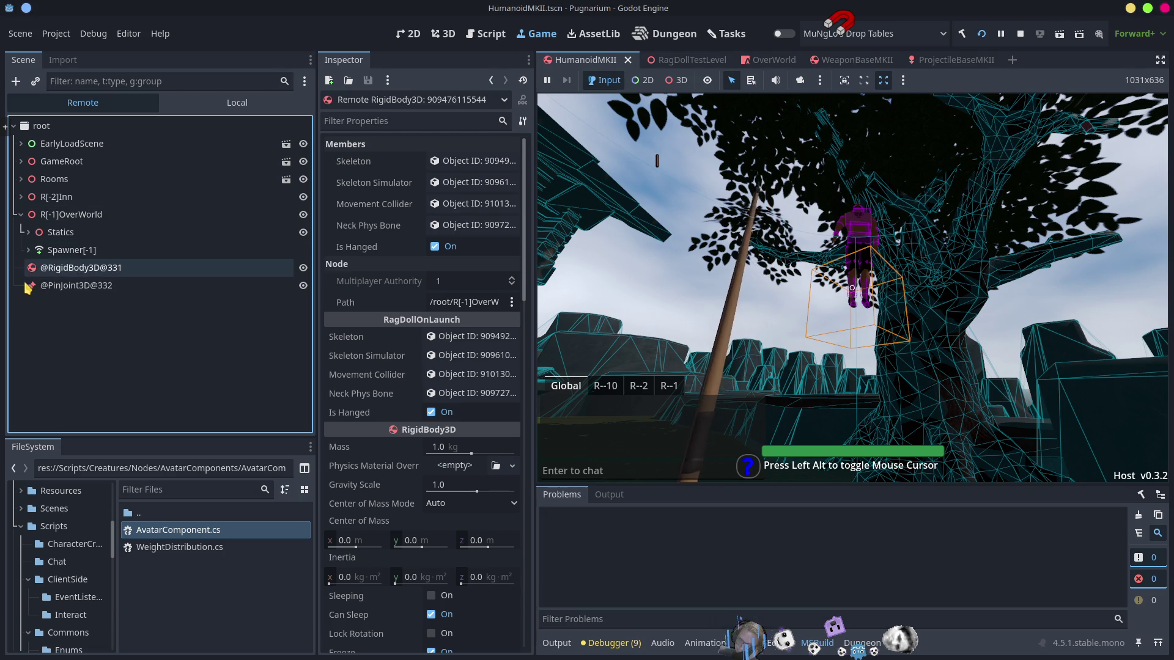
left_click(28, 233)
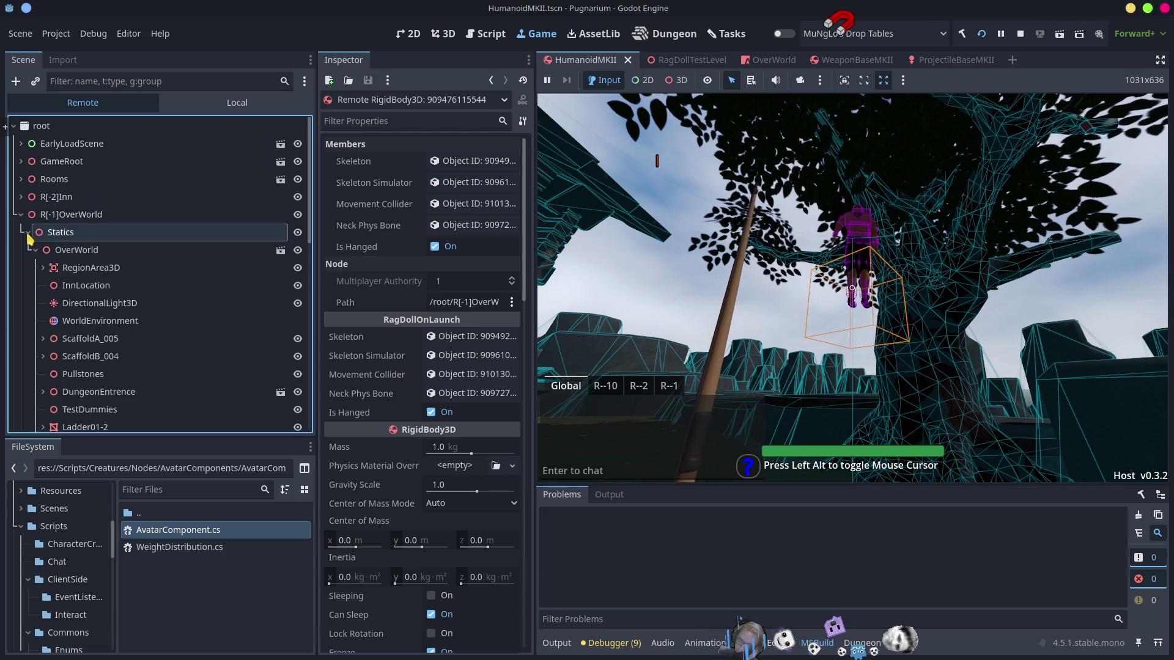
scroll(165, 265, "down", 5)
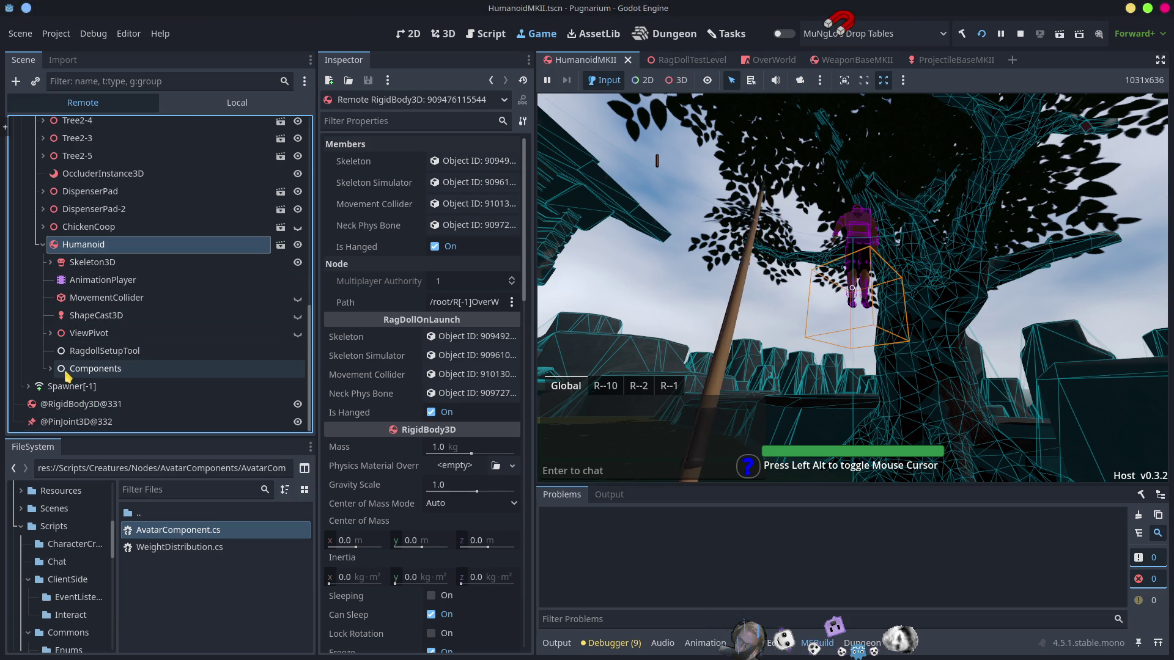
left_click(50, 262)
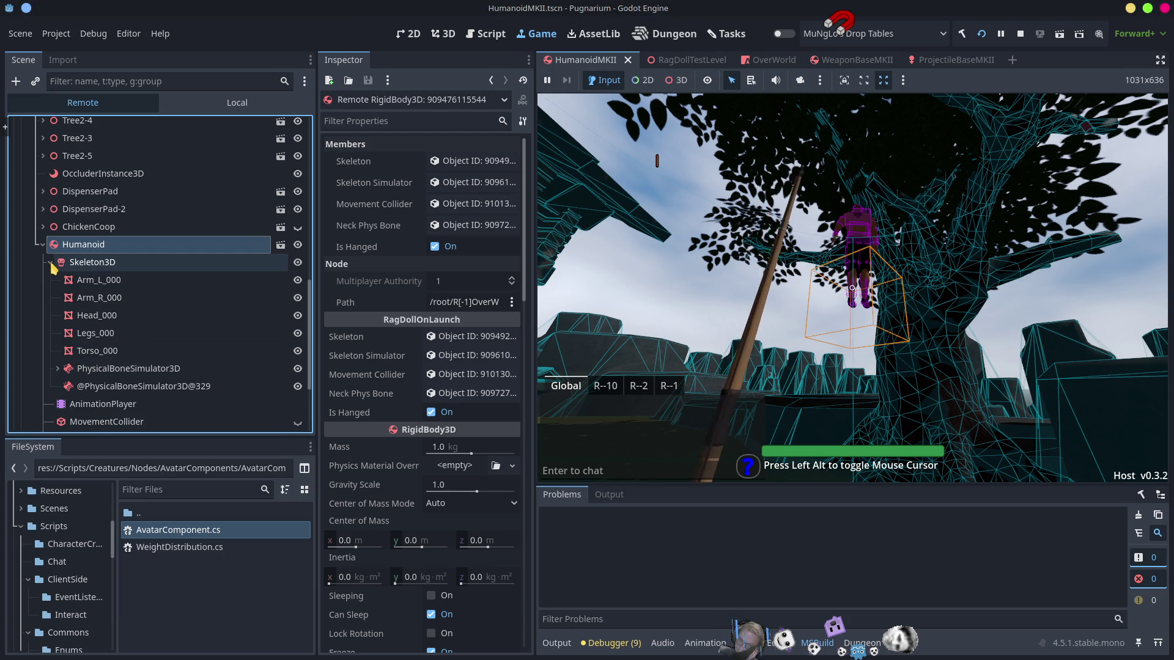
left_click(57, 368)
scroll(147, 278, "down", 5)
scroll(147, 278, "up", 3)
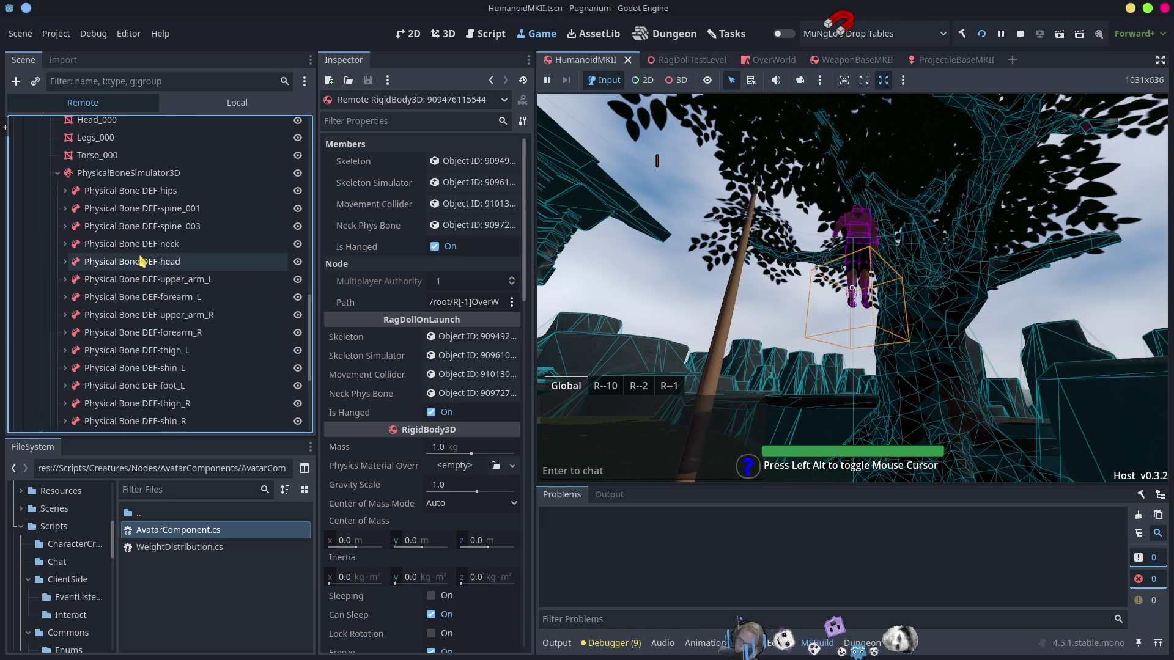
left_click(147, 191)
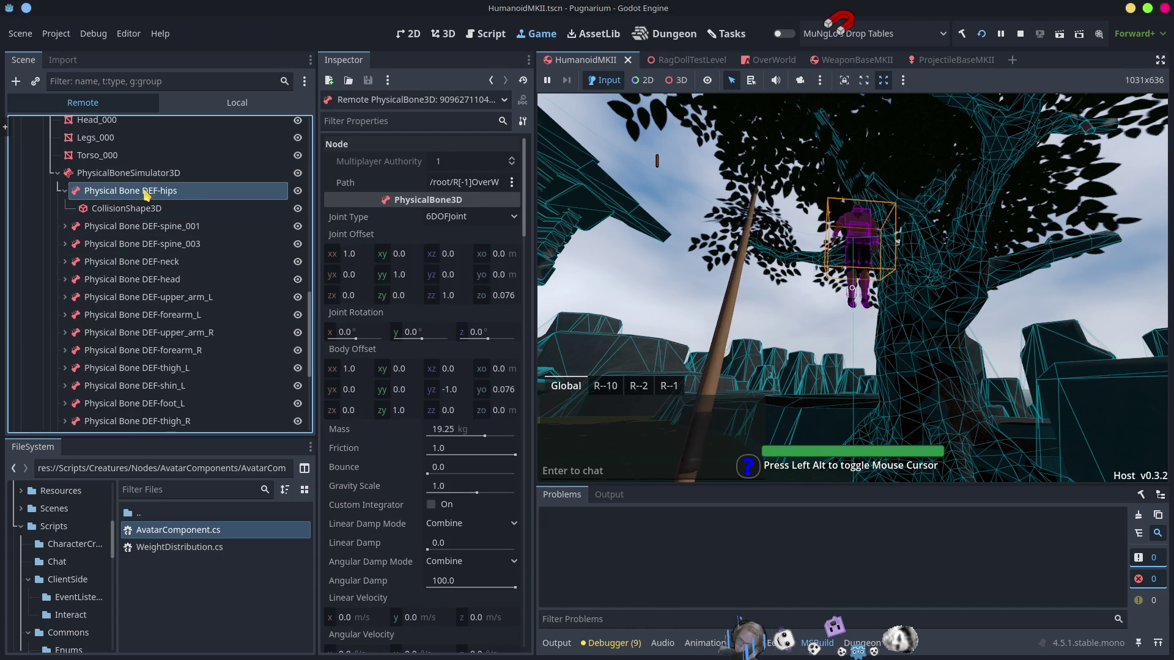
Step: Filter the Inspector by 'mass' and reselect DEF-hips with its children collapsed
left_click(383, 120)
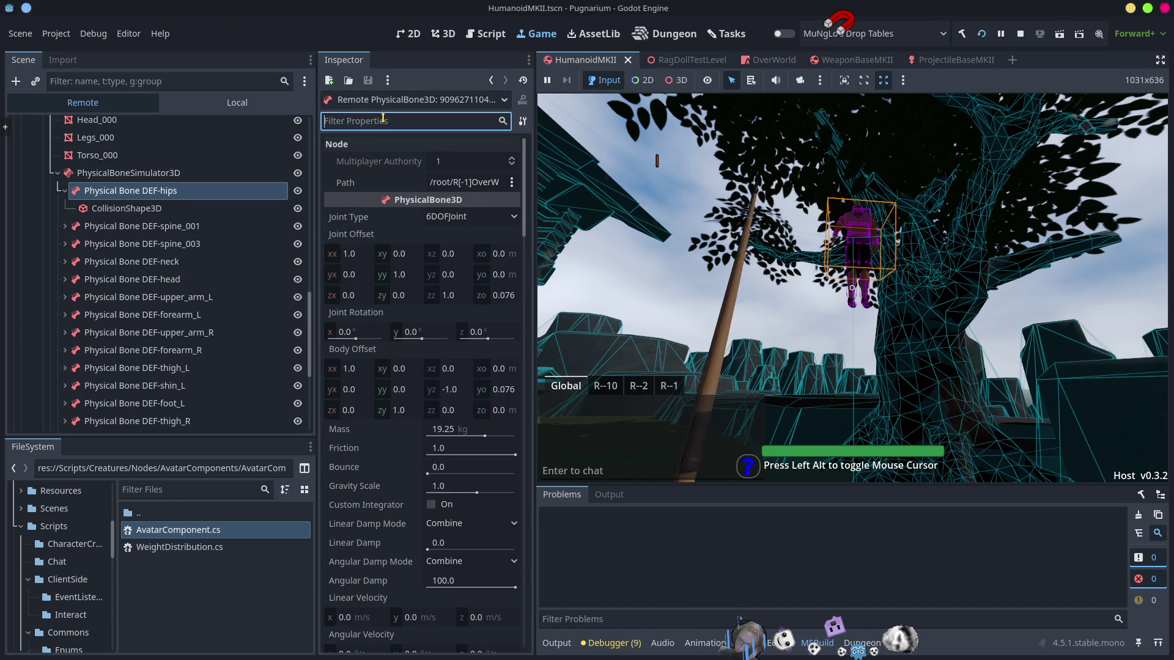
type("mass")
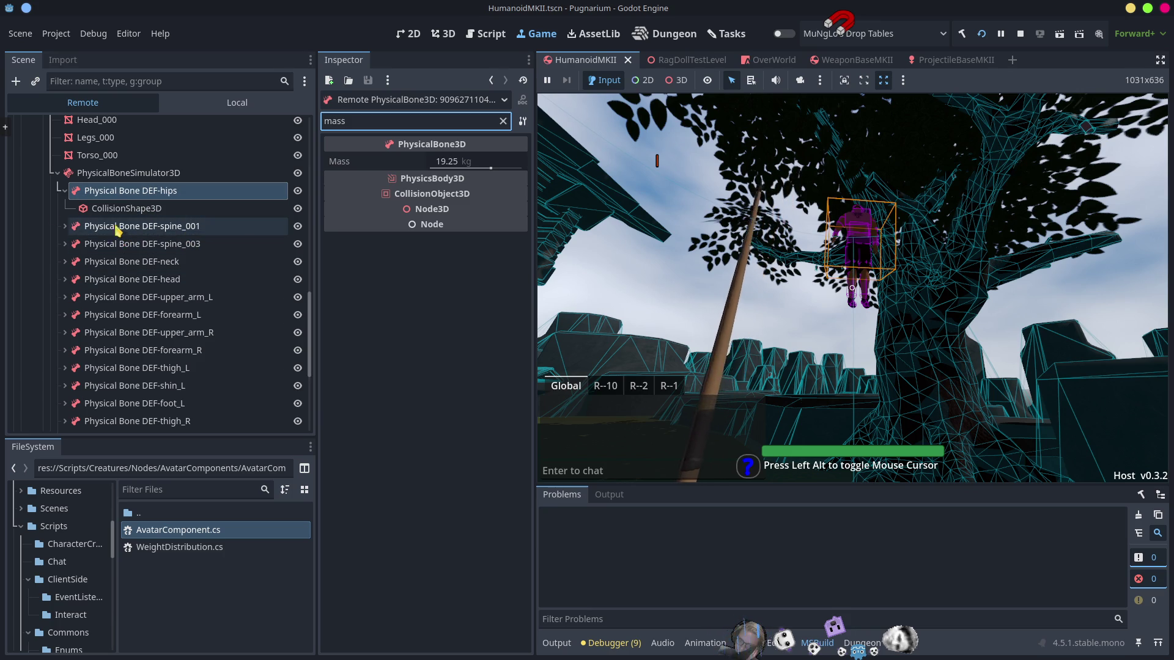
left_click(65, 191)
left_click(124, 176)
double_click(123, 190)
left_click(64, 191)
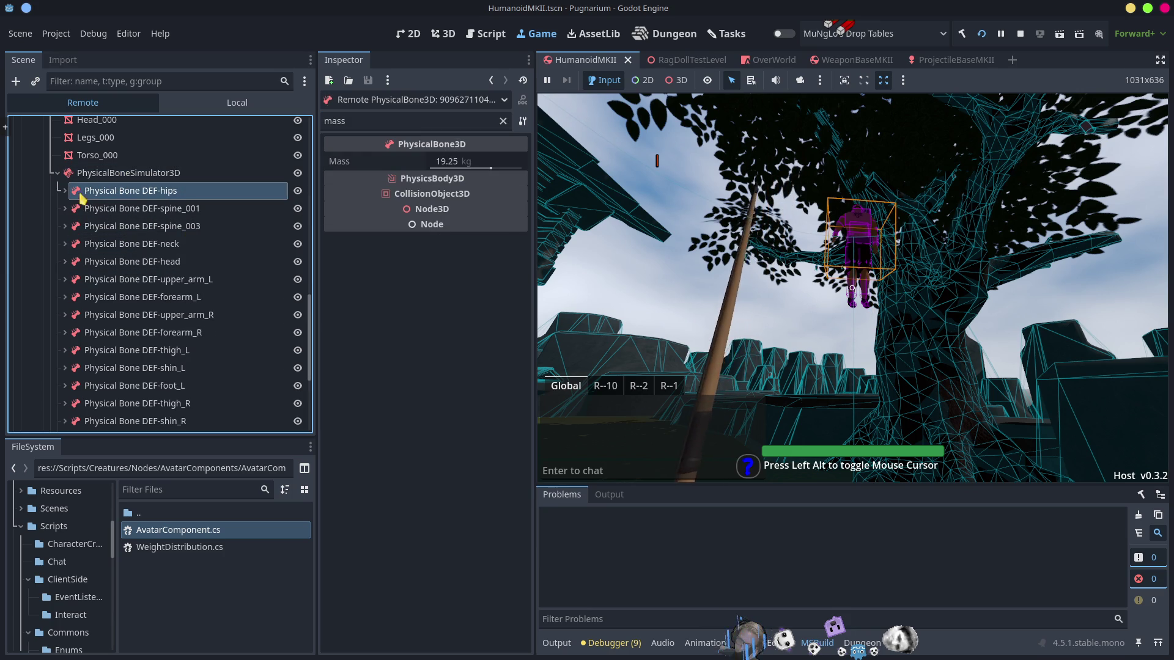
Step: Check DEF-spine_001 and the hips collision shape, returning to DEF-hips at 19.25 kg
key("Down")
key("Right")
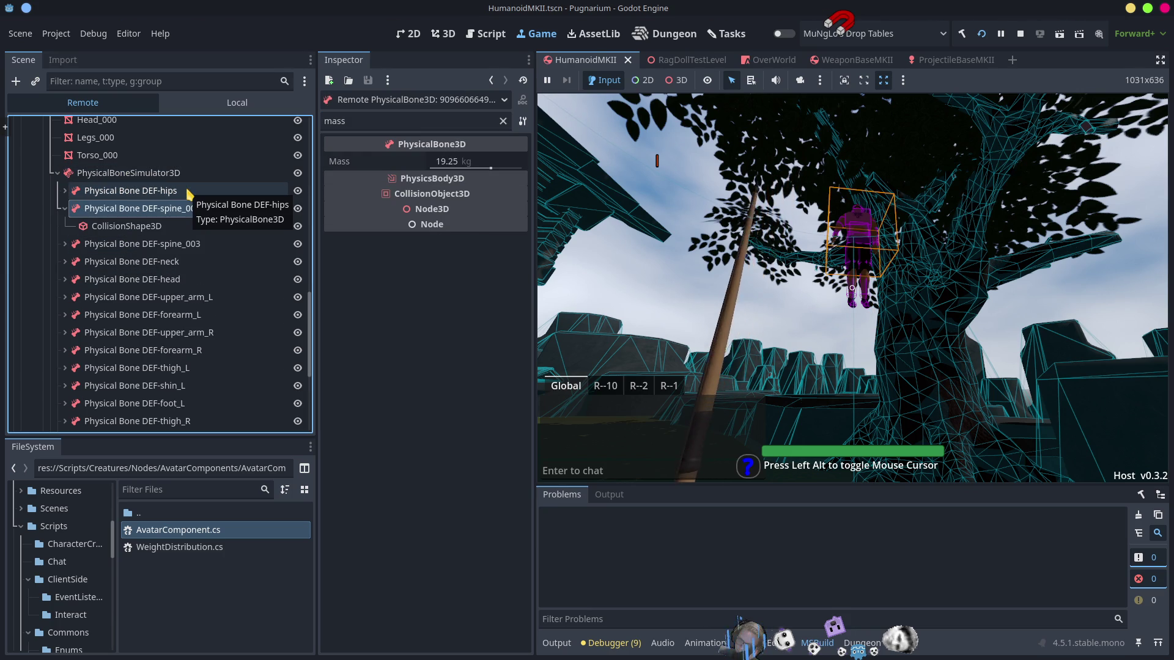
key("Down")
key("Up")
key("Up")
key("Right")
key("Down")
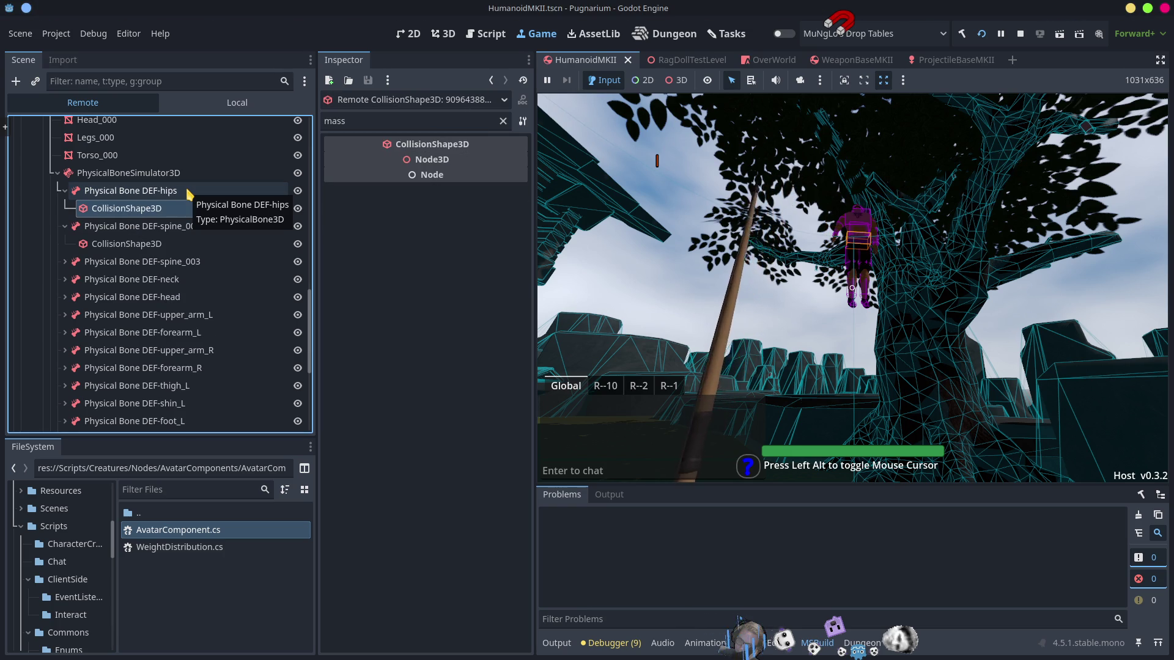
key("Up")
key("Left")
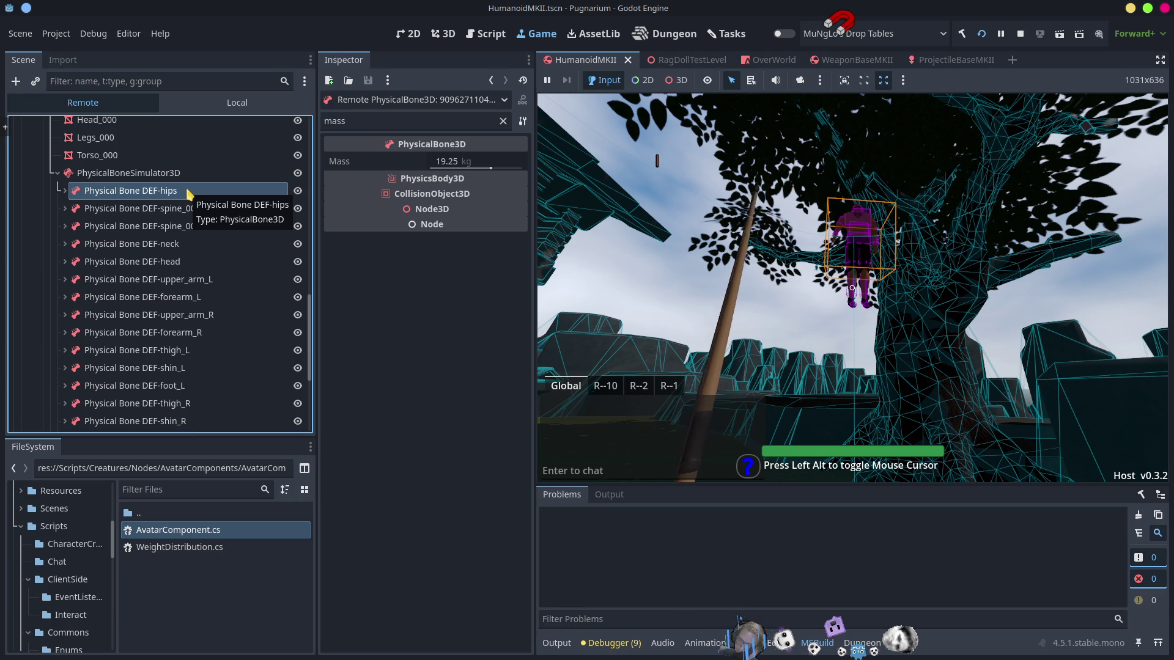
Step: Step down to DEF-spine_003 to read its 16.5 kg mass, then refocus the running game
key("Down")
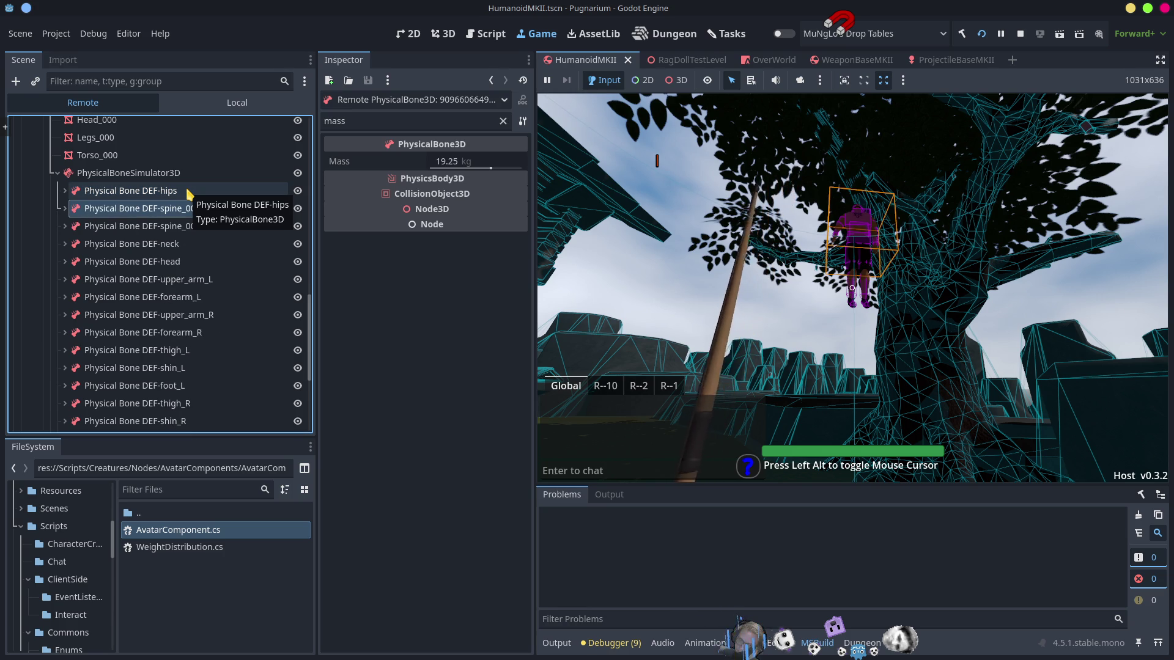
key("Down")
key("Right")
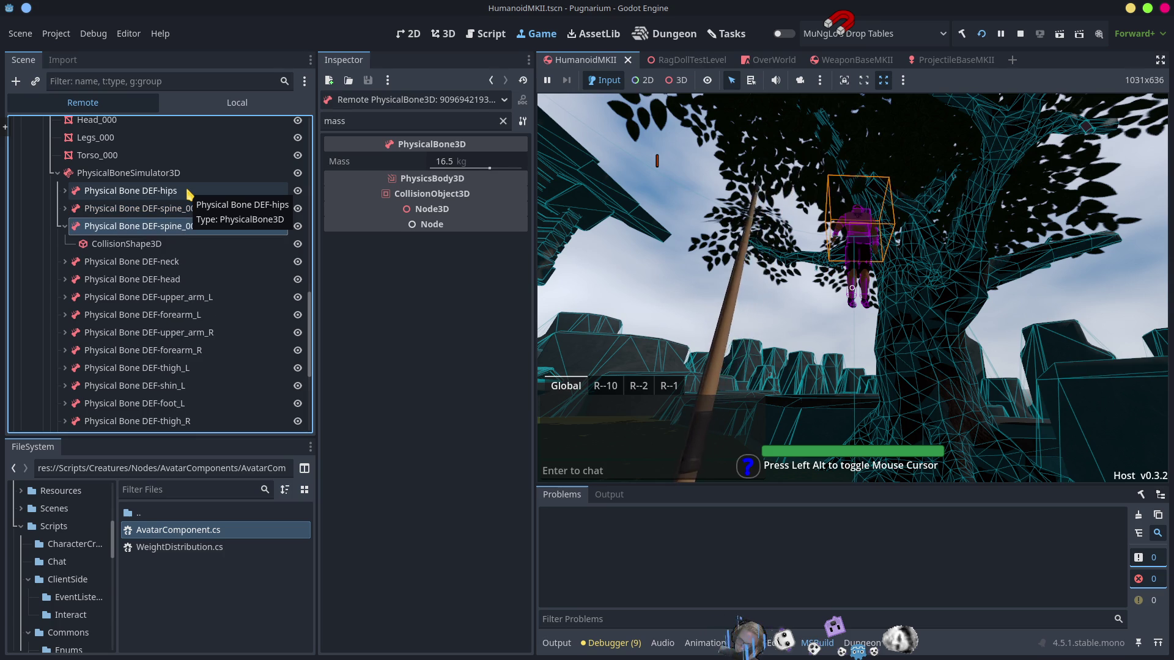
key("Left")
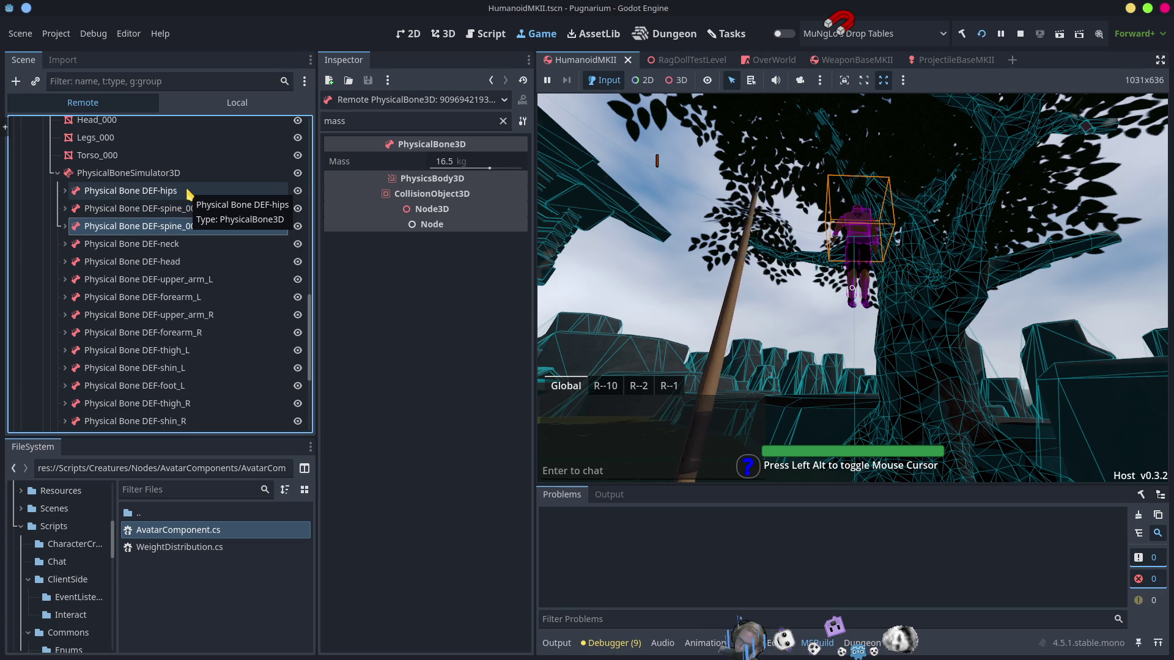
left_click(641, 410)
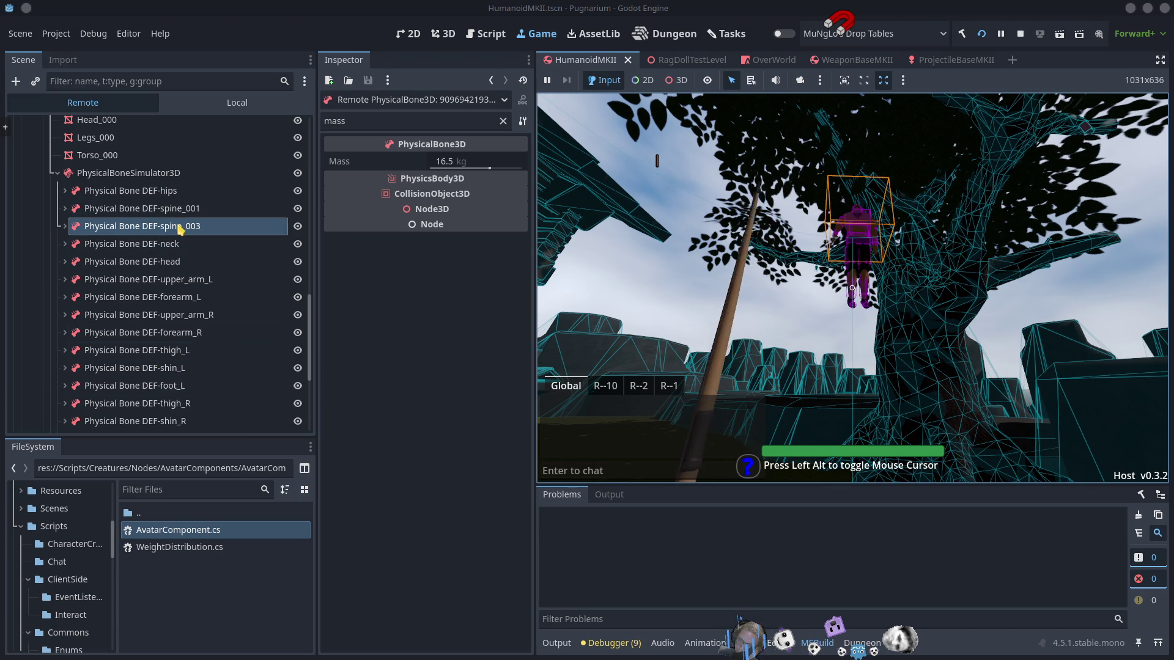
Step: Read the masses of DEF-spine_001, DEF-spine_003 (16.5 kg) and DEF-neck (1.23 kg)
key("Up")
key("Right")
left_click(64, 209)
left_click(104, 228)
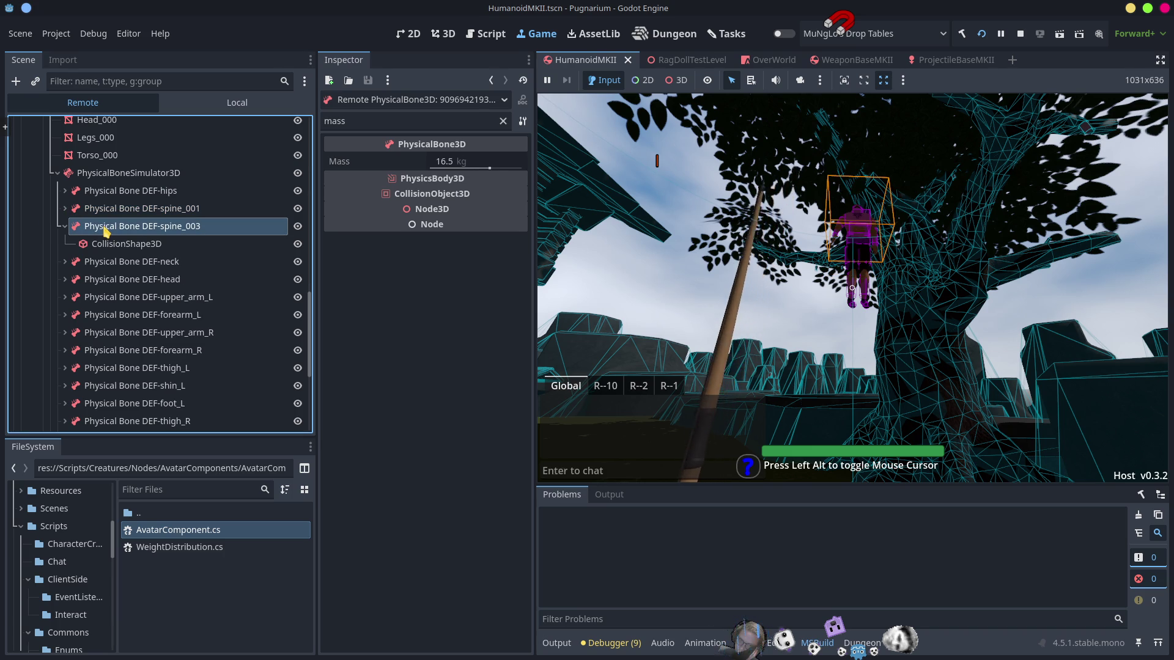
left_click(65, 226)
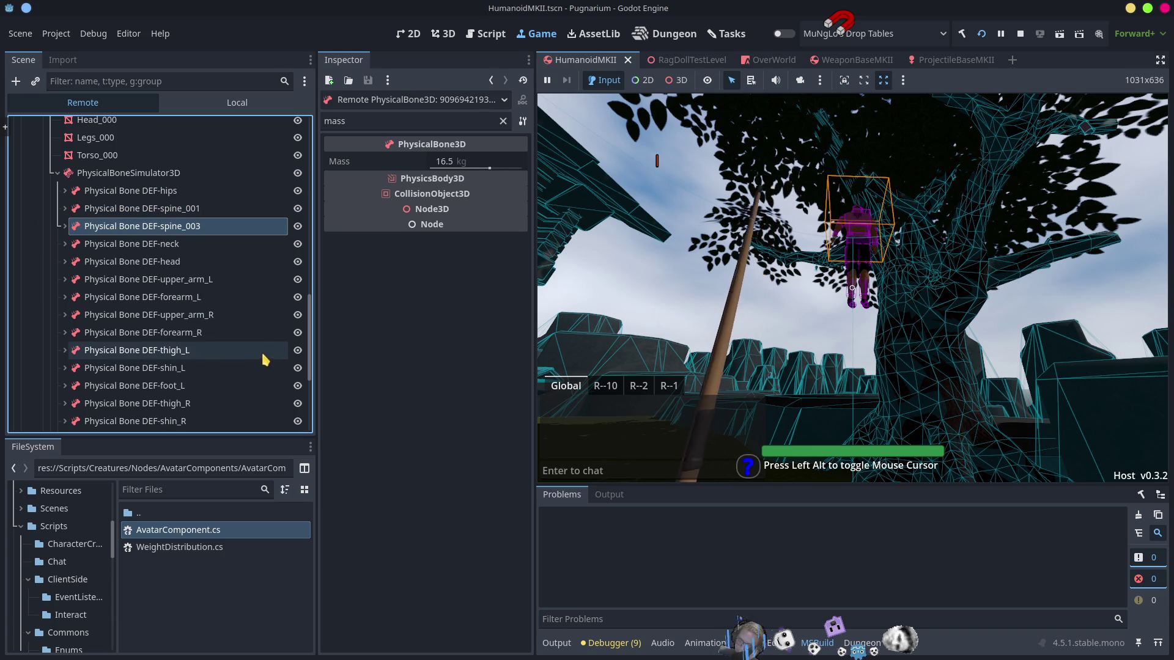
key("Down")
key("Right")
key("Left")
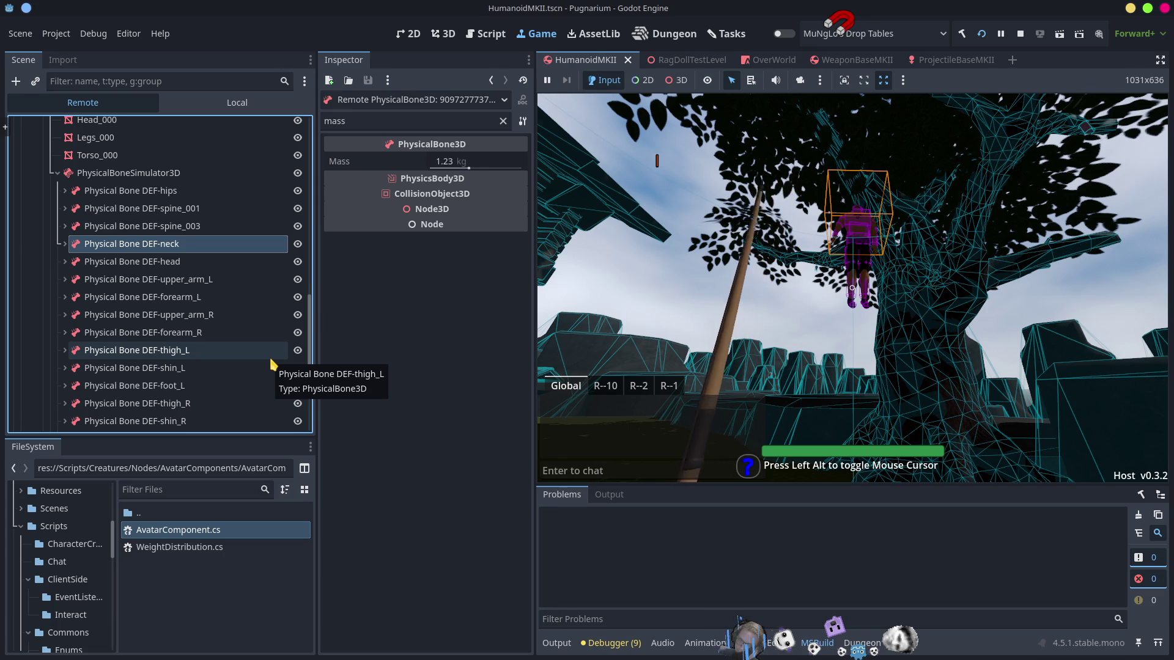
Step: Read the masses of DEF-head (6.97 kg), DEF-upper_arm_L (2.5 kg), DEF-forearm_L and DEF-upper_arm_R
key("Down")
key("Right")
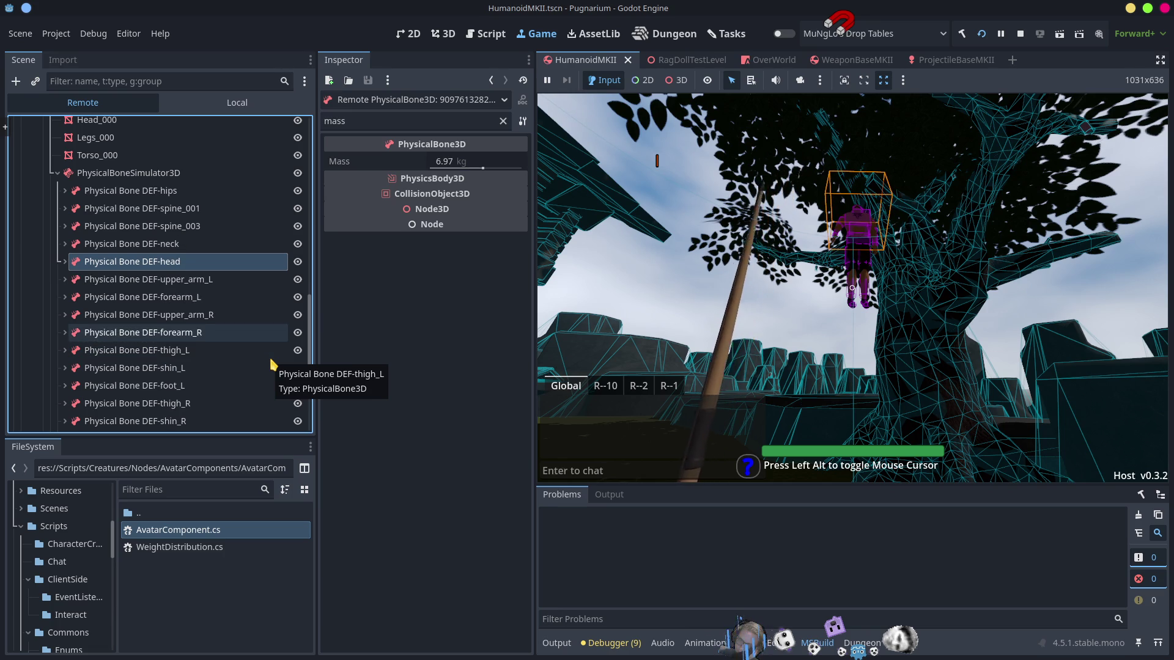
key("Left")
key("Down")
key("Right")
key("Left")
key("Down")
key("Right")
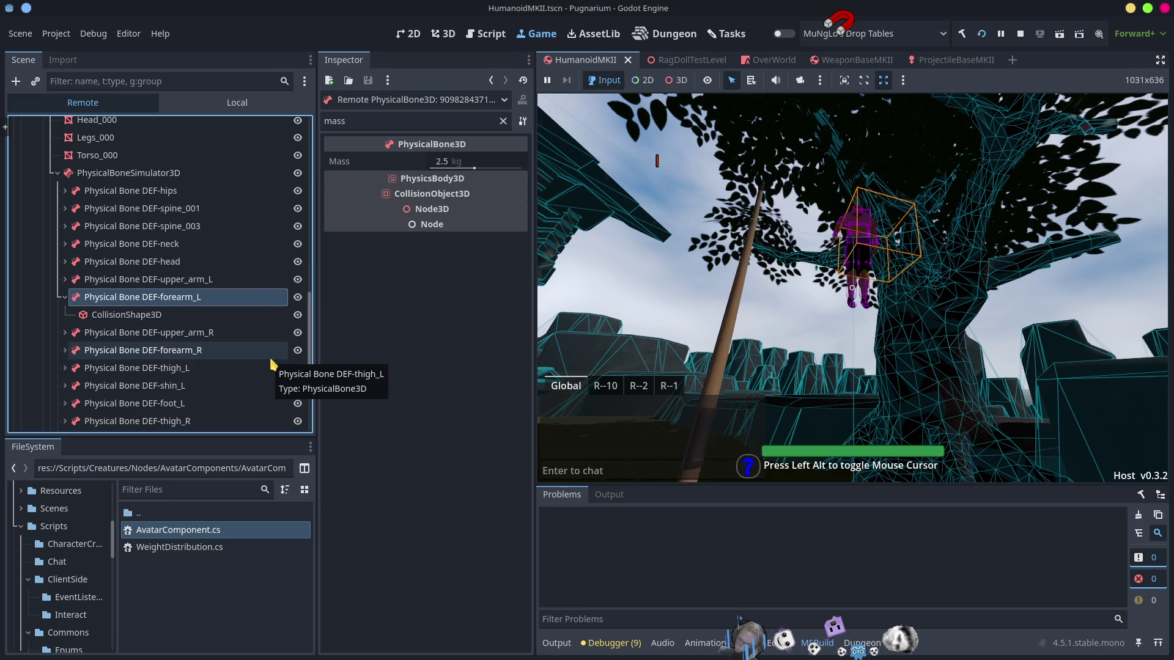
key("Left")
key("Down")
key("Right")
key("Left")
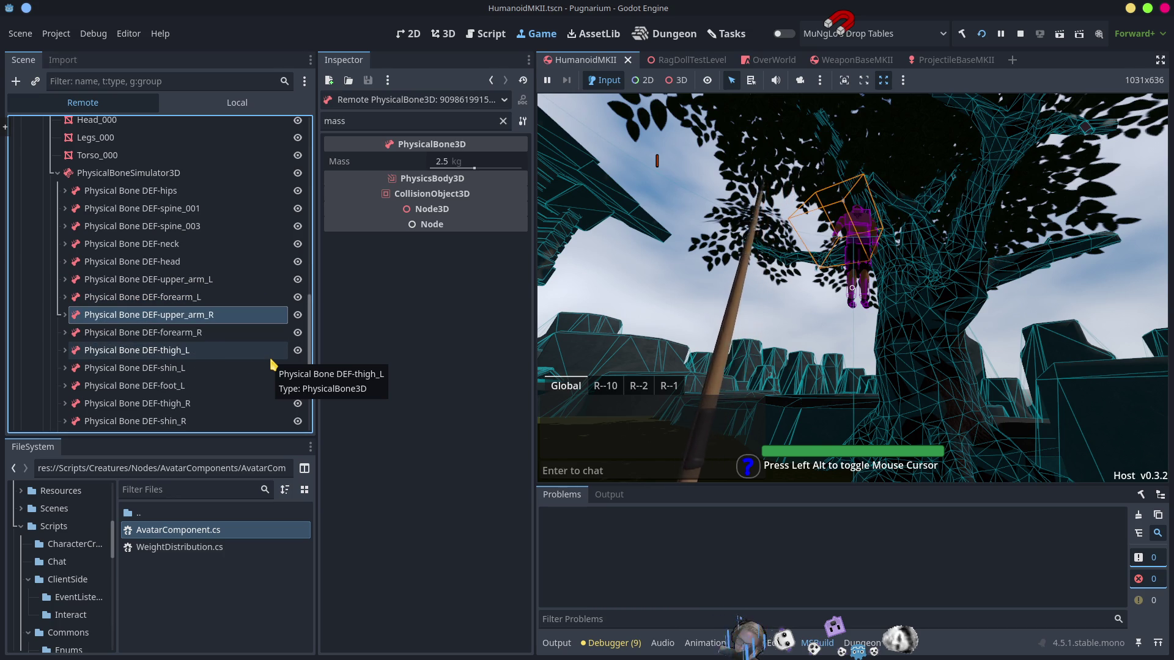
Step: Read DEF-thigh_L (8.75), DEF-shin_L (7.88), DEF-foot_L (0.88) and DEF-thigh_R (8.75), then return to DEF-hips
key("Down")
key("Right")
key("Down")
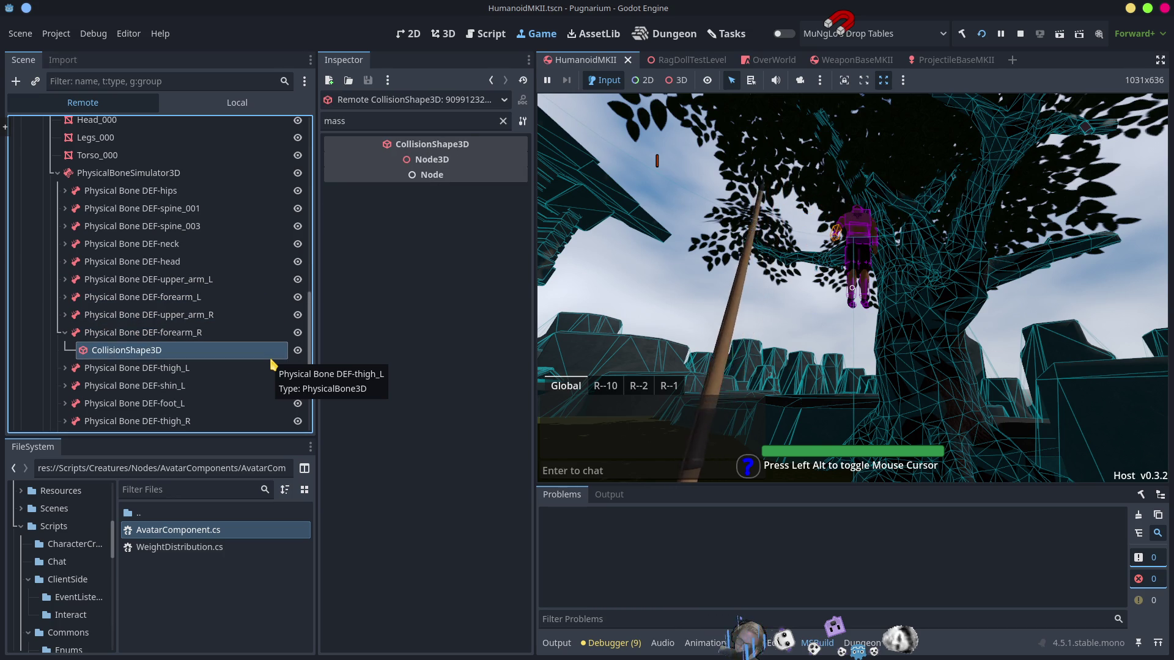
key("Down")
key("Right")
key("Left")
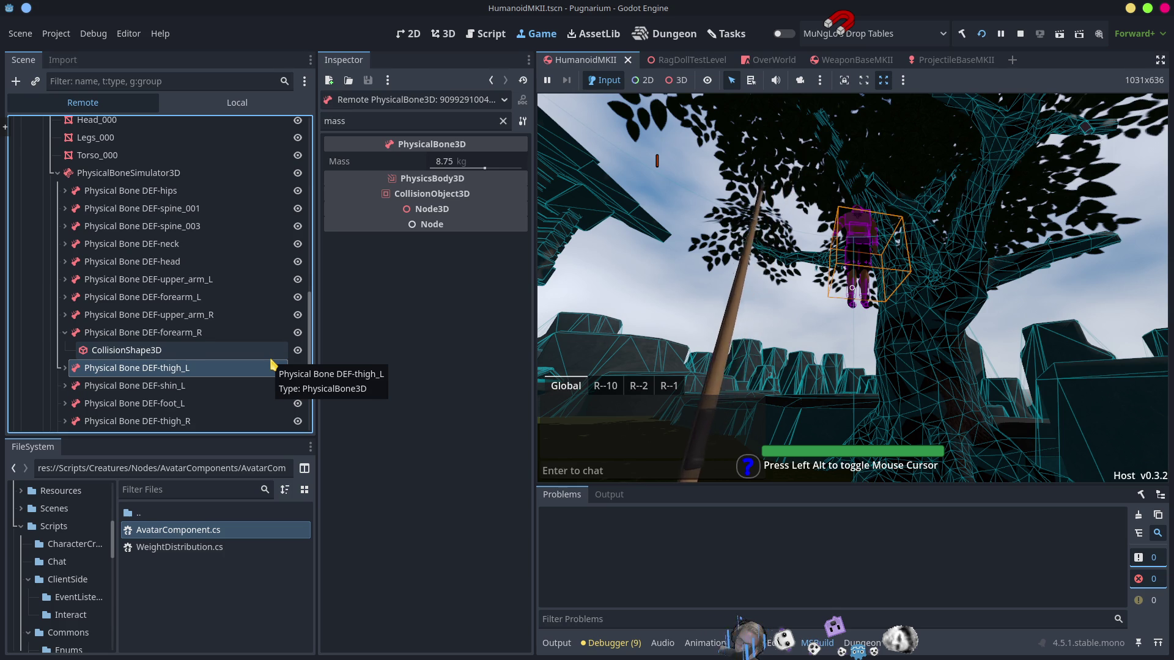
key("Down")
key("Right")
key("Left")
key("Down")
key("Right")
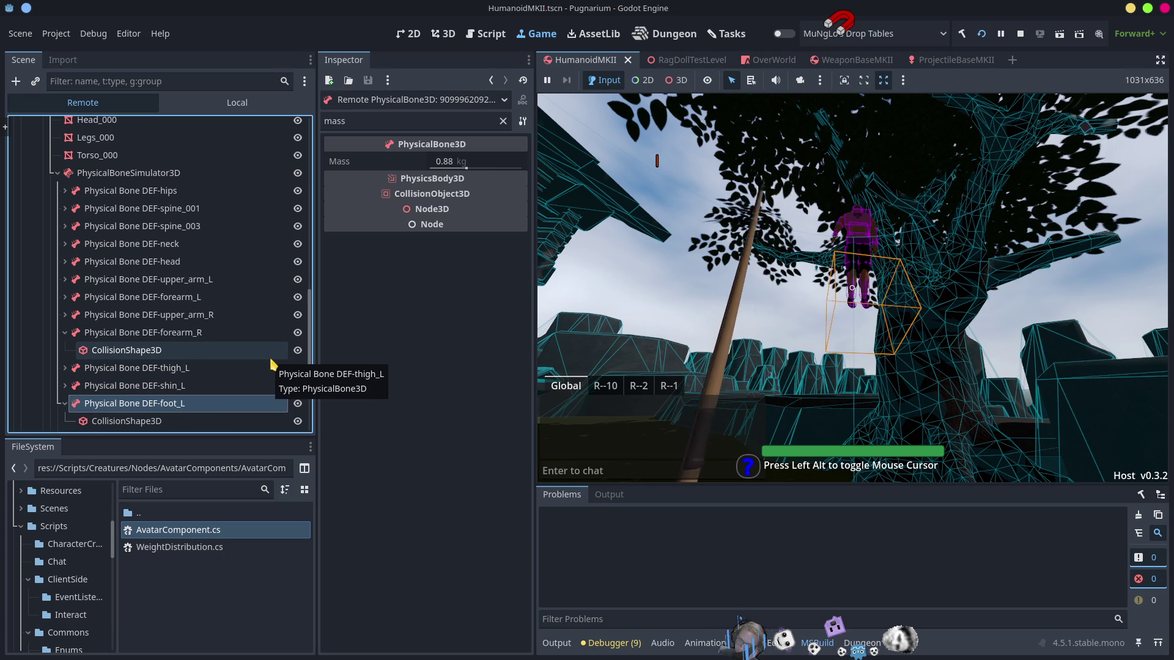
key("Left")
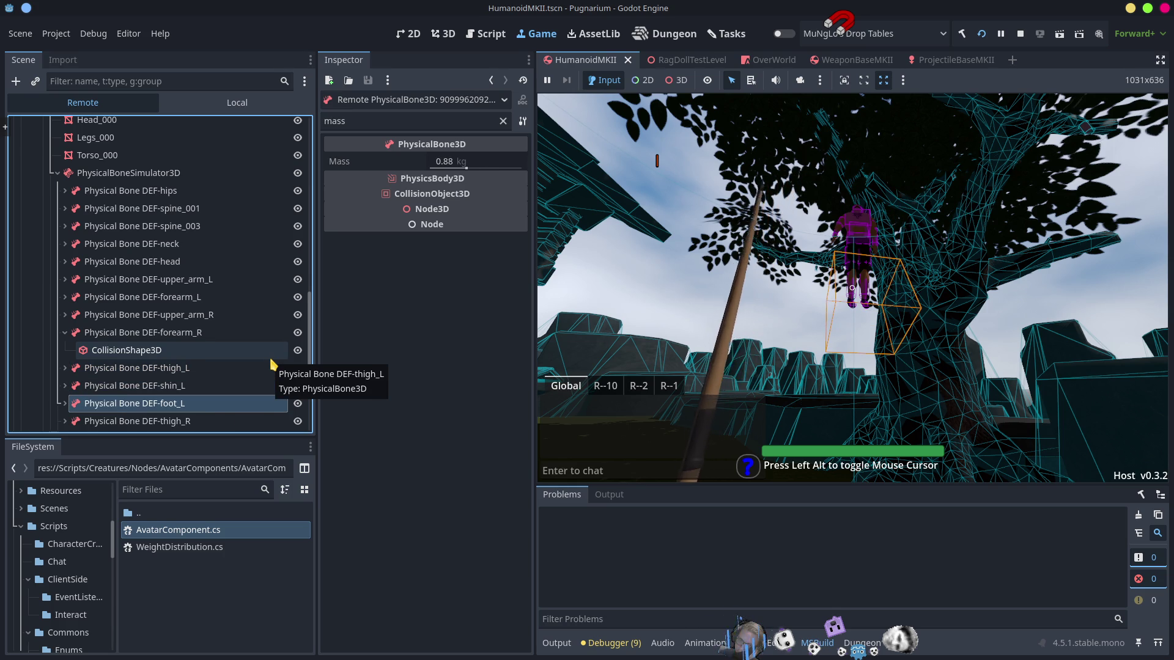
key("Down")
key("Right")
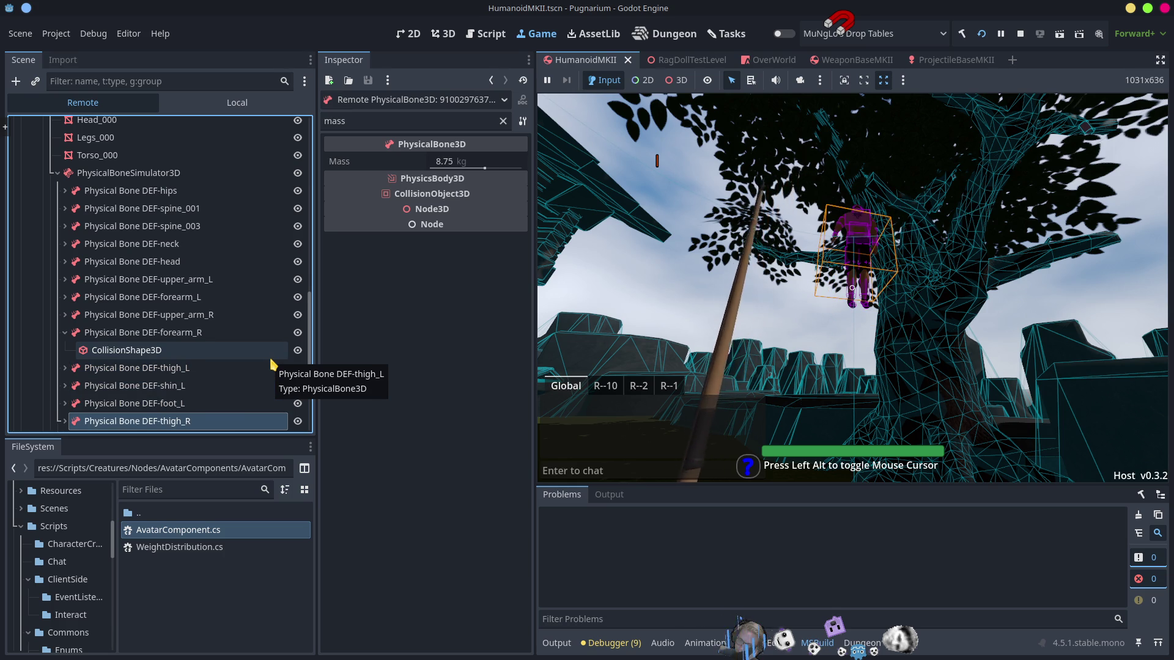
key("Up")
key("Up")
key("Up")
key("Up")
key("Up")
key("Up")
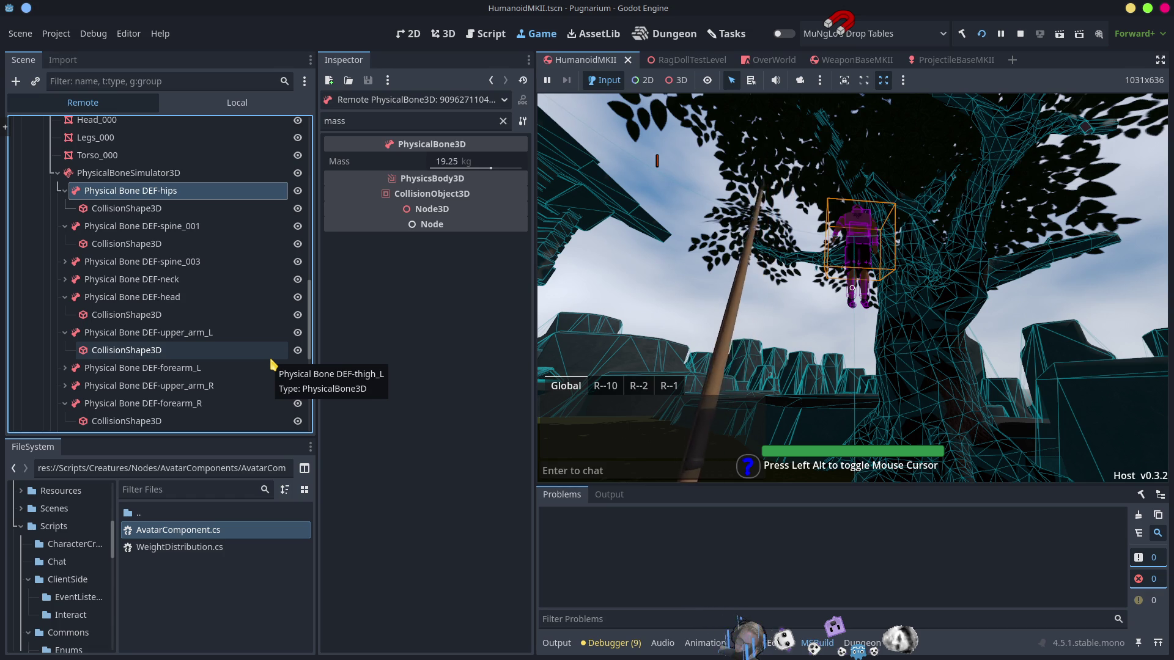
Step: View the CollisionShape3D children of DEF-hips, DEF-spine_001 and DEF-spine_003, ending on DEF-spine_003
key("Down")
key("Up")
key("Down")
key("Down")
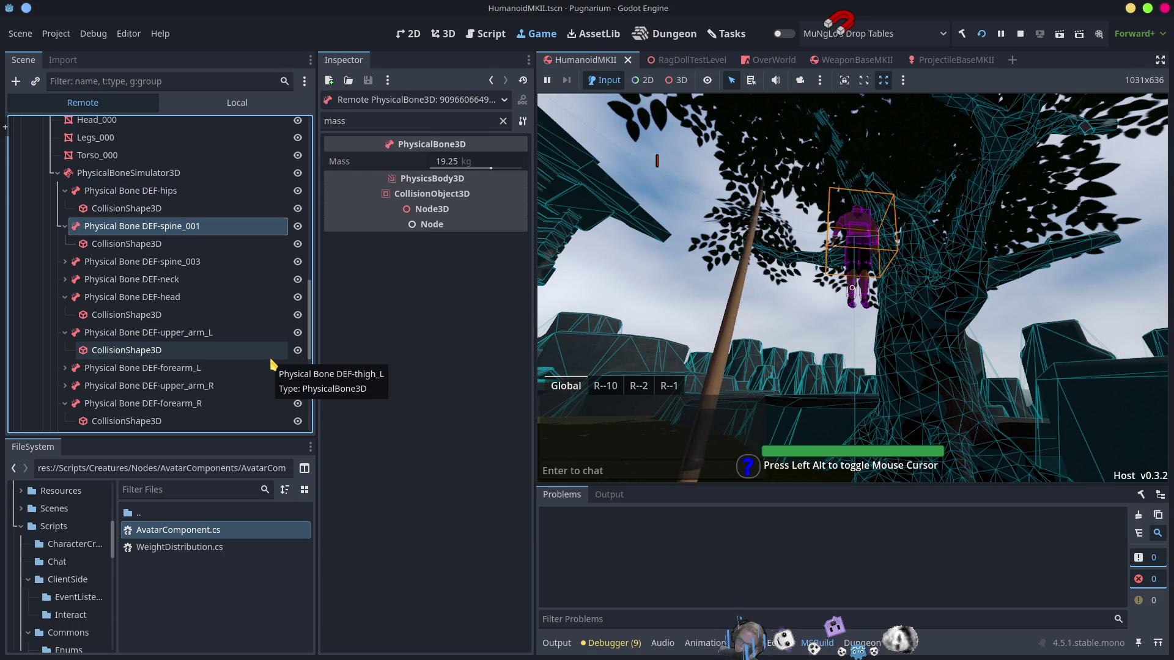
key("Down")
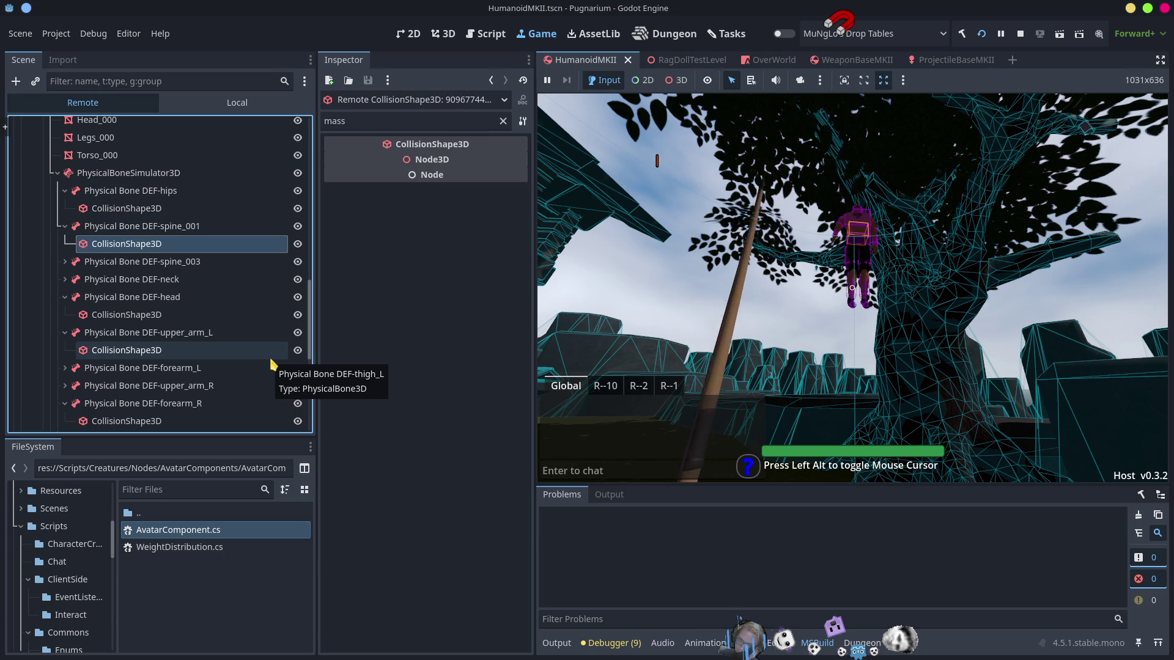
key("Down")
key("Right")
key("Down")
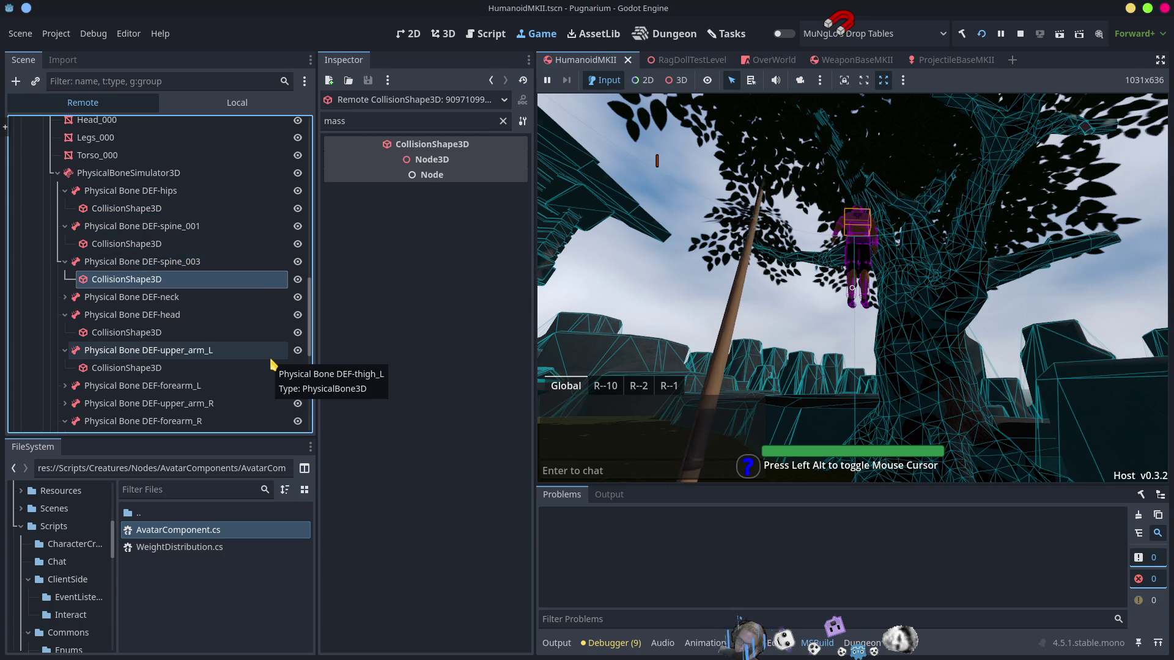
key("Up")
key("Left")
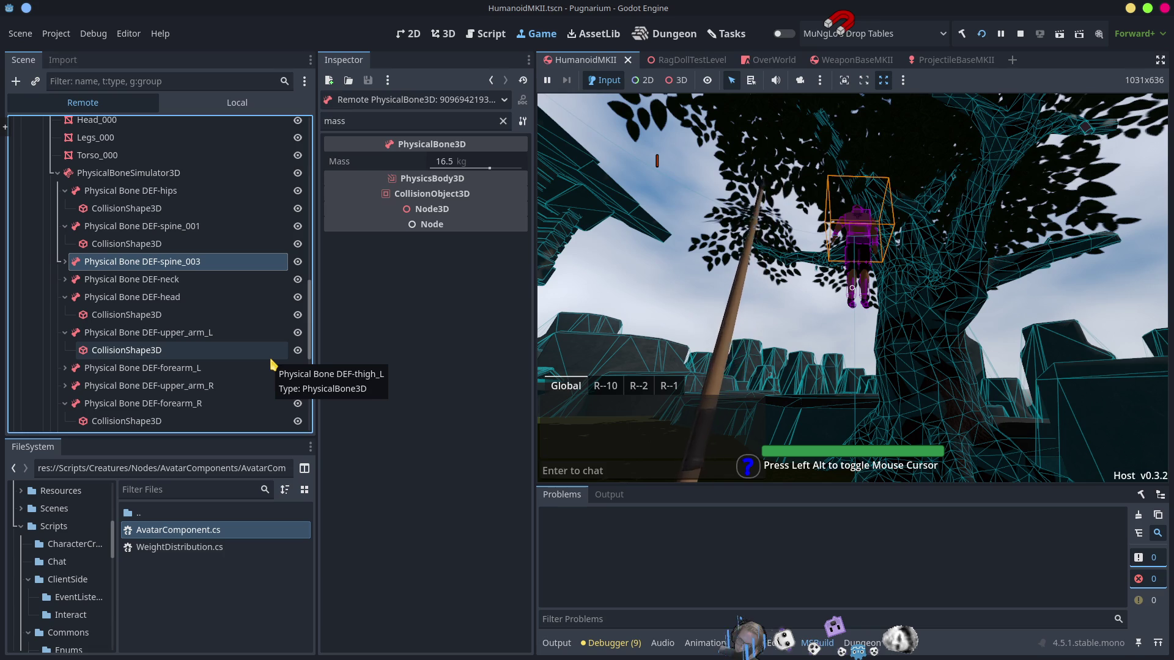
Step: Recheck DEF-neck and DEF-spine_003's 16.5 kg mass and collision shape, then refocus the game
left_click(665, 413)
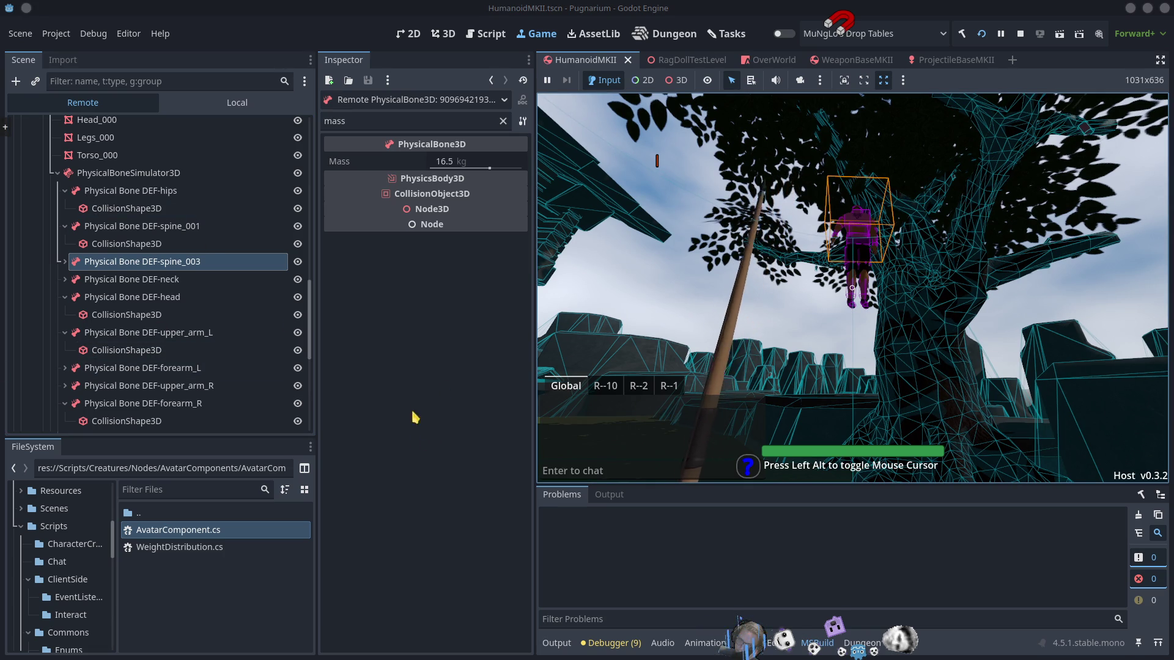
left_click(147, 280)
left_click(148, 261)
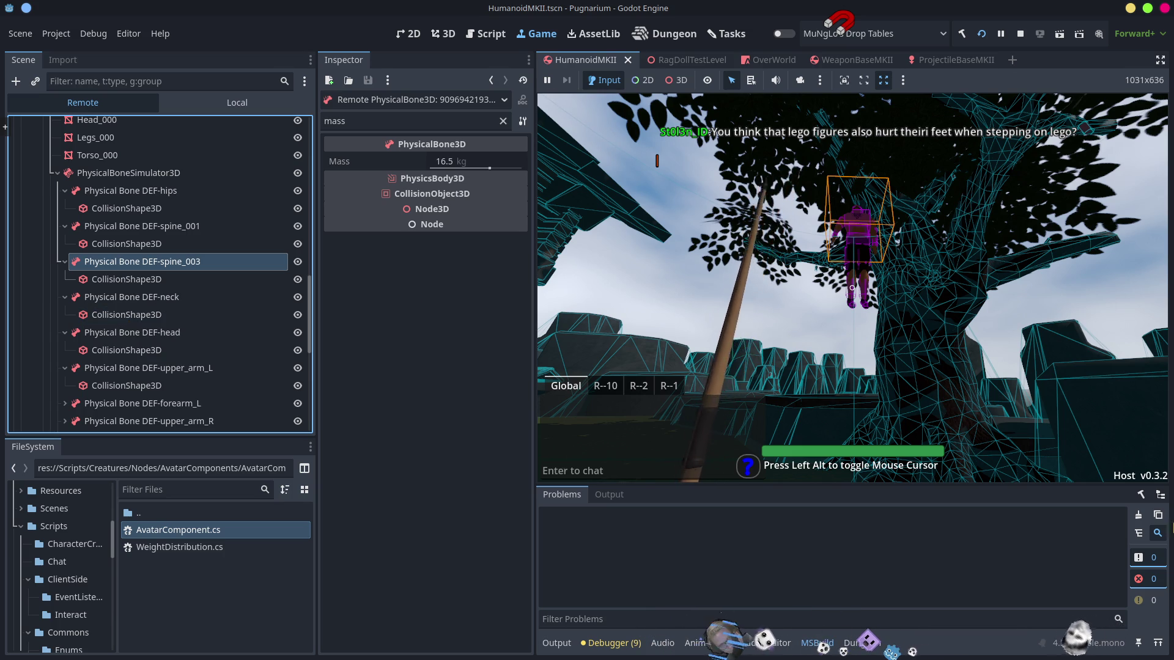
key("Down")
key("Down")
key("Up")
key("Up")
key("Down")
left_click(605, 359)
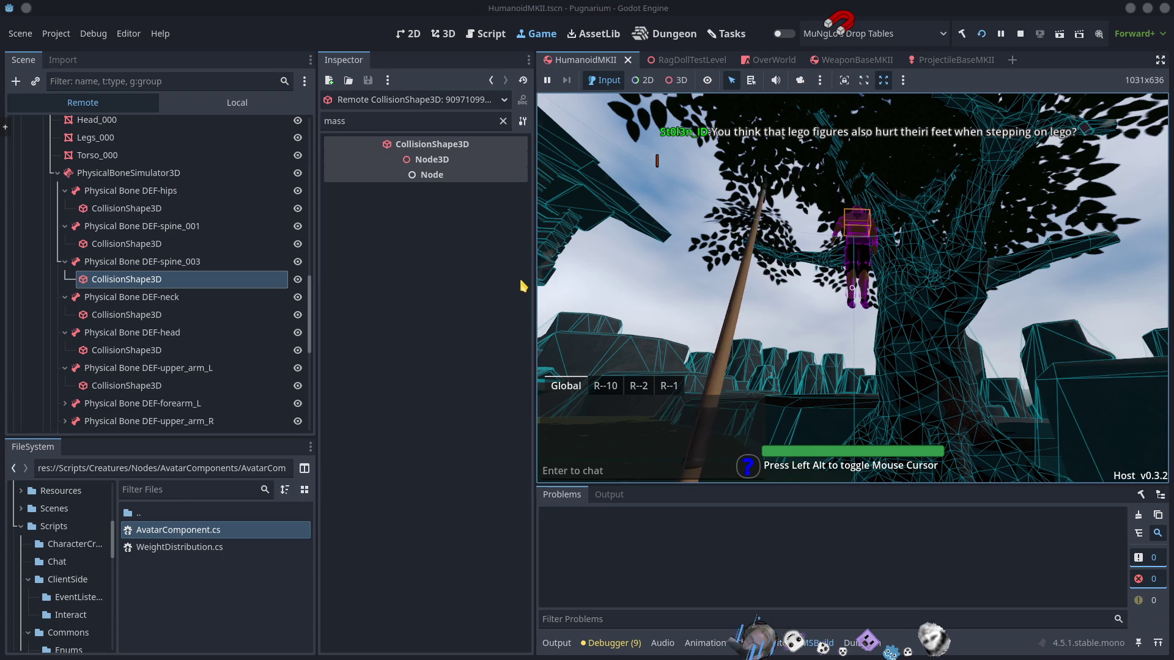
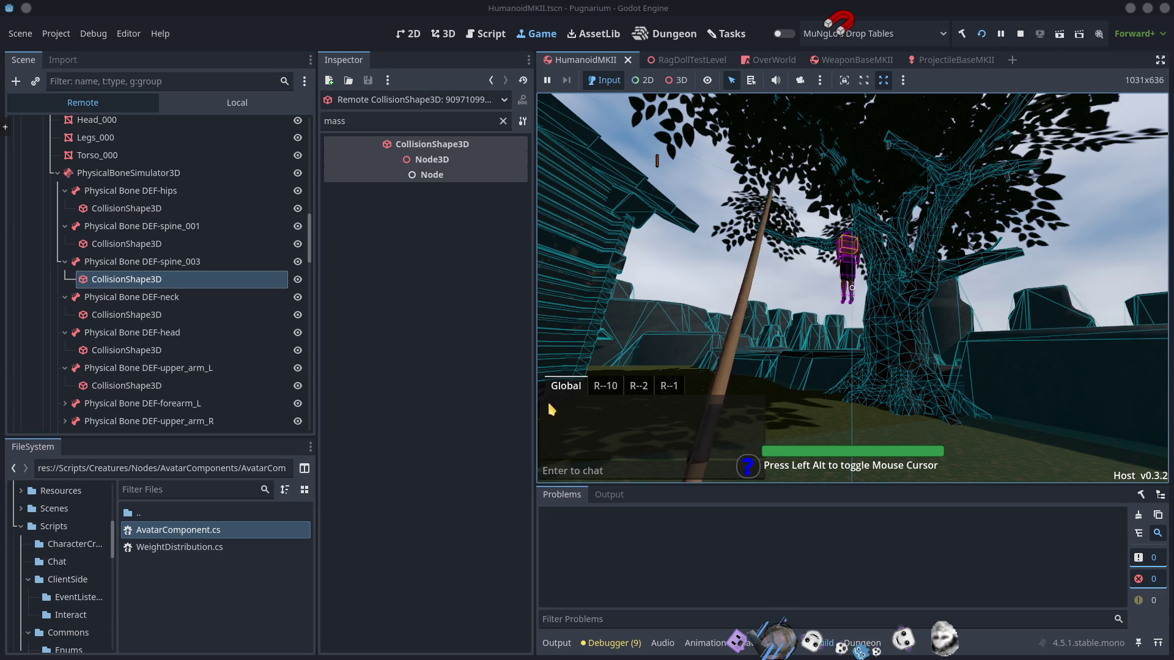
Step: Stop the running game and open Main.tscn from the Scenes folder in FileSystem
left_click(1019, 34)
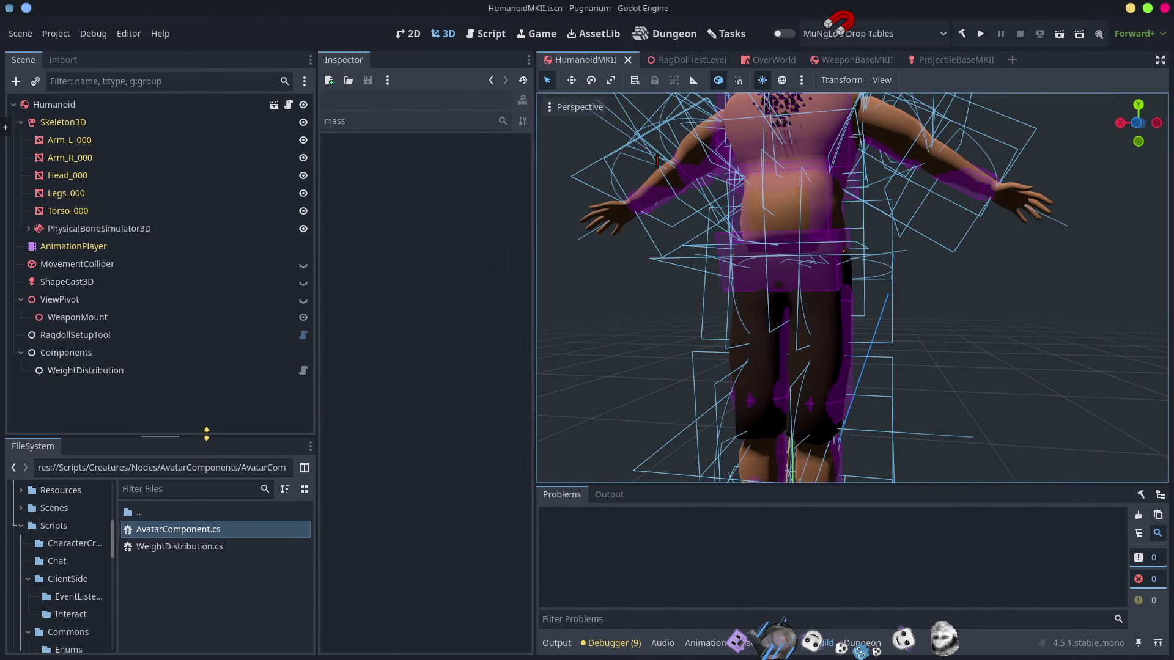
left_click_drag(206, 438, 234, 321)
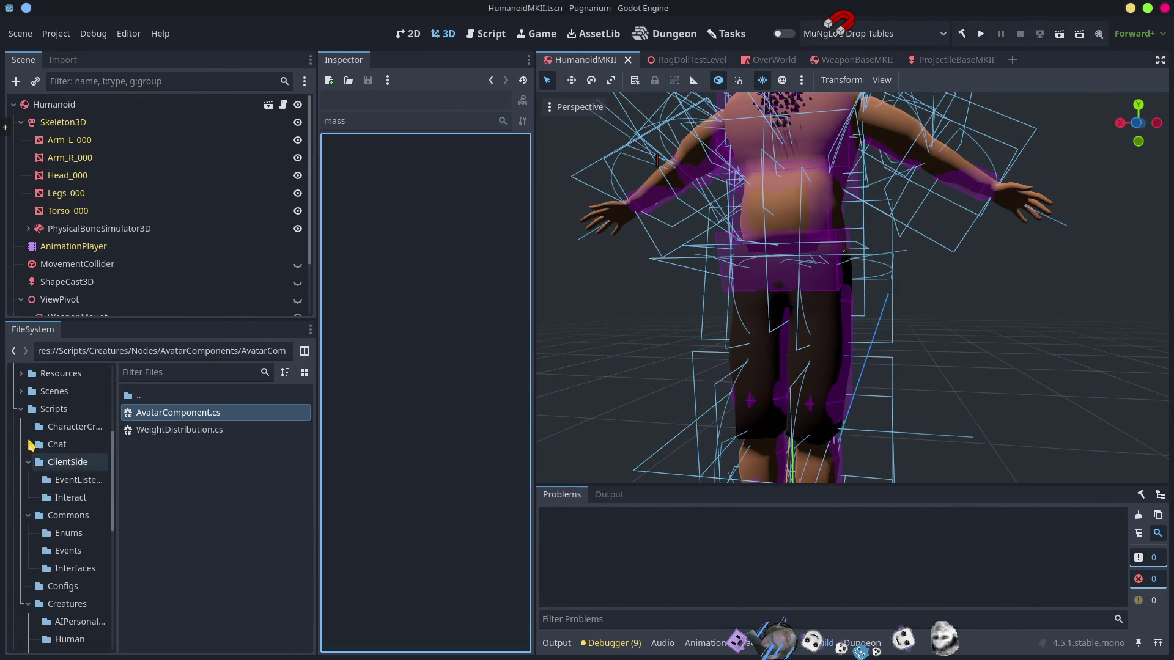
left_click(21, 408)
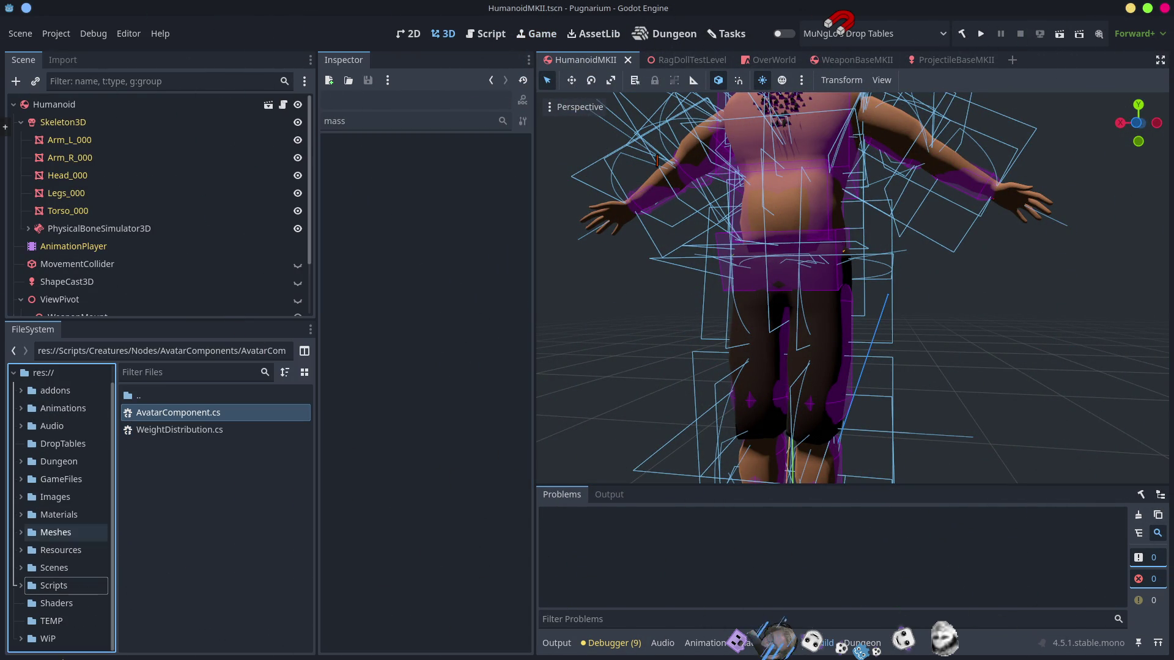
left_click(61, 568)
double_click(137, 608)
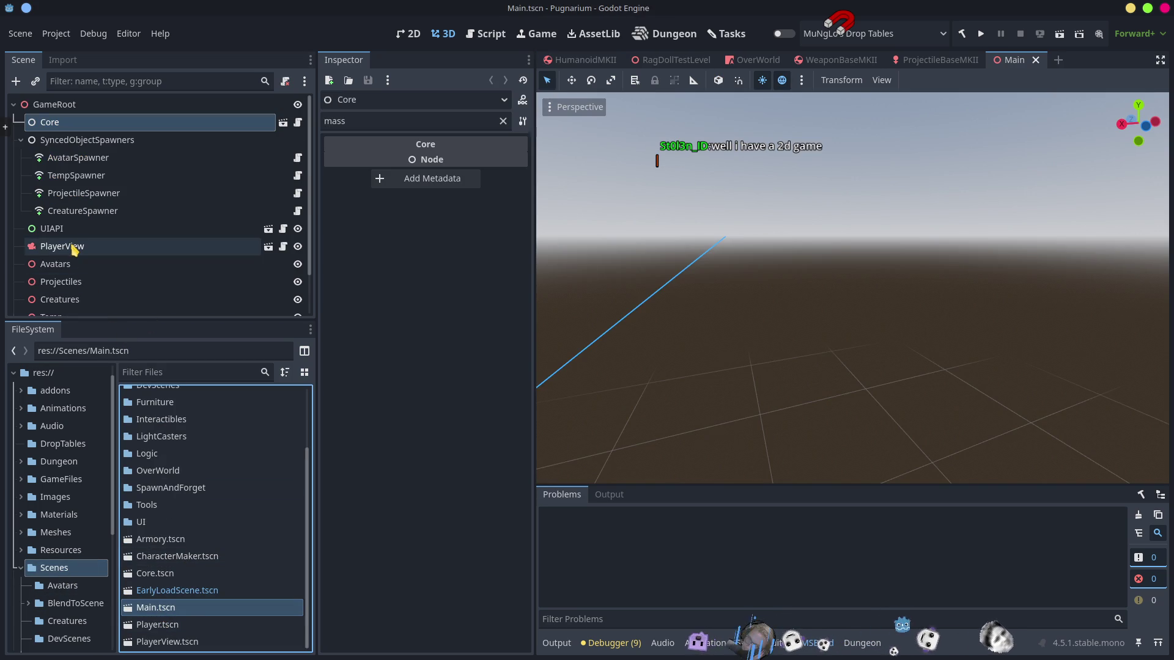
Step: Select the PlayerView camera, then zoom and orbit the 3D viewport so the horizon drops
left_click(78, 247)
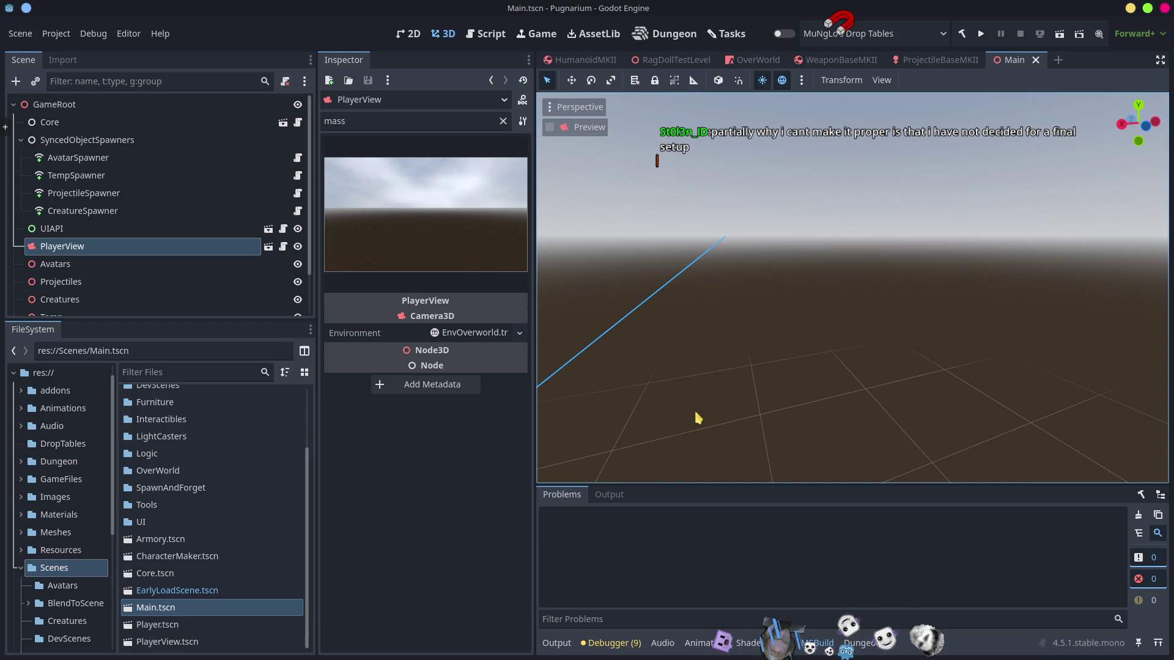
scroll(746, 373, "up", 5)
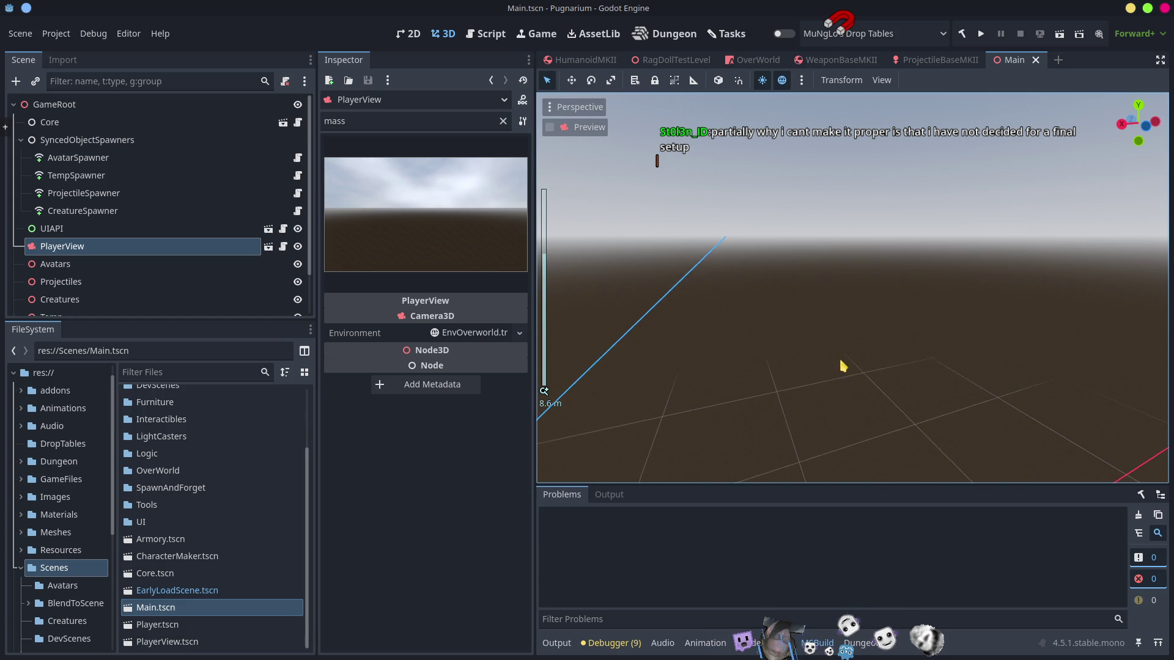
mouse_move(842, 365)
left_mouse_down()
mouse_move(773, 332)
mouse_move(696, 401)
left_mouse_up()
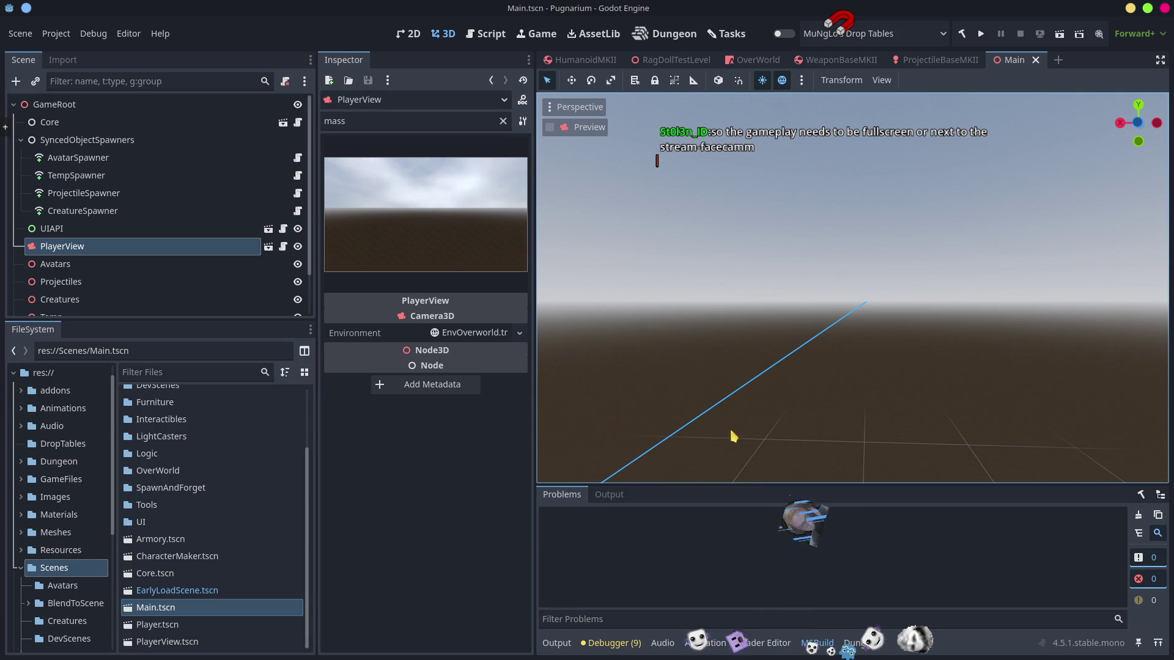
Step: Scribble red marks on the lower-left ground and upper-right sky, then clear the Inspector filter
mouse_move(648, 390)
left_mouse_down()
mouse_move(647, 369)
mouse_move(673, 392)
left_mouse_up()
mouse_move(1067, 177)
left_mouse_down()
mouse_move(1011, 178)
mouse_move(1049, 184)
left_mouse_up()
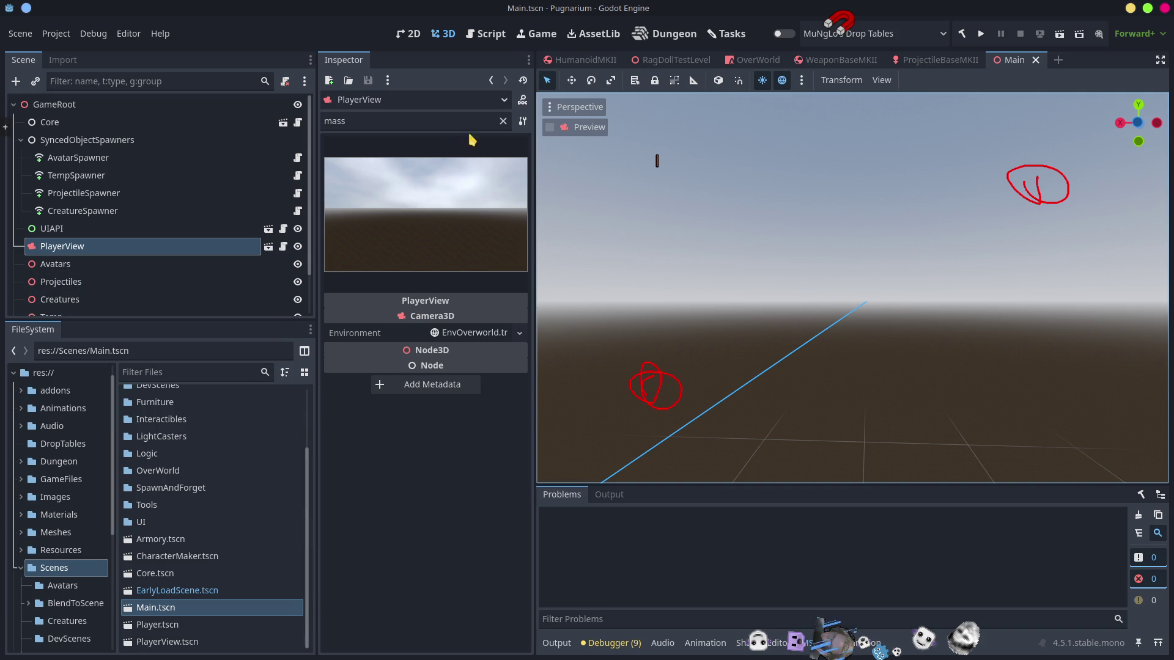
left_click(503, 121)
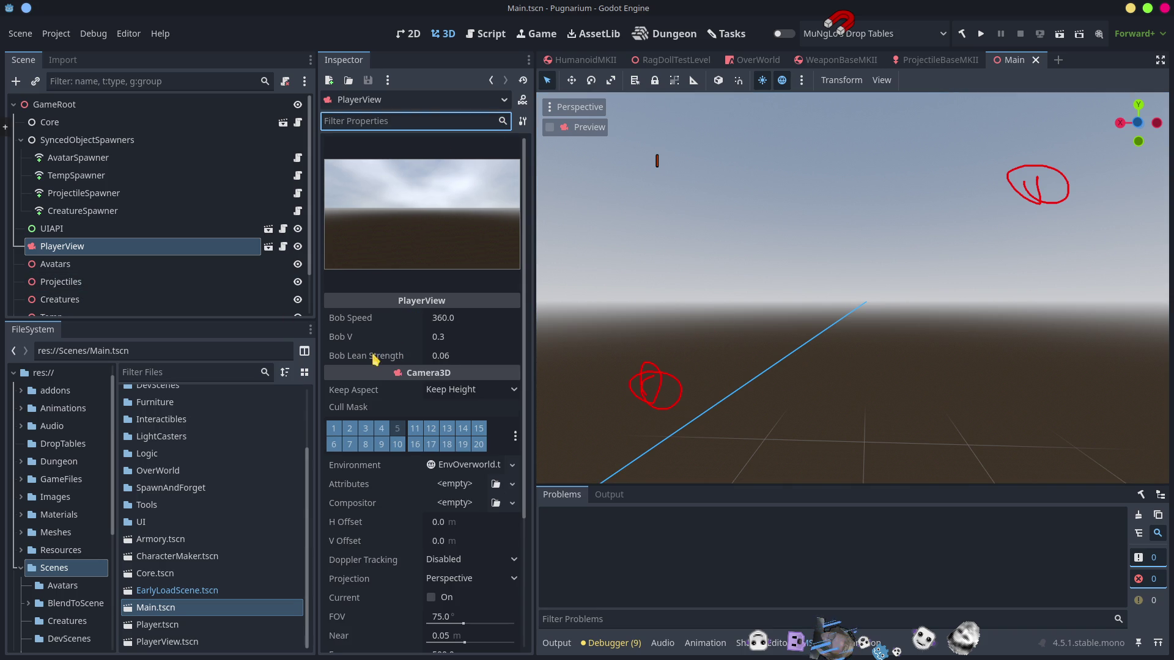
Step: Browse PlayerView's full property list, expanding and collapsing the Transform section
scroll(375, 359, "down", 3)
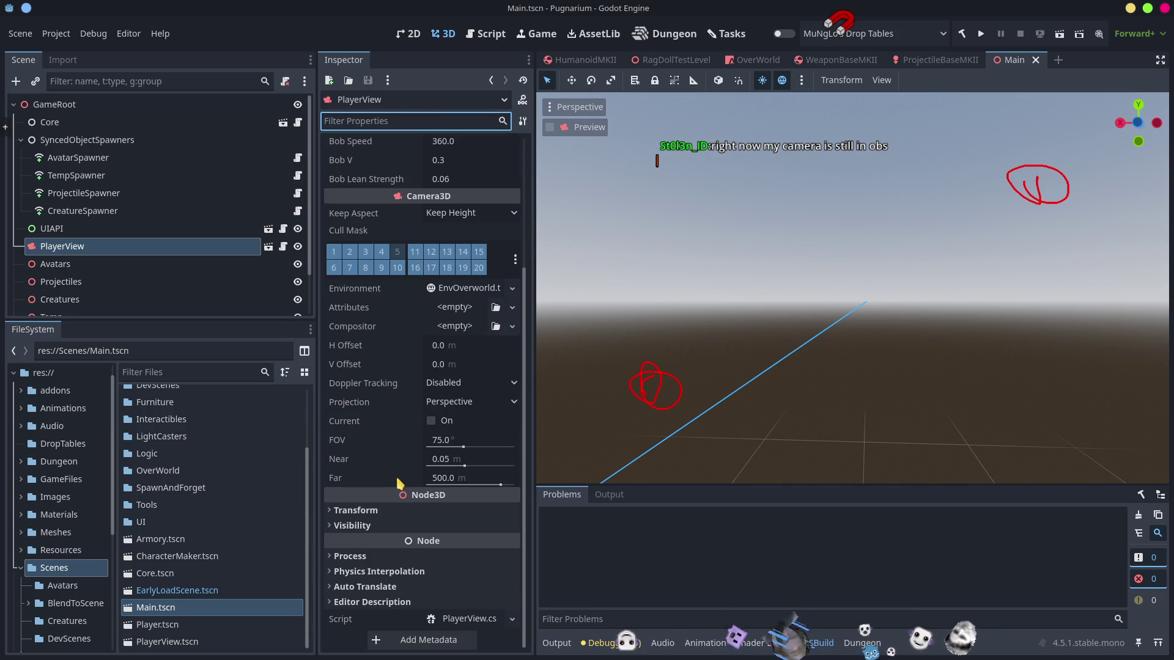
left_click(353, 510)
scroll(482, 530, "down", 3)
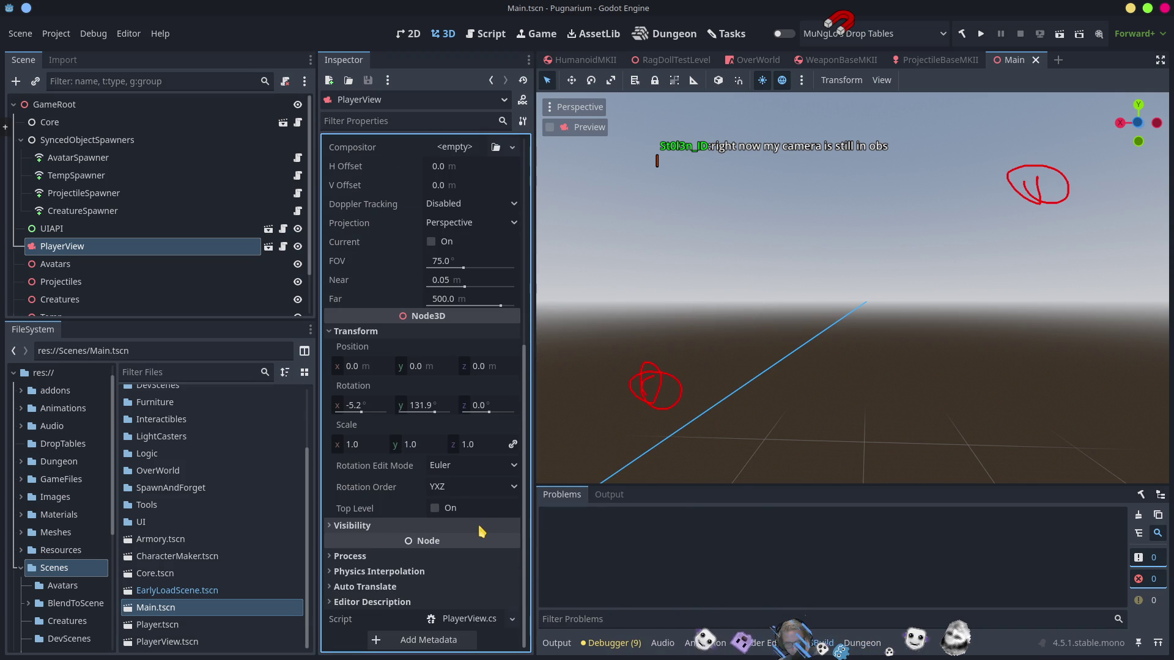
left_click(366, 332)
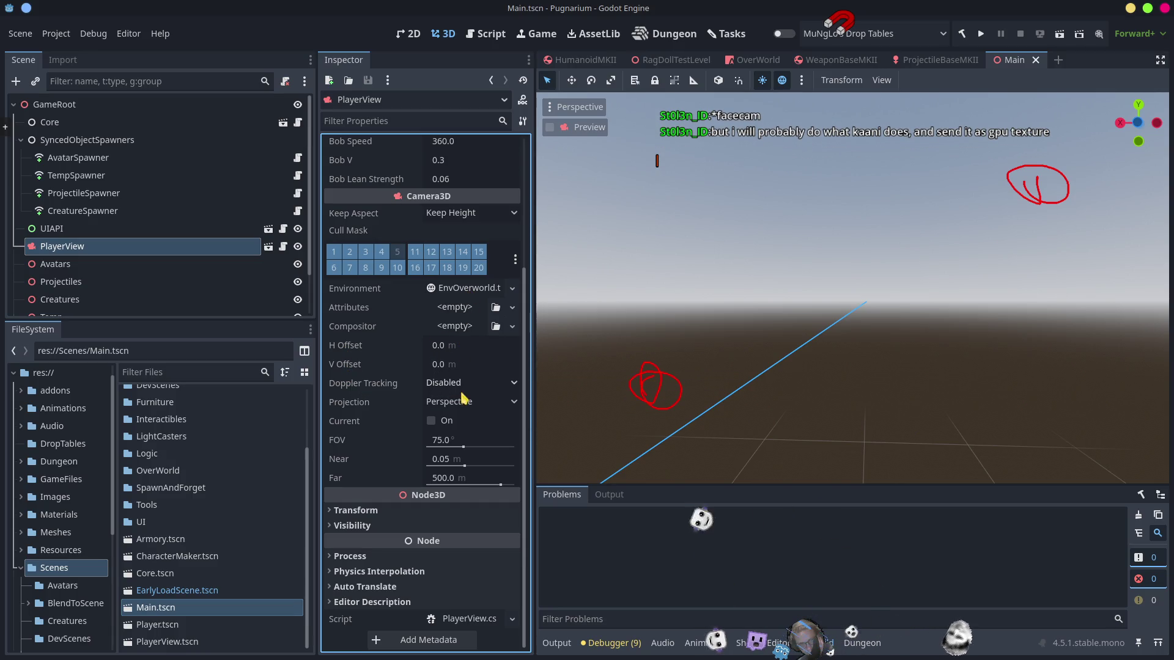
scroll(462, 396, "up", 3)
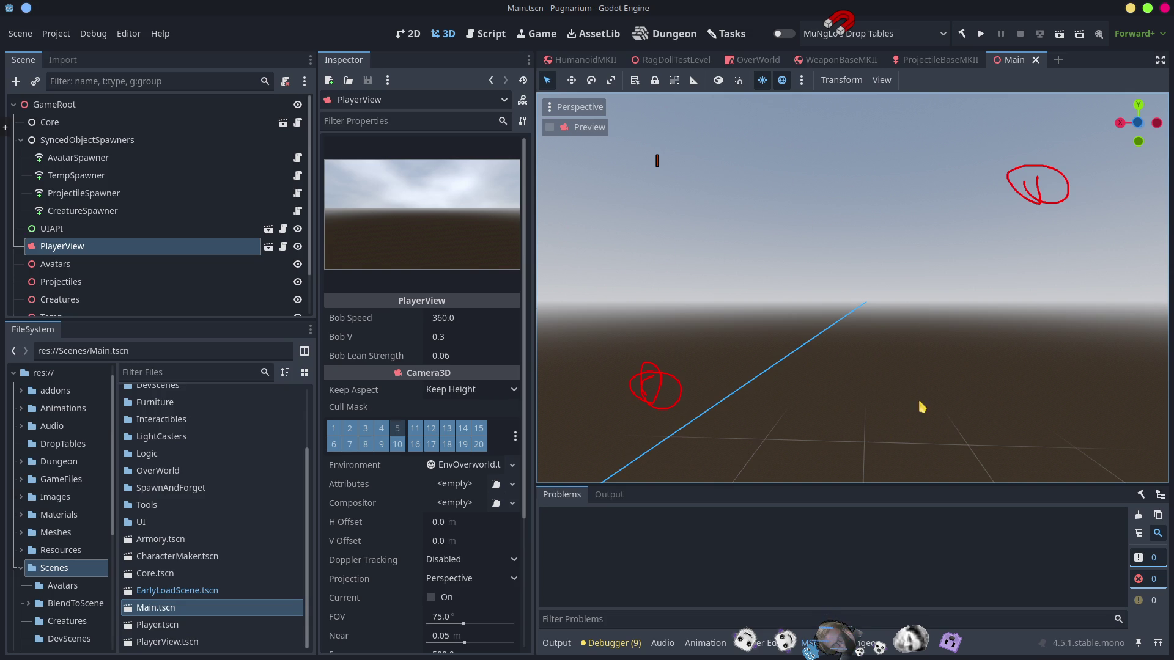
Step: Sketch a red circled face, zigzag, box and lines toward the upper left and right
mouse_move(1122, 382)
left_mouse_down()
mouse_move(1058, 355)
mouse_move(1078, 394)
mouse_move(1069, 388)
mouse_move(1121, 387)
left_mouse_up()
mouse_move(1071, 317)
left_mouse_down()
mouse_move(1027, 305)
mouse_move(1050, 291)
mouse_move(1149, 307)
mouse_move(1141, 342)
mouse_move(1052, 344)
mouse_move(1098, 356)
mouse_move(1074, 385)
mouse_move(1084, 348)
mouse_move(1095, 377)
mouse_move(1088, 349)
mouse_move(1082, 376)
left_mouse_up()
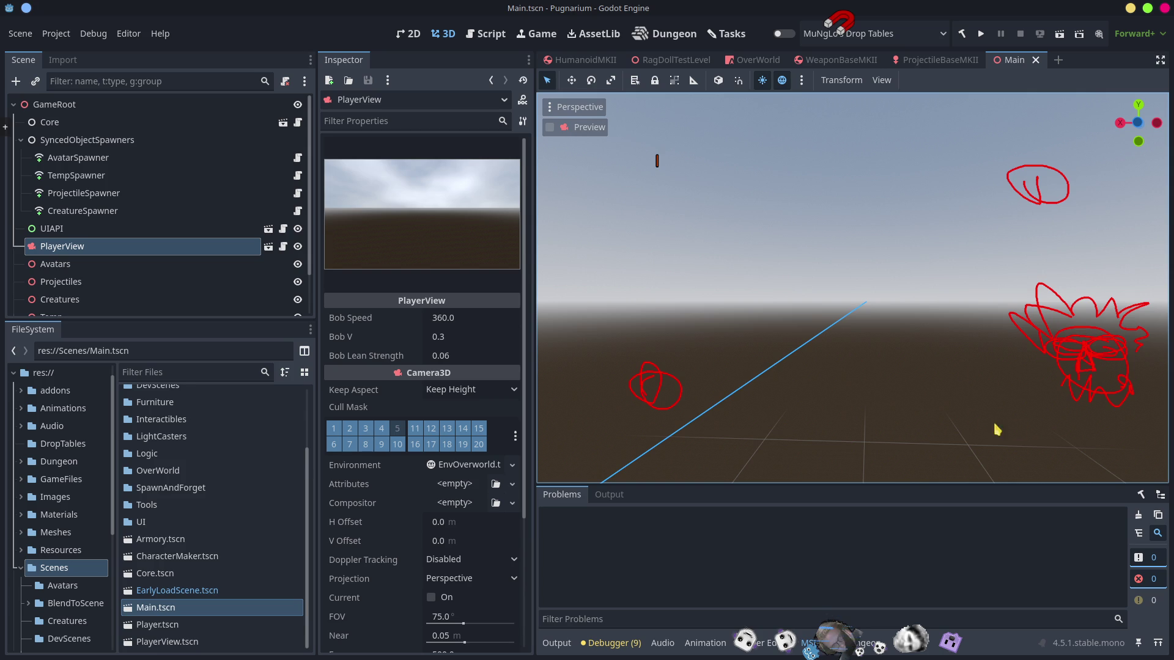
mouse_move(981, 319)
left_mouse_down()
mouse_move(993, 485)
mouse_move(805, 332)
mouse_move(876, 454)
mouse_move(974, 468)
left_mouse_up()
mouse_move(780, 301)
left_mouse_down()
mouse_move(725, 267)
mouse_move(578, 126)
mouse_move(583, 172)
left_mouse_up()
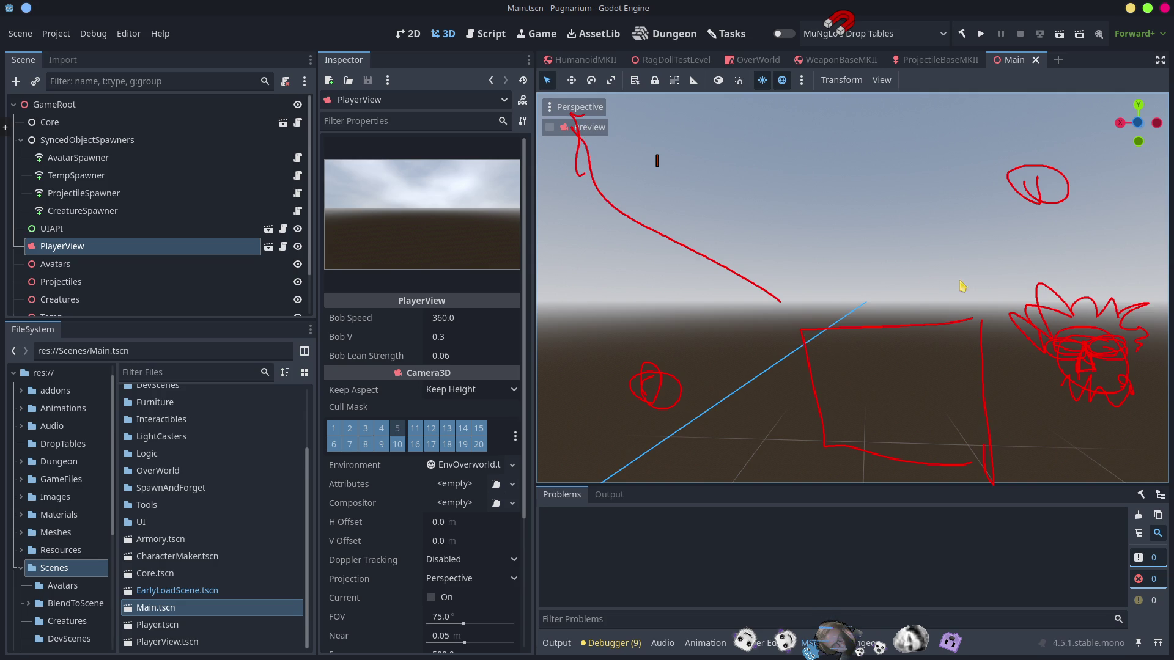
mouse_move(988, 321)
left_mouse_down()
mouse_move(1130, 120)
mouse_move(1088, 196)
left_mouse_up()
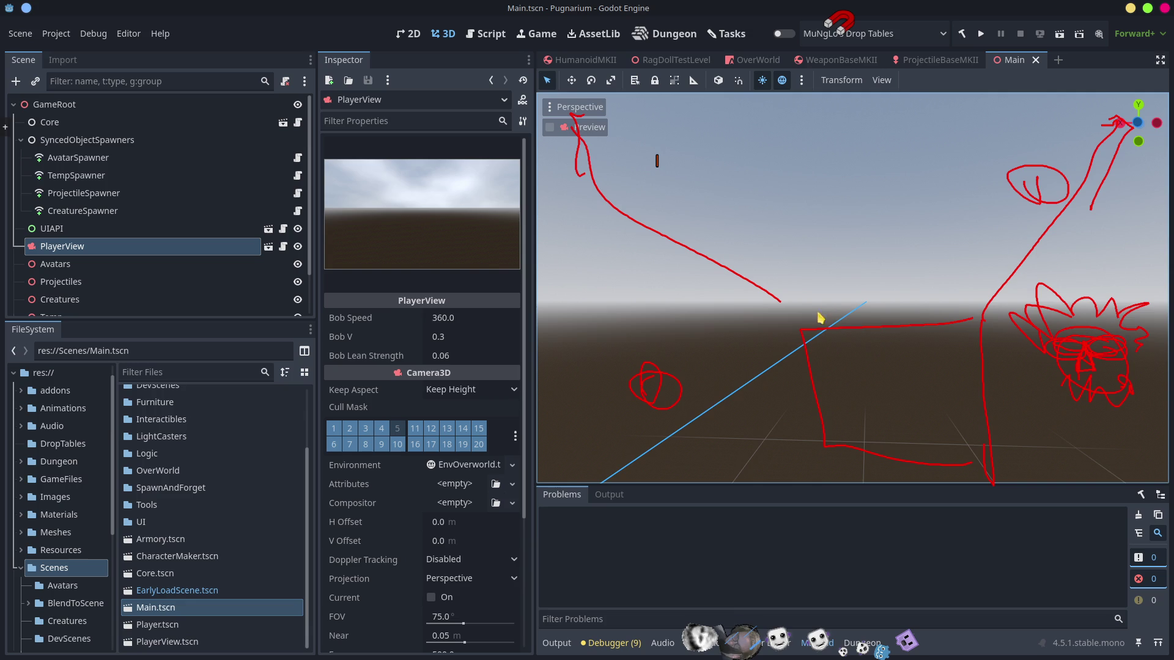
Step: Retrace the red box, frame the right-hand face doodle and draw a line to the middle
mouse_move(801, 336)
left_mouse_down()
mouse_move(973, 454)
mouse_move(825, 338)
mouse_move(807, 343)
mouse_move(967, 473)
mouse_move(958, 342)
mouse_move(804, 352)
mouse_move(949, 457)
mouse_move(972, 340)
mouse_move(800, 339)
left_mouse_up()
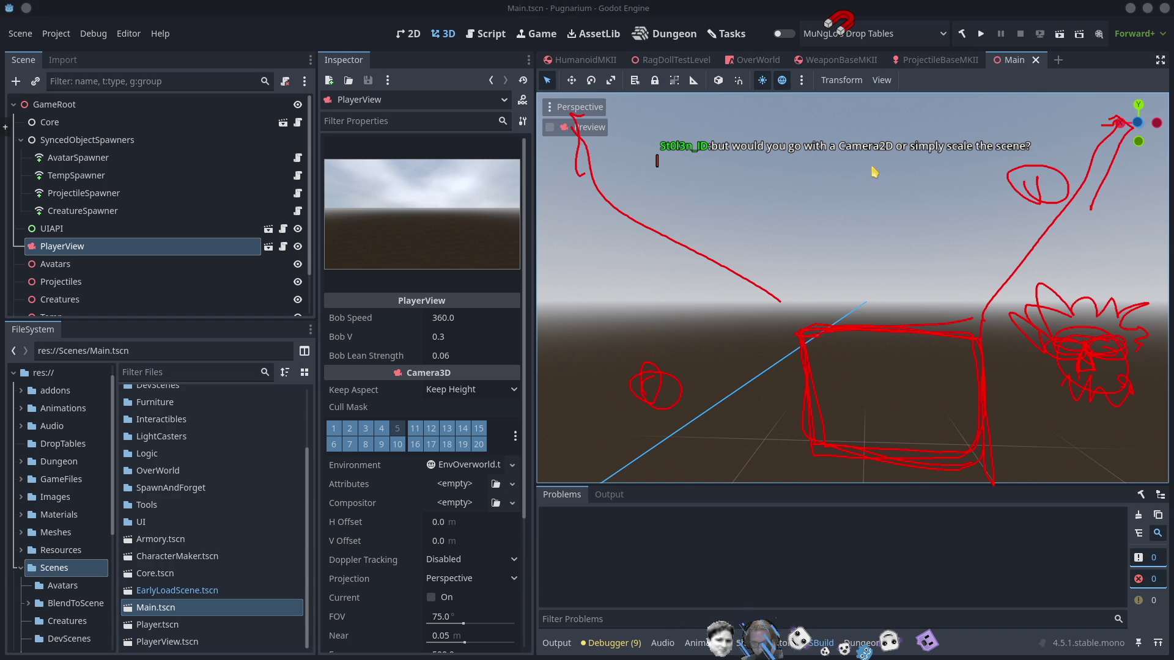
left_click(858, 367)
mouse_move(835, 344)
left_mouse_down()
mouse_move(817, 375)
mouse_move(844, 406)
mouse_move(950, 382)
mouse_move(972, 430)
mouse_move(927, 383)
mouse_move(928, 433)
mouse_move(813, 398)
mouse_move(922, 375)
mouse_move(809, 333)
mouse_move(824, 444)
mouse_move(984, 325)
mouse_move(803, 334)
left_mouse_up()
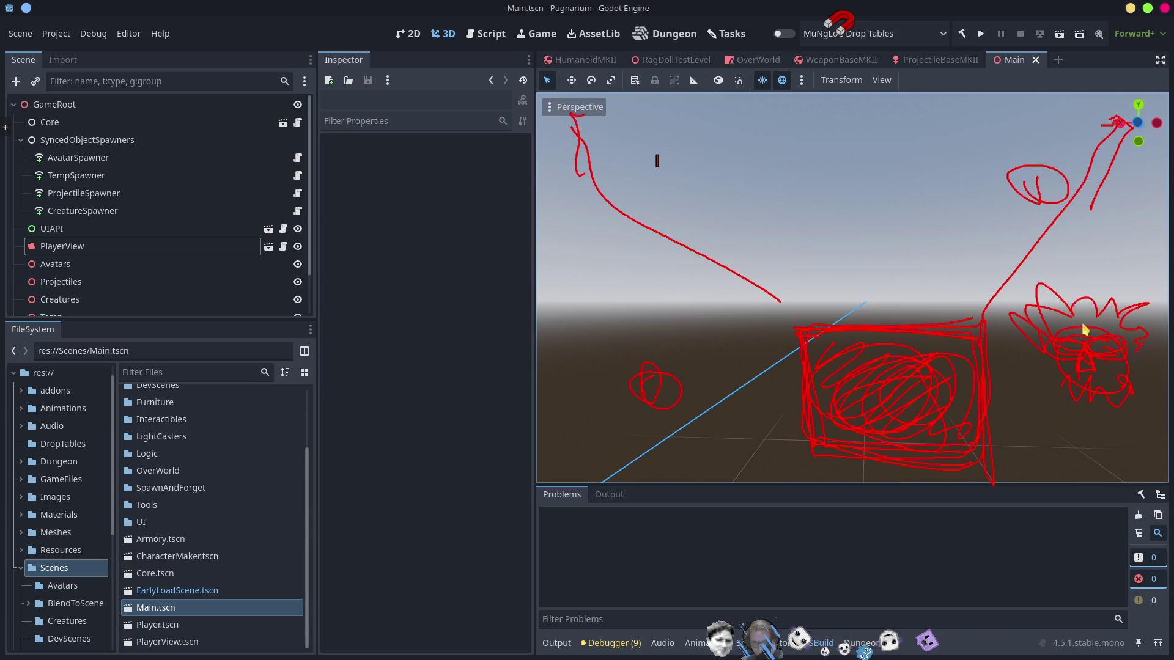
mouse_move(1008, 282)
left_mouse_down()
mouse_move(1134, 449)
mouse_move(1145, 284)
mouse_move(1016, 274)
left_mouse_up()
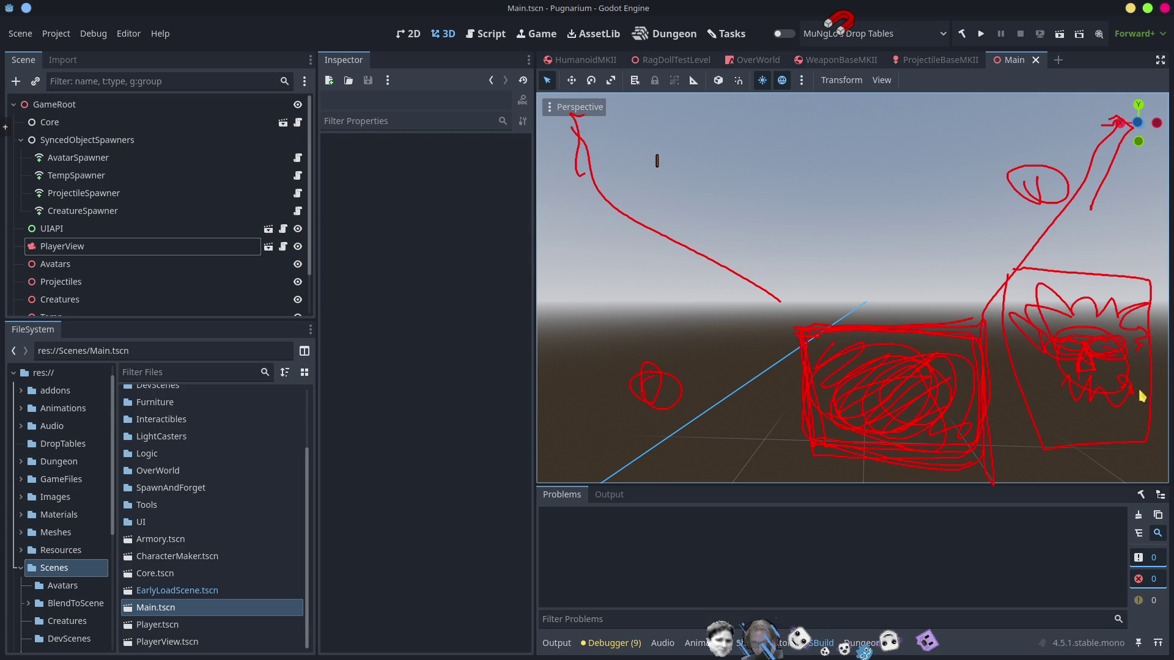
mouse_move(1140, 269)
left_mouse_down()
mouse_move(872, 227)
mouse_move(892, 324)
mouse_move(772, 314)
mouse_move(815, 388)
mouse_move(988, 365)
mouse_move(790, 323)
left_mouse_up()
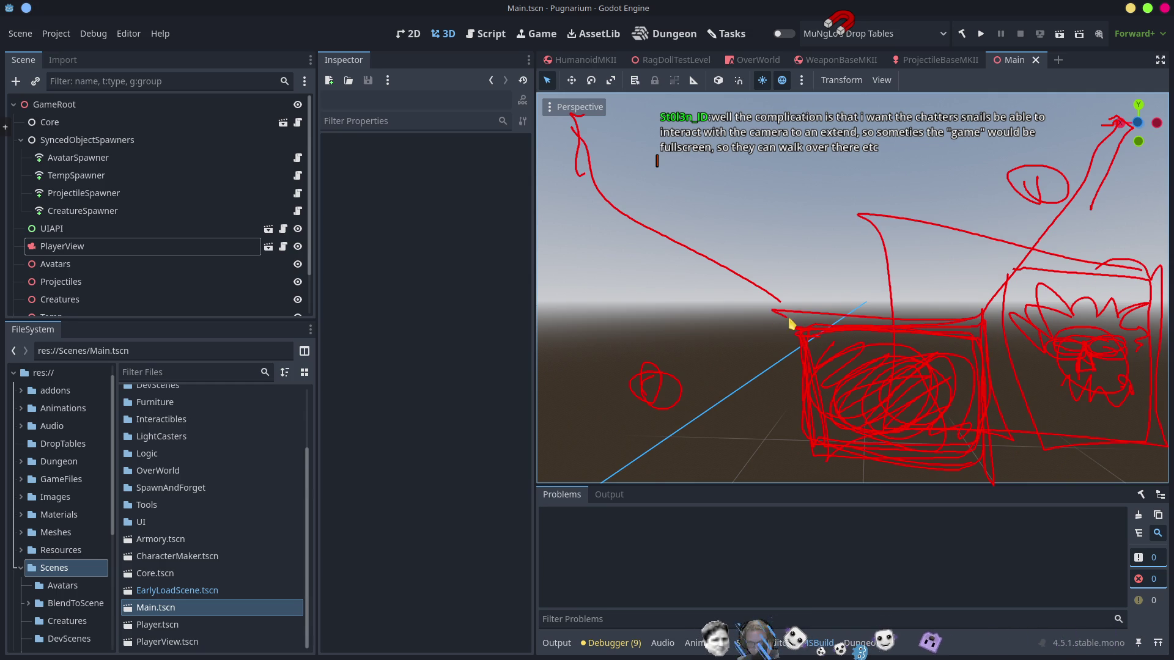
Step: Sketch a red star and tall spike above the box, then enlarge the Scene dock to show Temp, Local and Dungeon
mouse_move(890, 297)
left_mouse_down()
mouse_move(880, 227)
mouse_move(893, 343)
left_mouse_up()
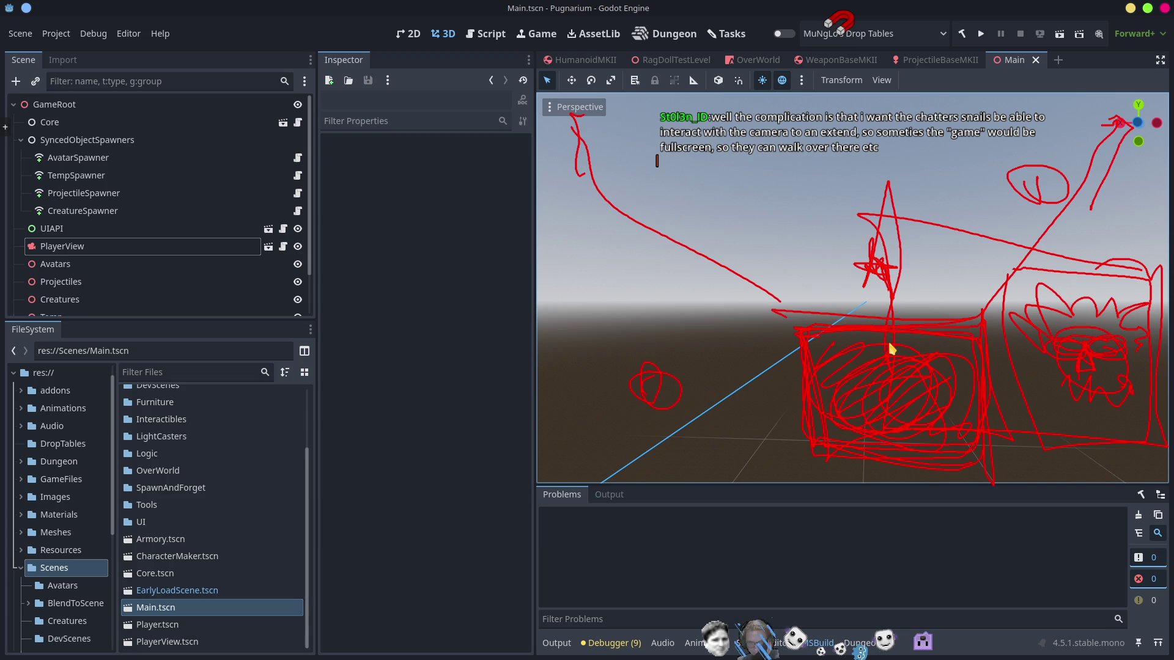
mouse_move(985, 305)
left_mouse_down()
mouse_move(957, 313)
mouse_move(994, 322)
mouse_move(881, 296)
mouse_move(836, 270)
mouse_move(861, 244)
mouse_move(686, 264)
mouse_move(874, 272)
left_mouse_up()
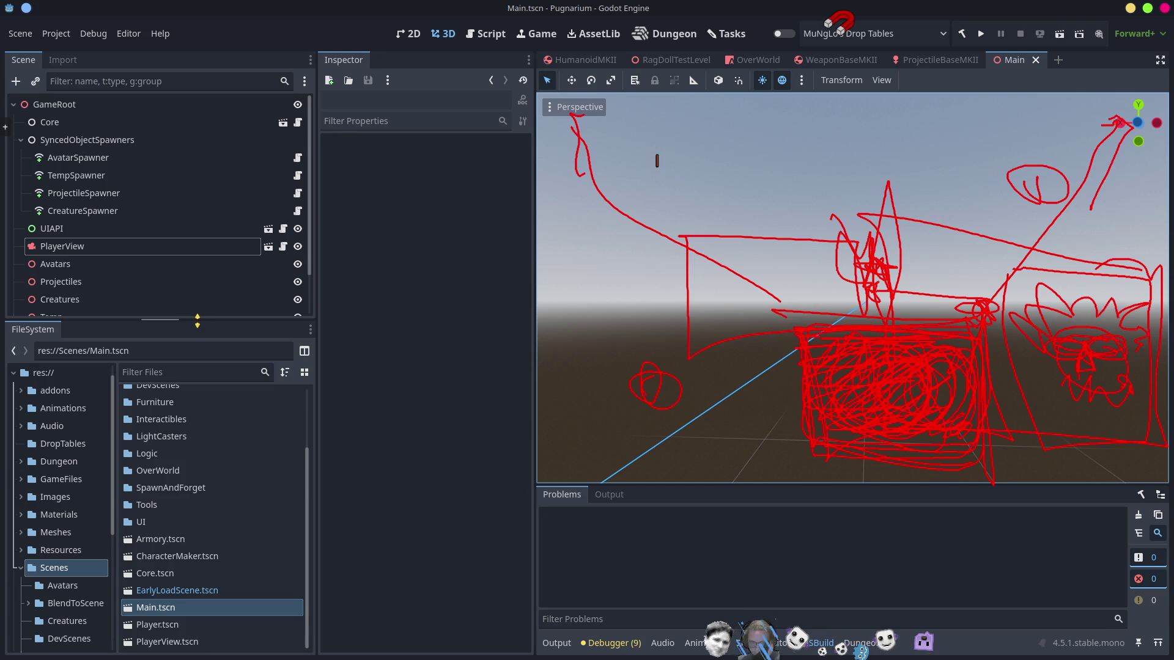
left_click_drag(198, 350, 177, 409)
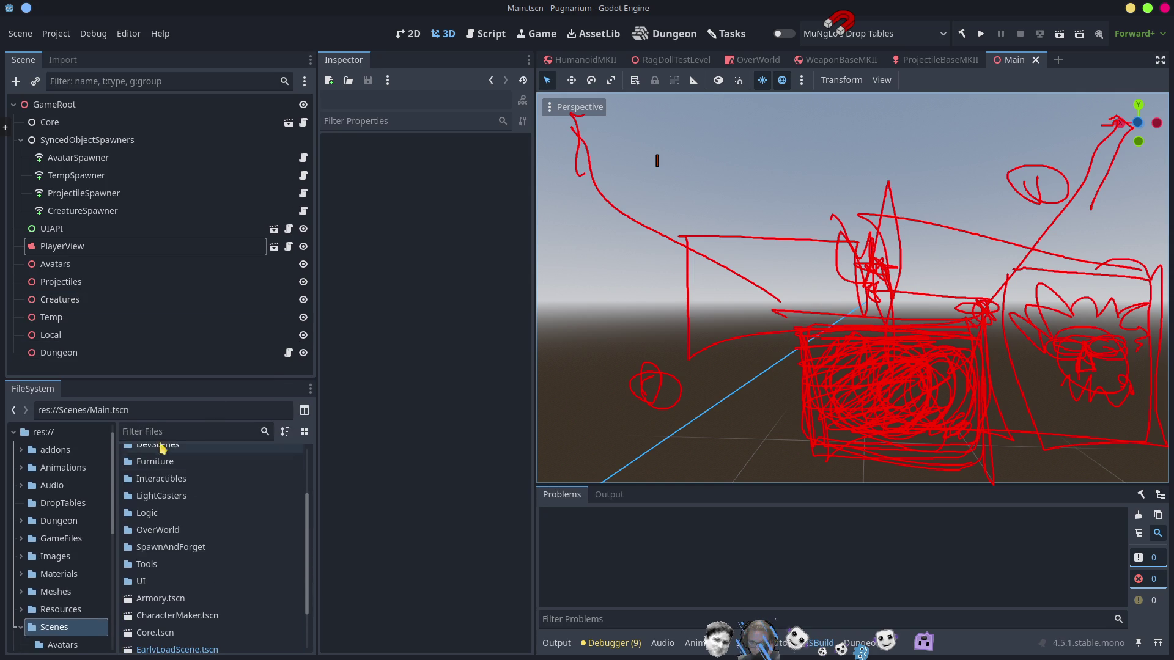
left_click(184, 433)
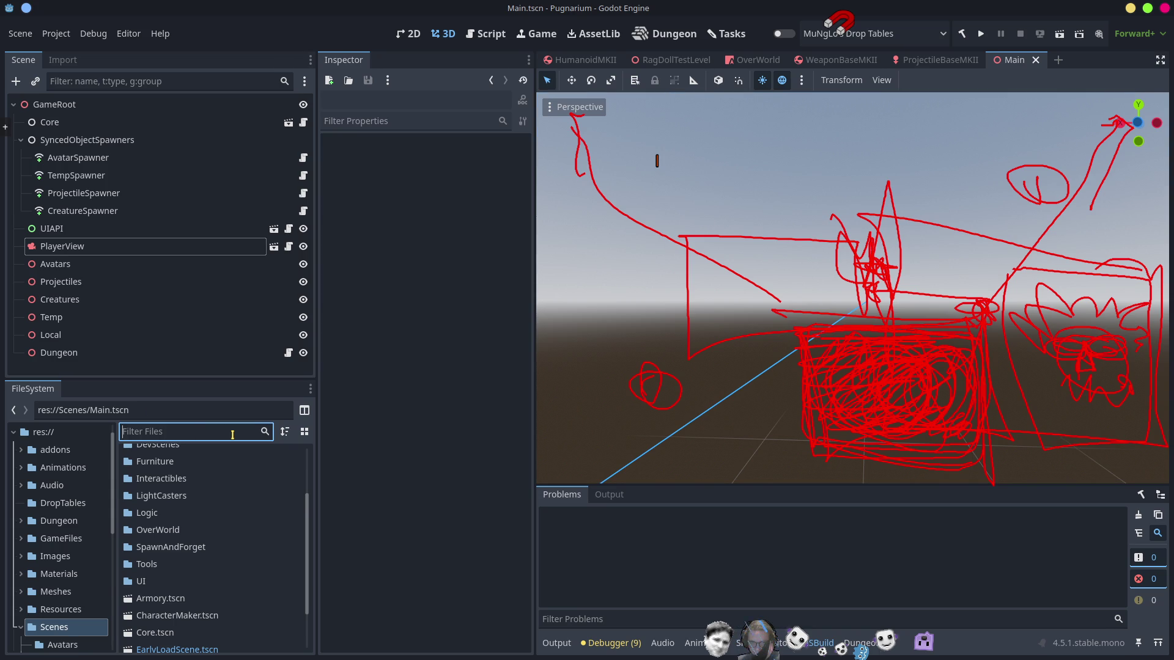
Step: Filter files by 'charac' and open CharacterMaker.tscn
type("charac")
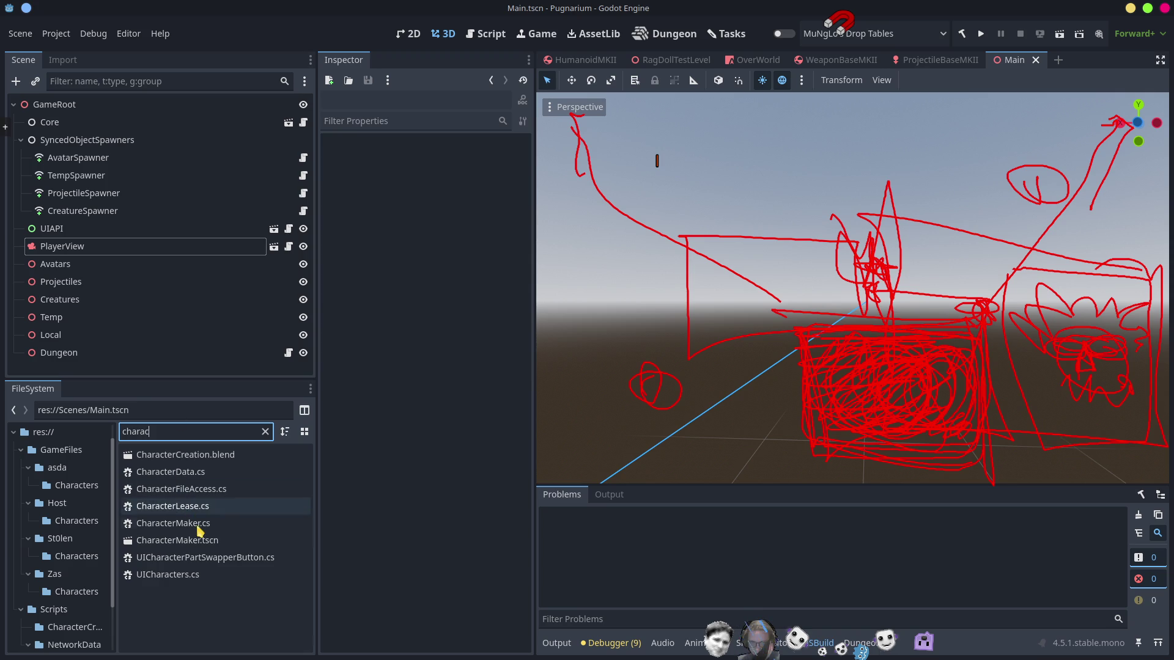
left_click(187, 544)
double_click(187, 541)
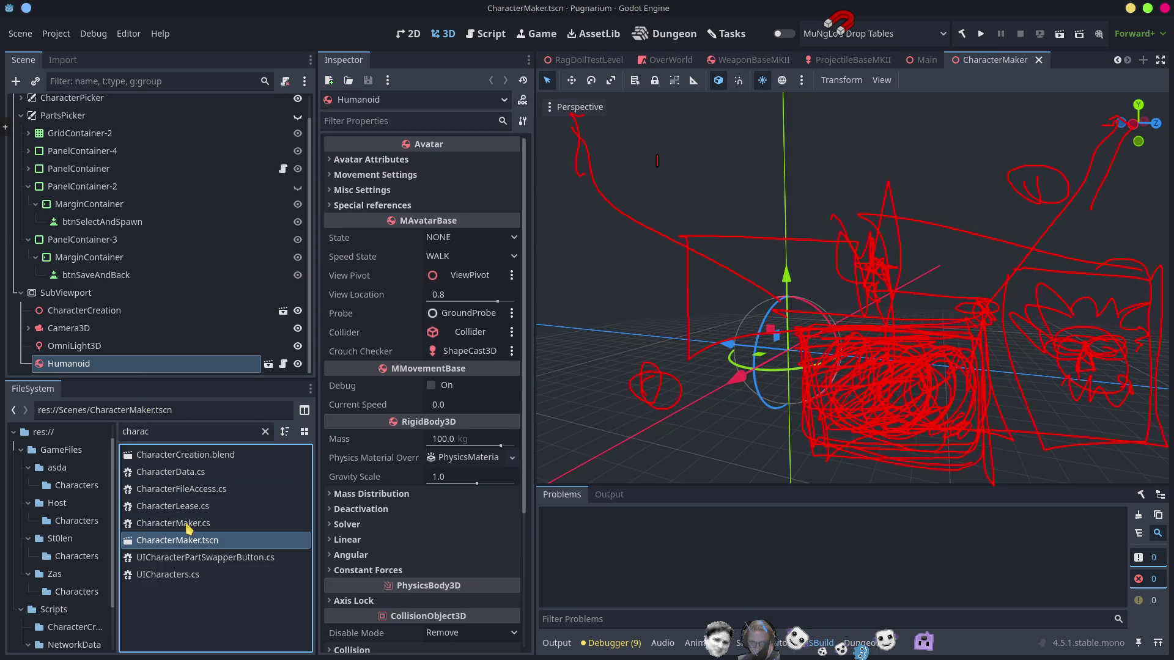
Step: Inspect the SubViewport node's properties and switch to the 2D view
left_click(103, 293)
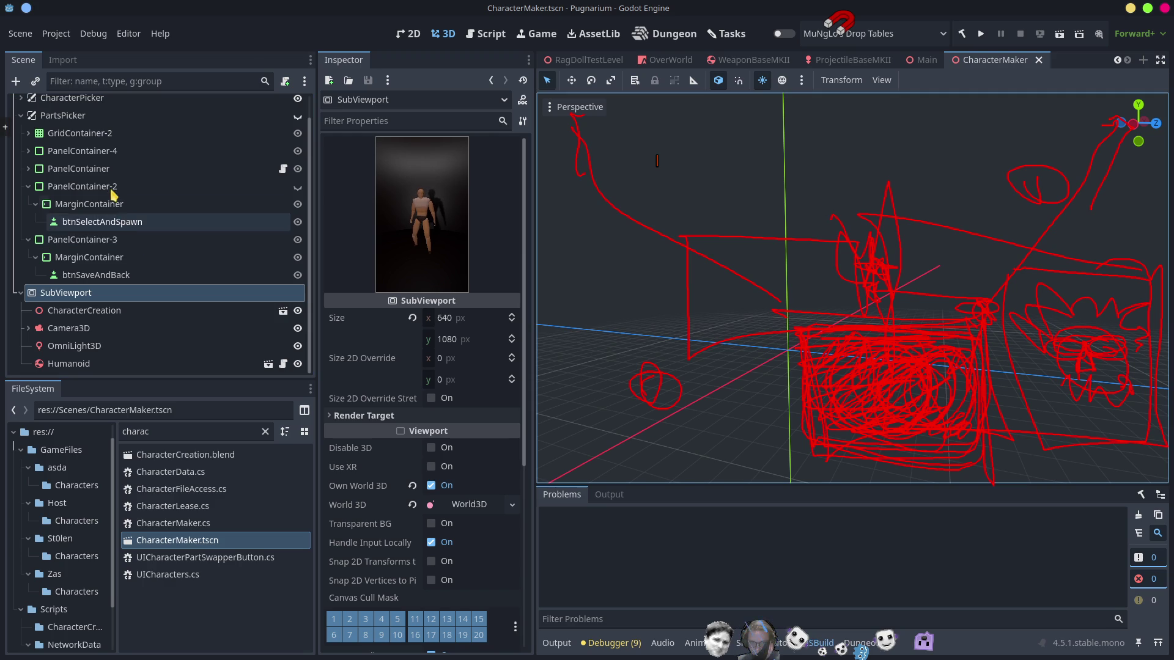
scroll(153, 202, "up", 2)
scroll(917, 358, "down", 3)
left_click(409, 34)
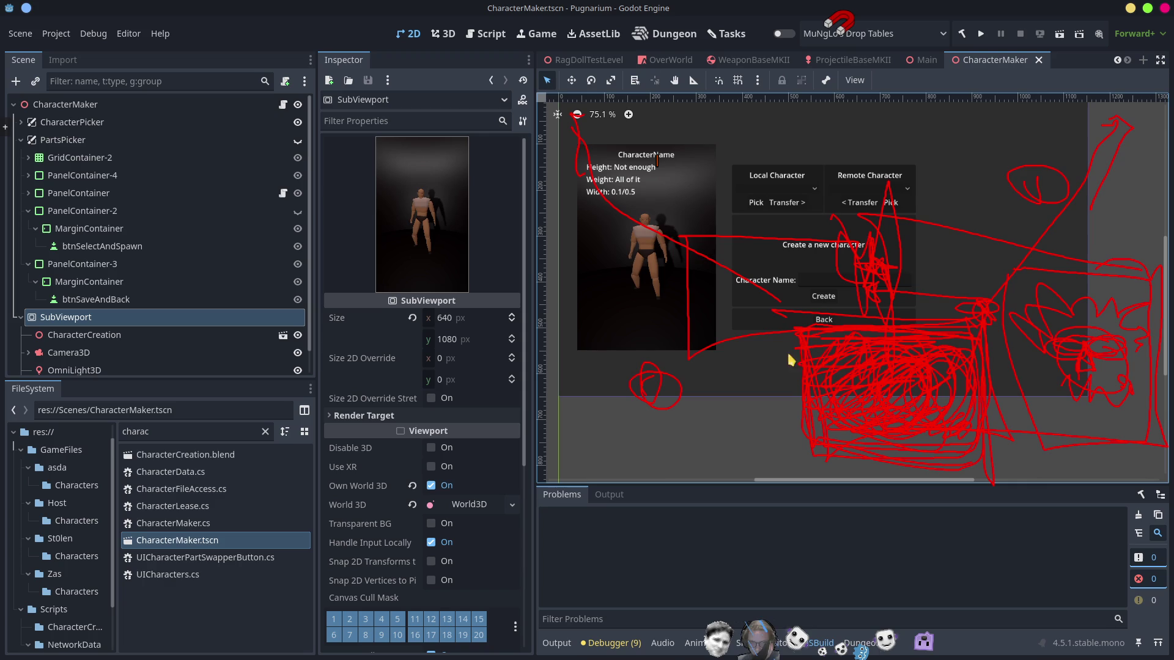
Step: Clear the screen scribbles and toggle the character preview Control's visibility
key("shift+F9")
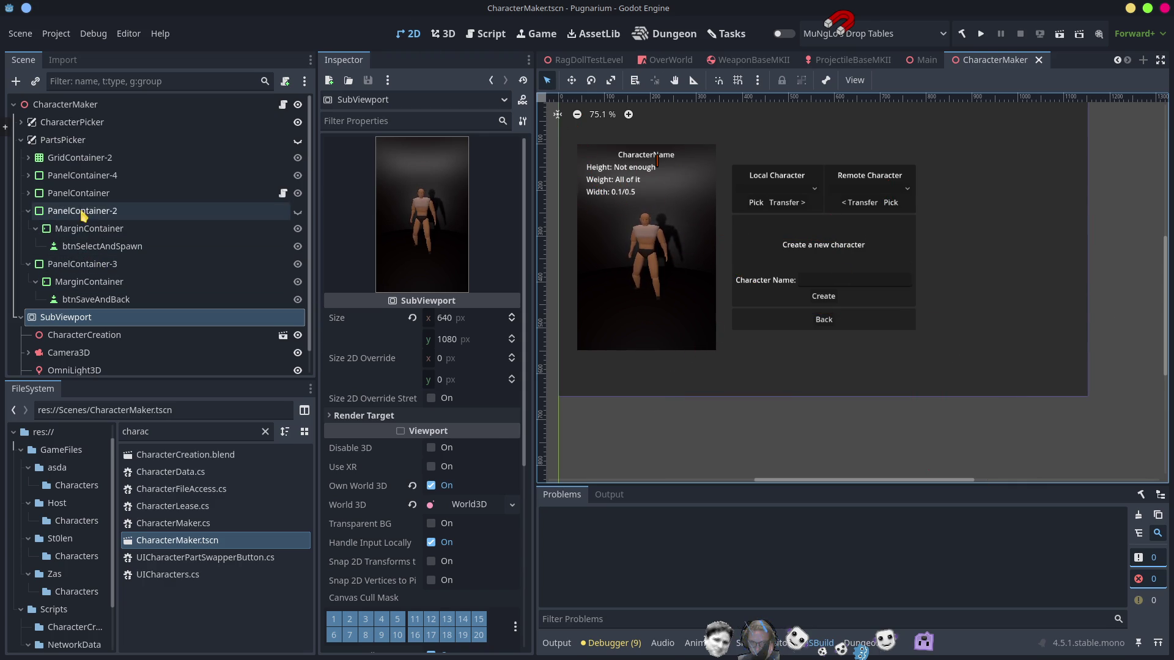
left_click(597, 234)
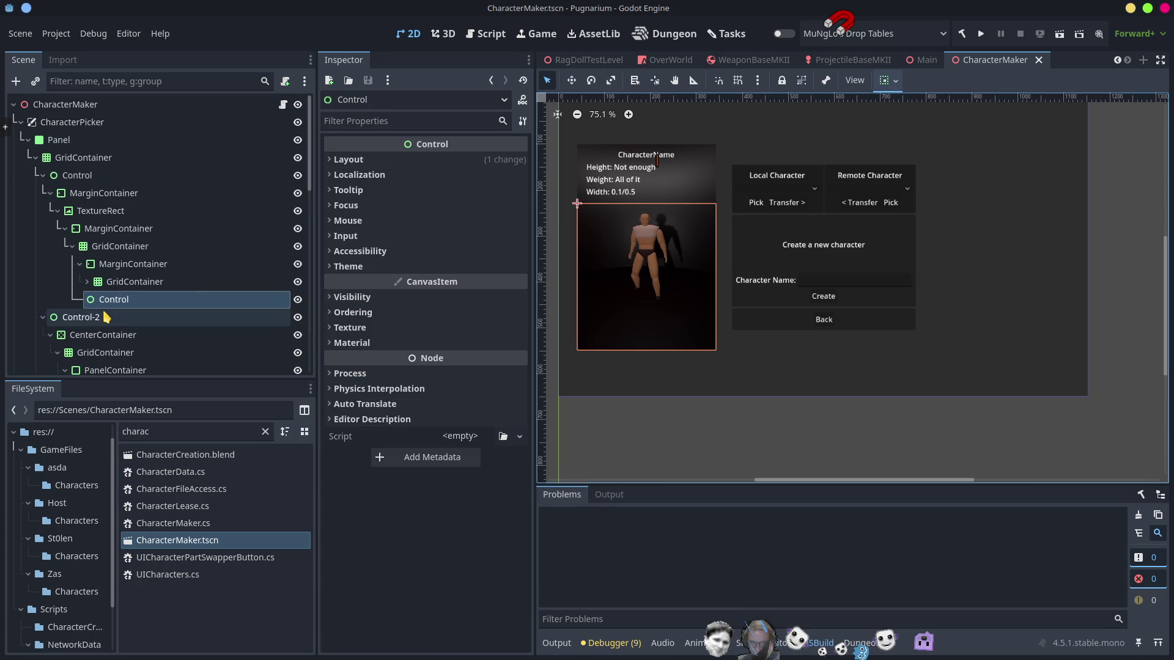
left_click(298, 299)
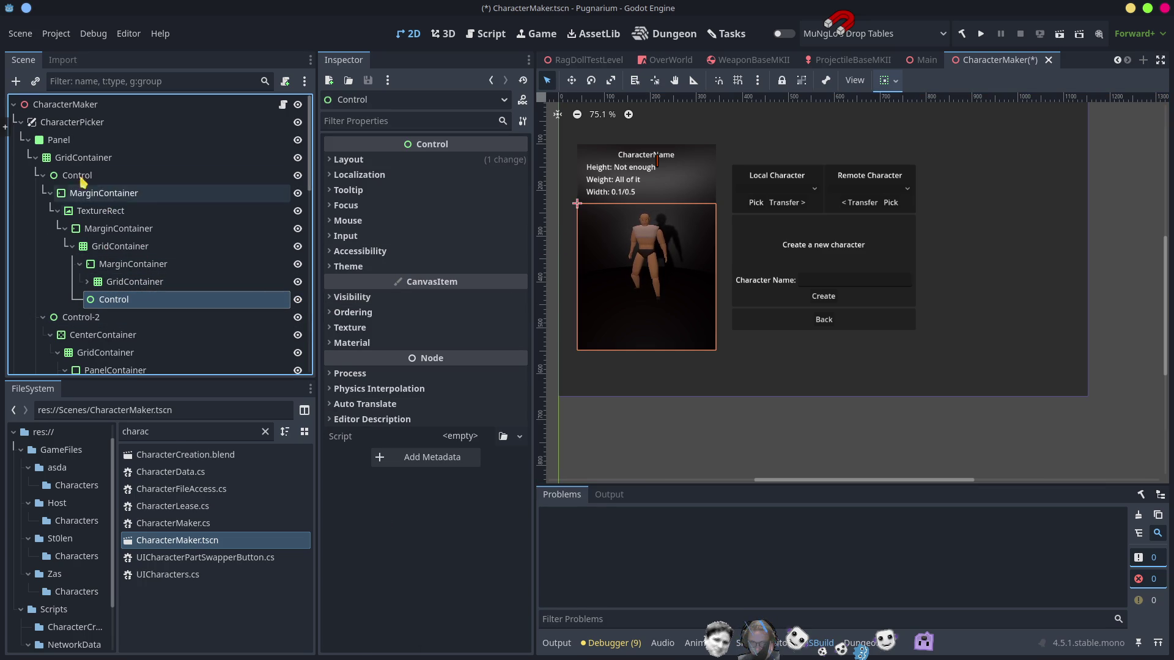
Step: Hide and reshow the TextureRect preview image, then save the scene and run the game
left_click(105, 211)
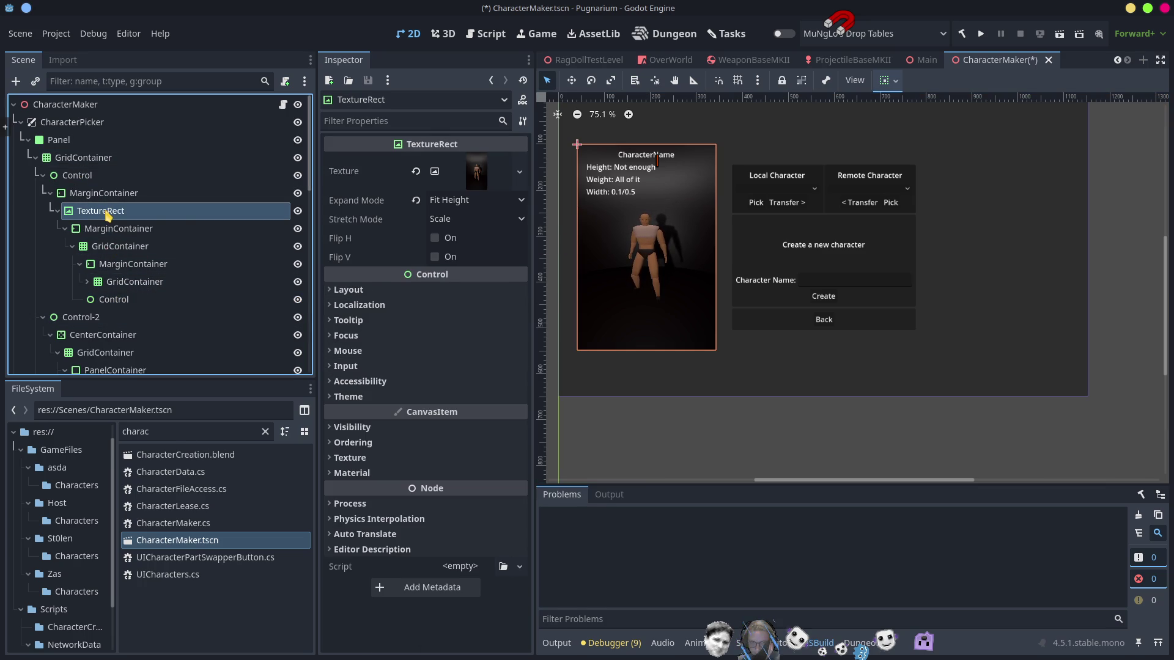
left_click(297, 212)
left_click(297, 212)
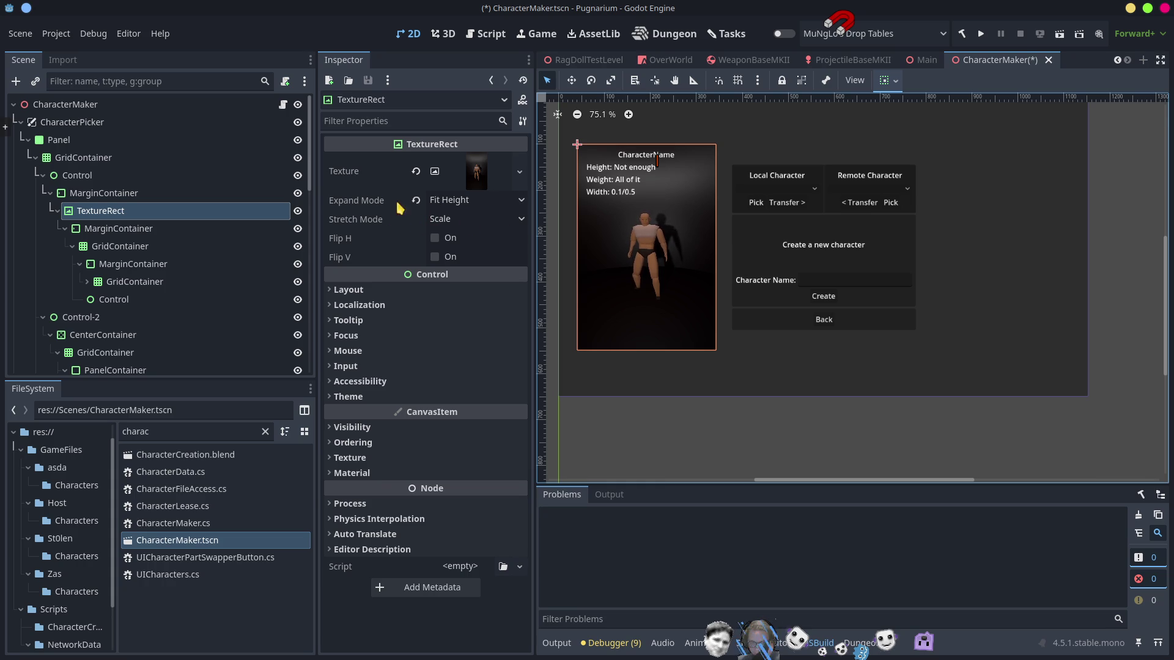
left_click(981, 33)
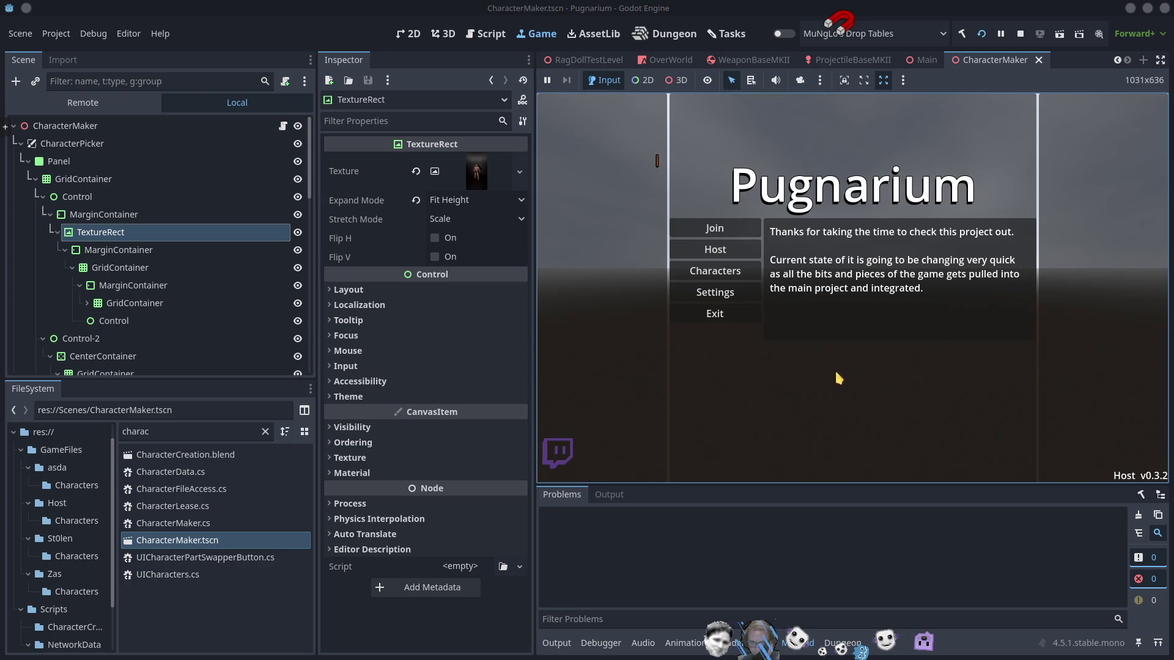
Step: Open the game's Characters screen previewing Root, and resize the Inspector and bottom panel
left_click(723, 283)
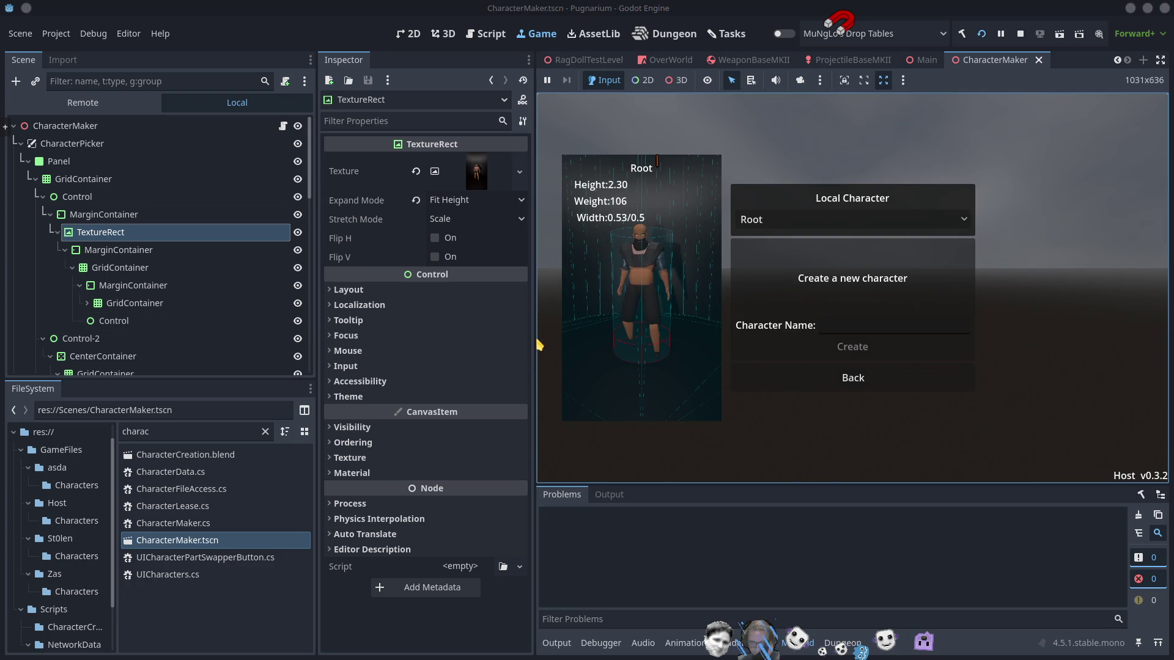
left_click_drag(535, 355, 736, 354)
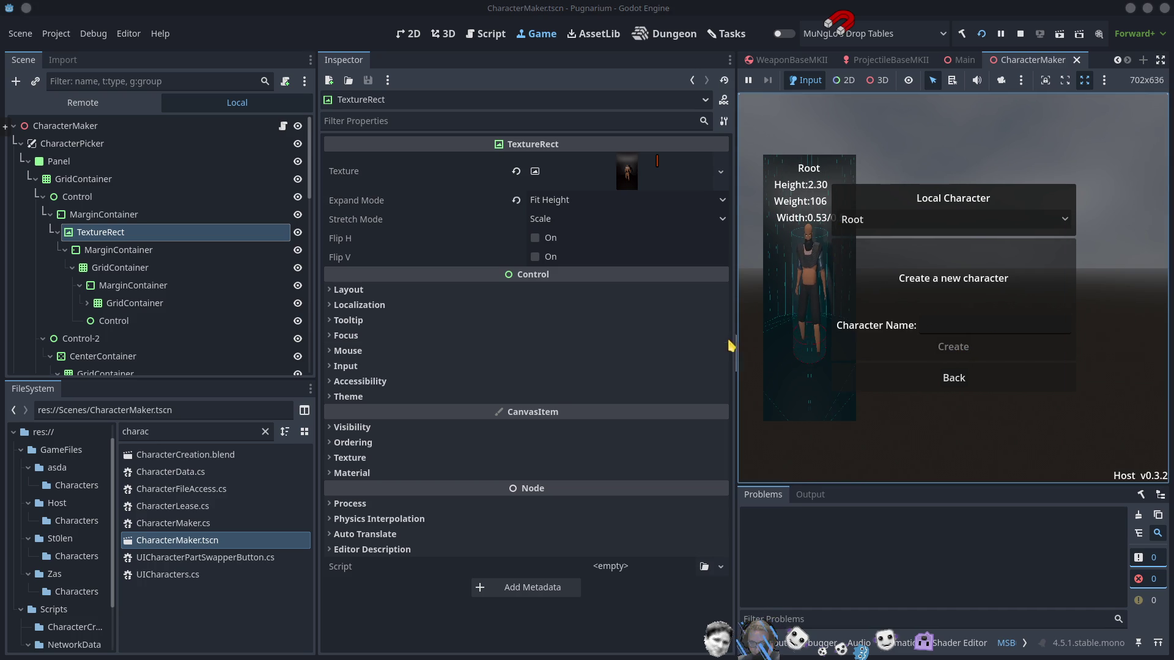
left_click_drag(636, 324, 556, 325)
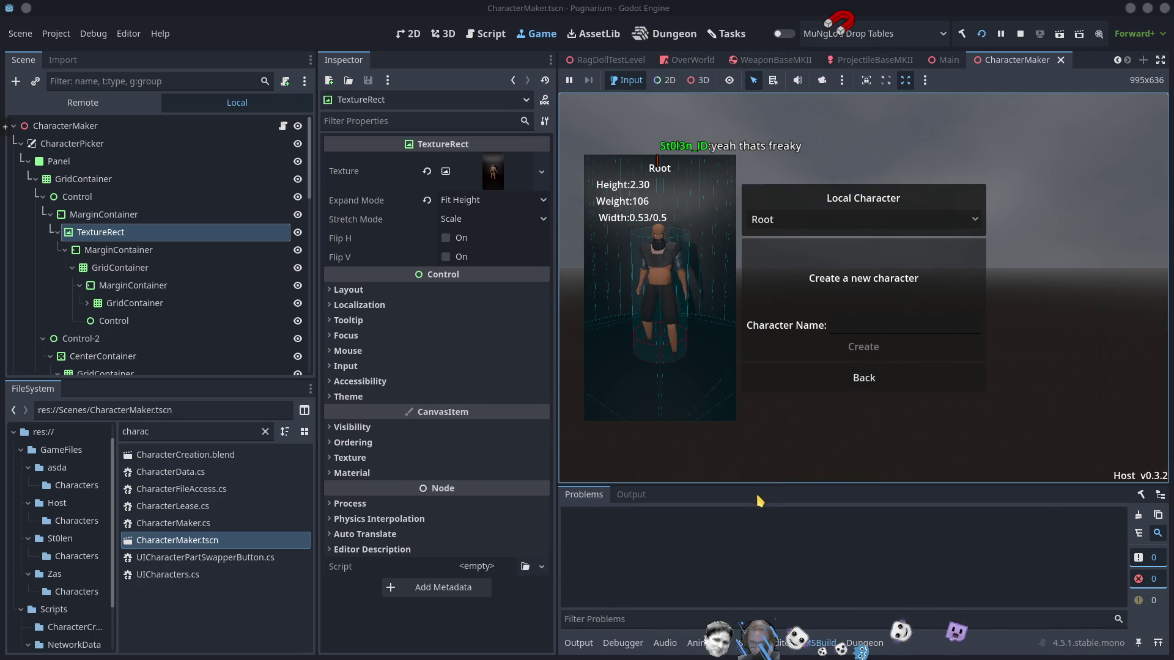
left_click_drag(762, 491, 763, 500)
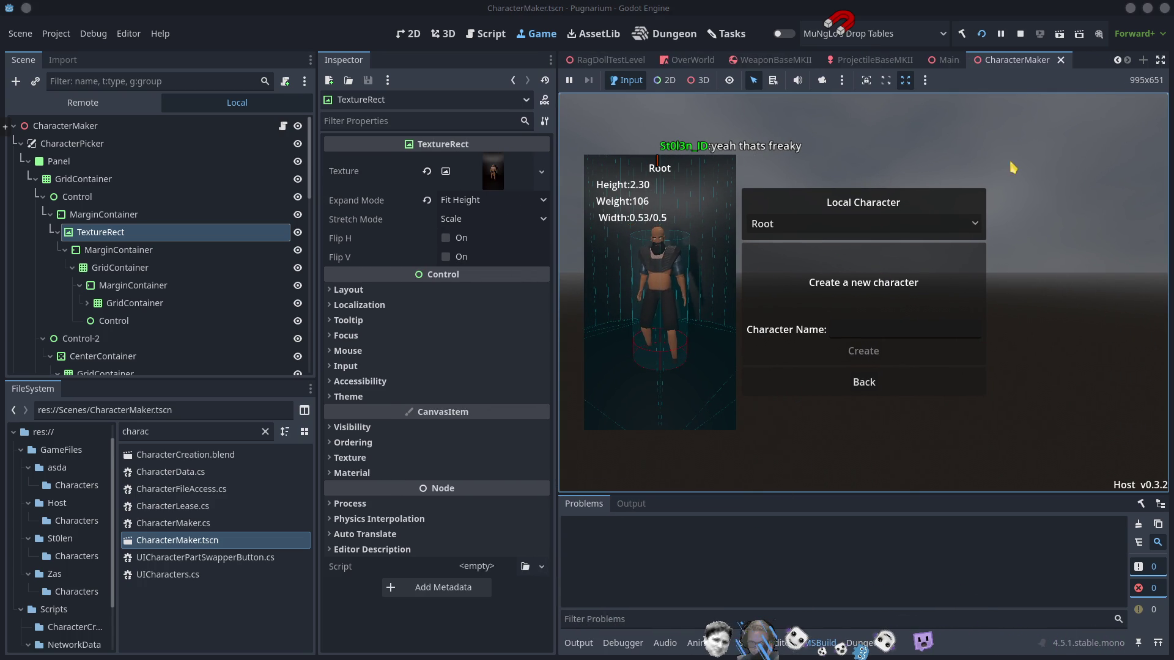
left_click(1028, 64)
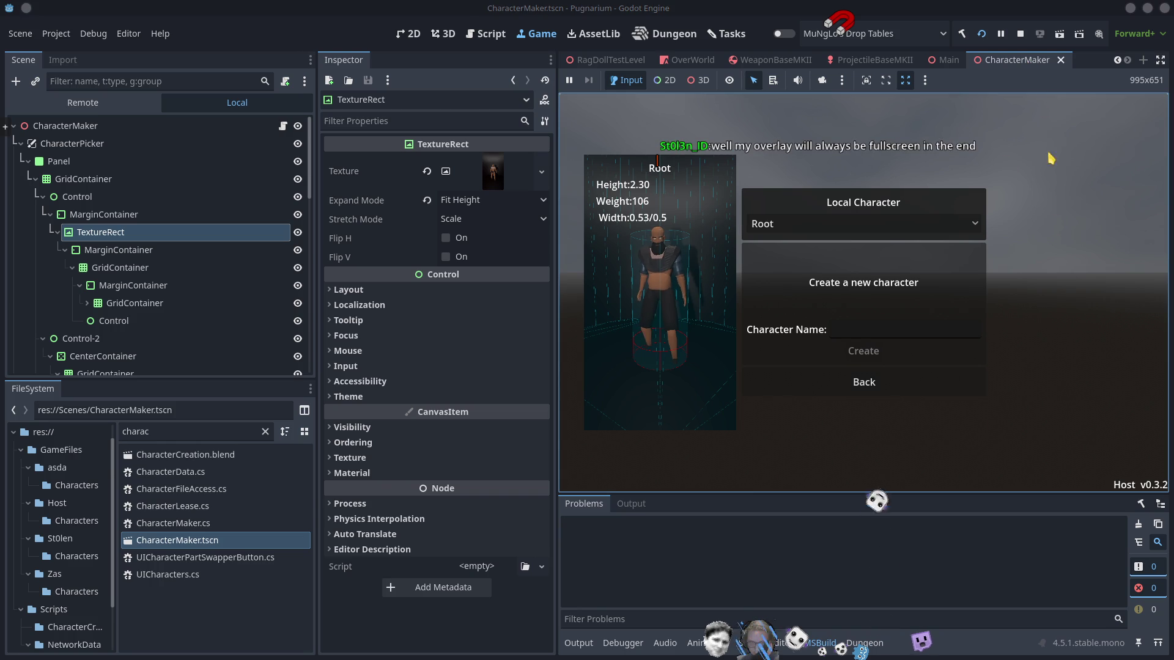
Step: Close the CharacterMaker.tscn scene tab
left_click(1062, 61)
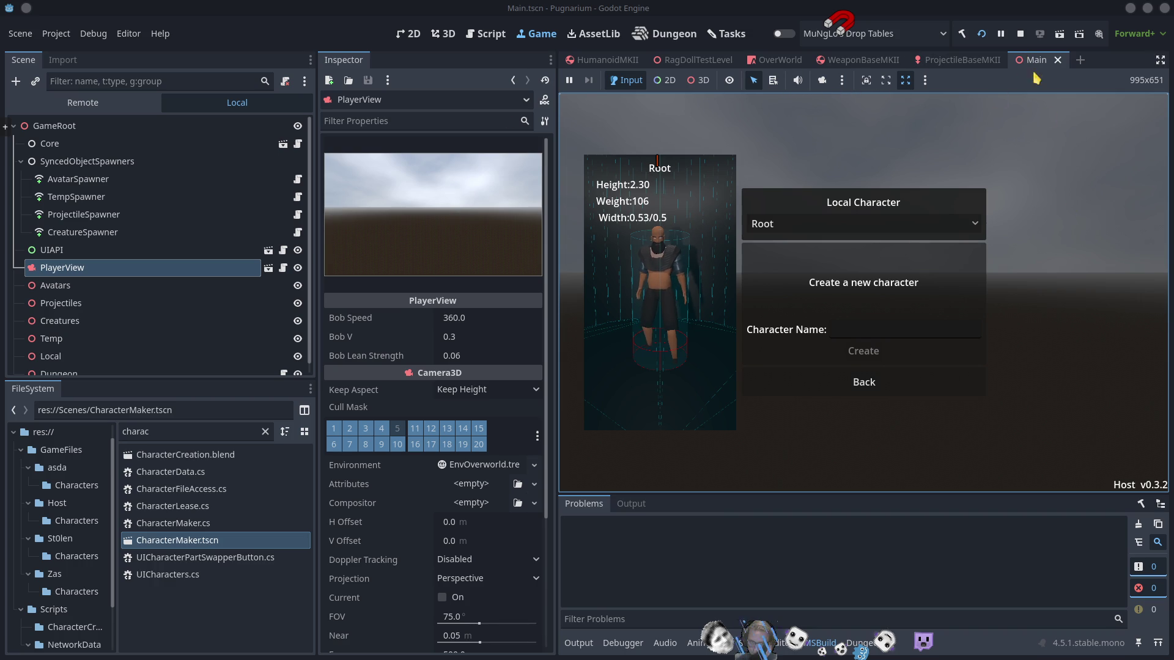
Step: Stop the running CharacterMaker game to return to the Main scene's 2D layout
left_click(1020, 34)
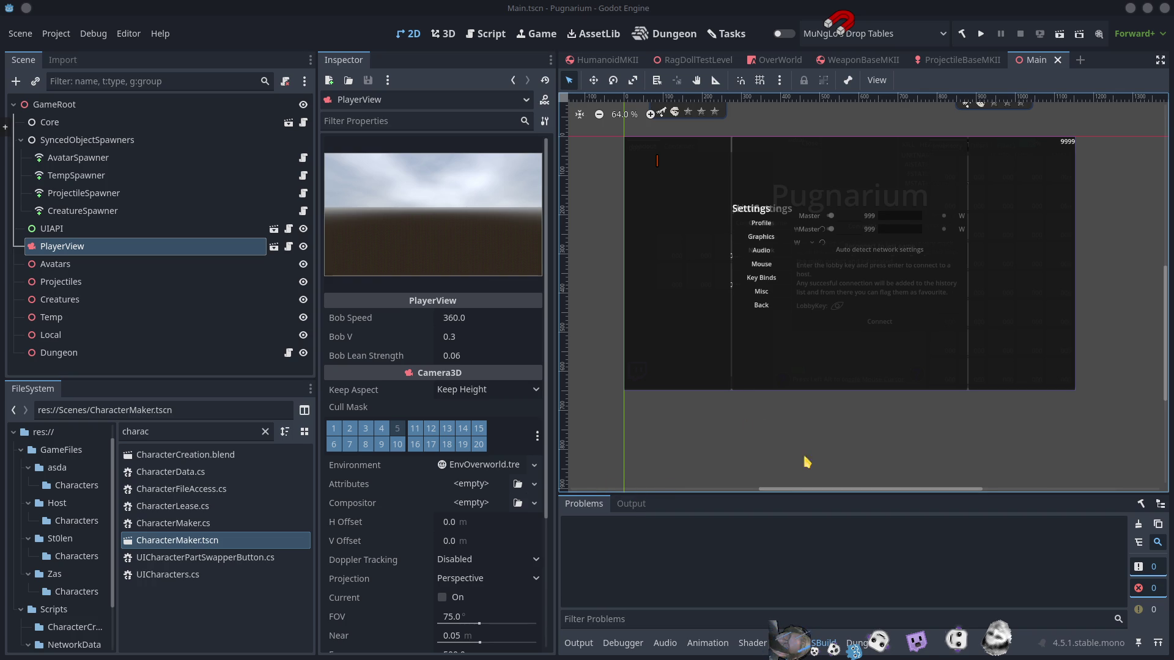
mouse_move(794, 489)
left_mouse_down()
mouse_move(789, 561)
mouse_move(801, 544)
left_mouse_up()
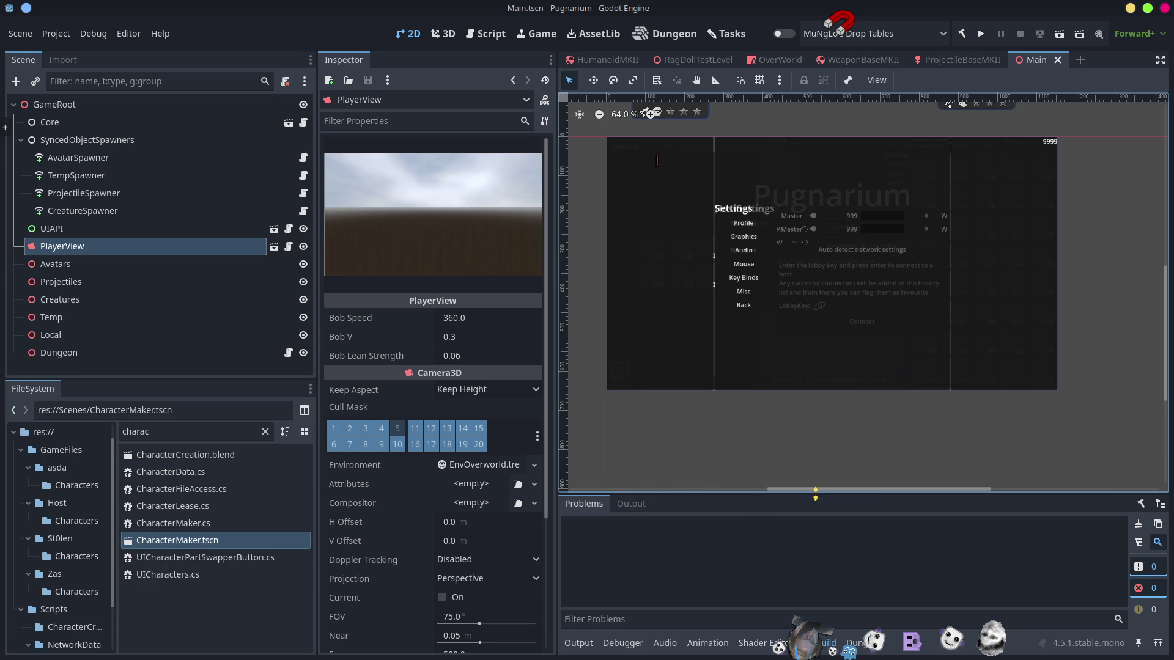
left_click(783, 554)
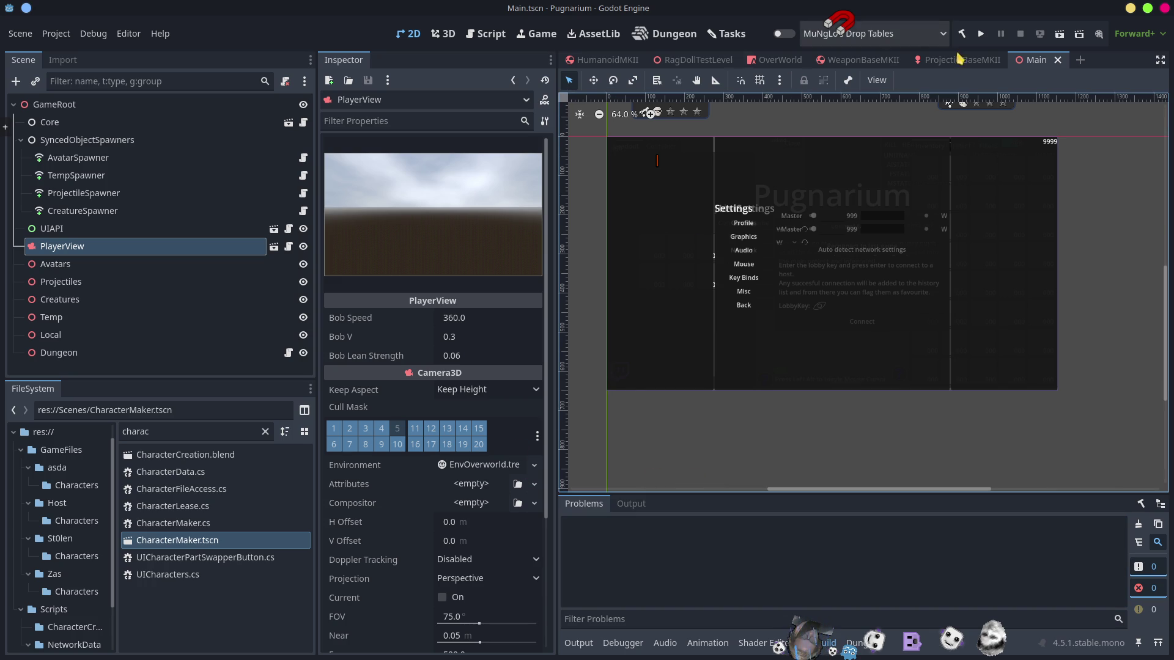
middle_click(1038, 61)
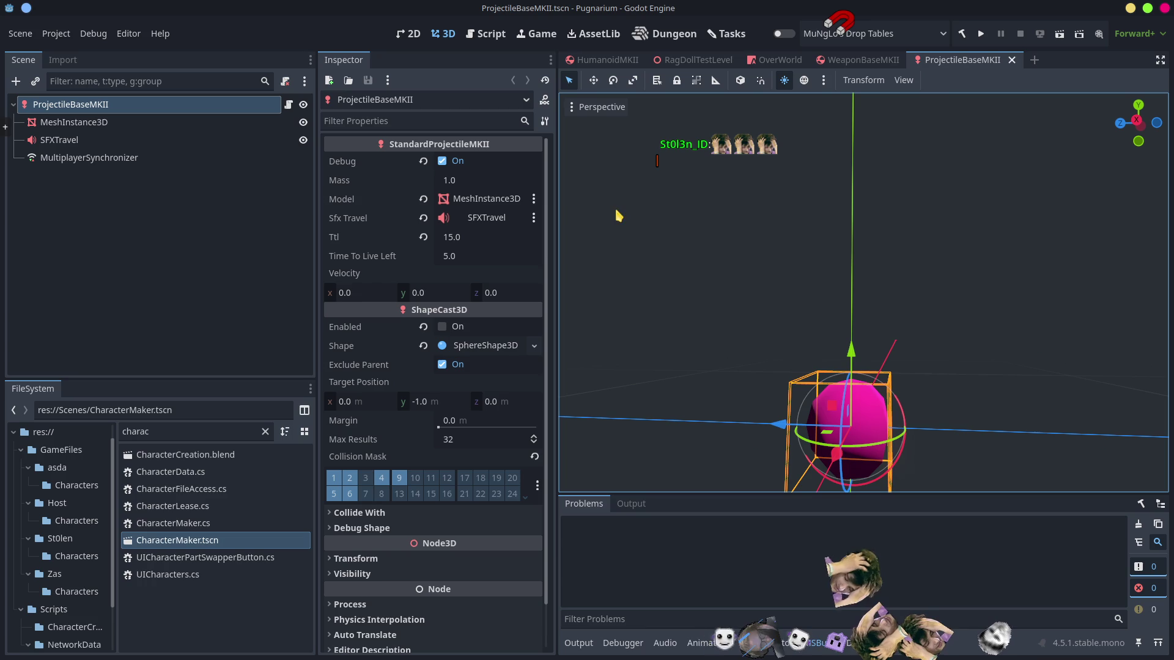
Step: Orbit the 3D view to see the projectile from another angle
scroll(849, 348, "down", 5)
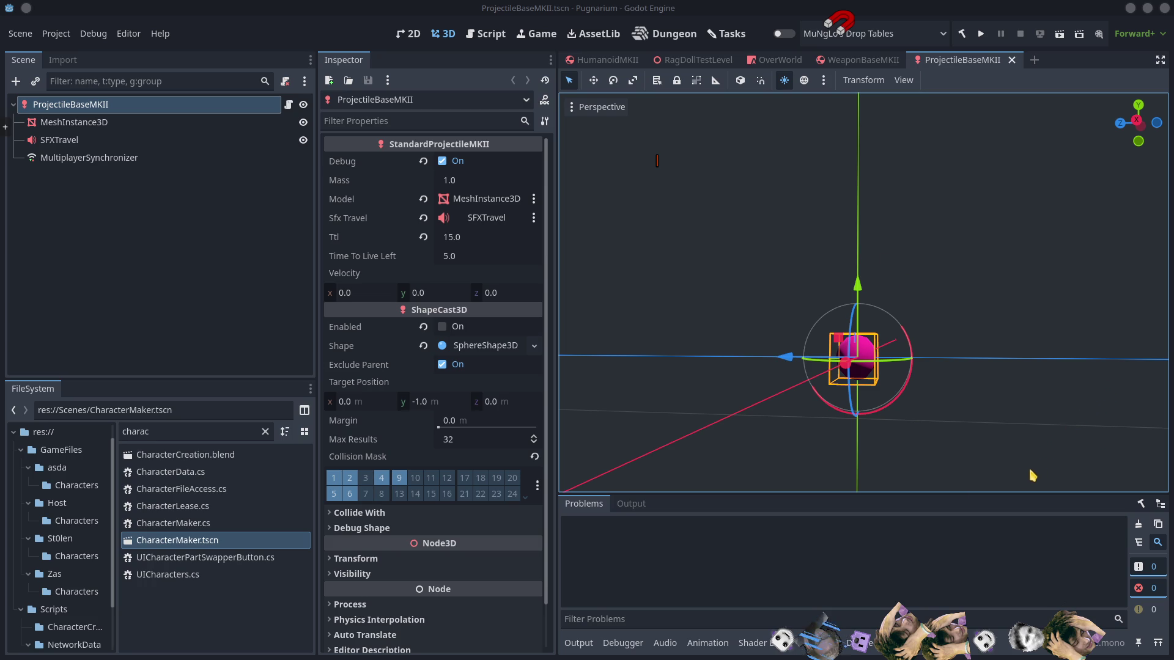
left_click_drag(886, 400, 970, 439)
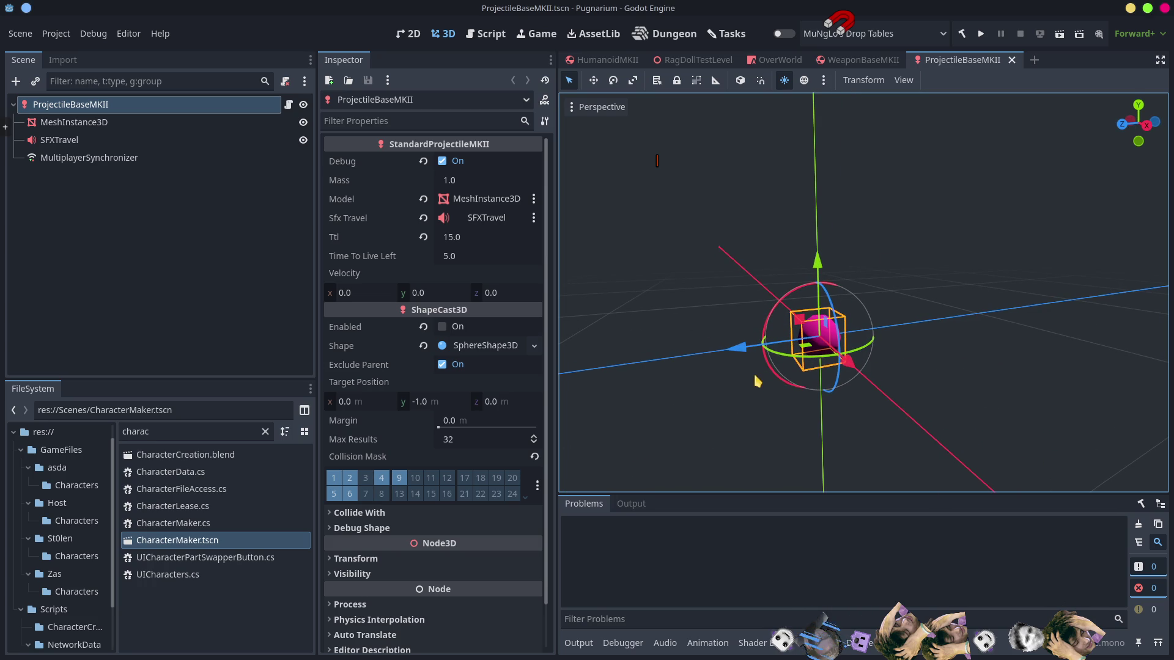
scroll(991, 321, "up", 5)
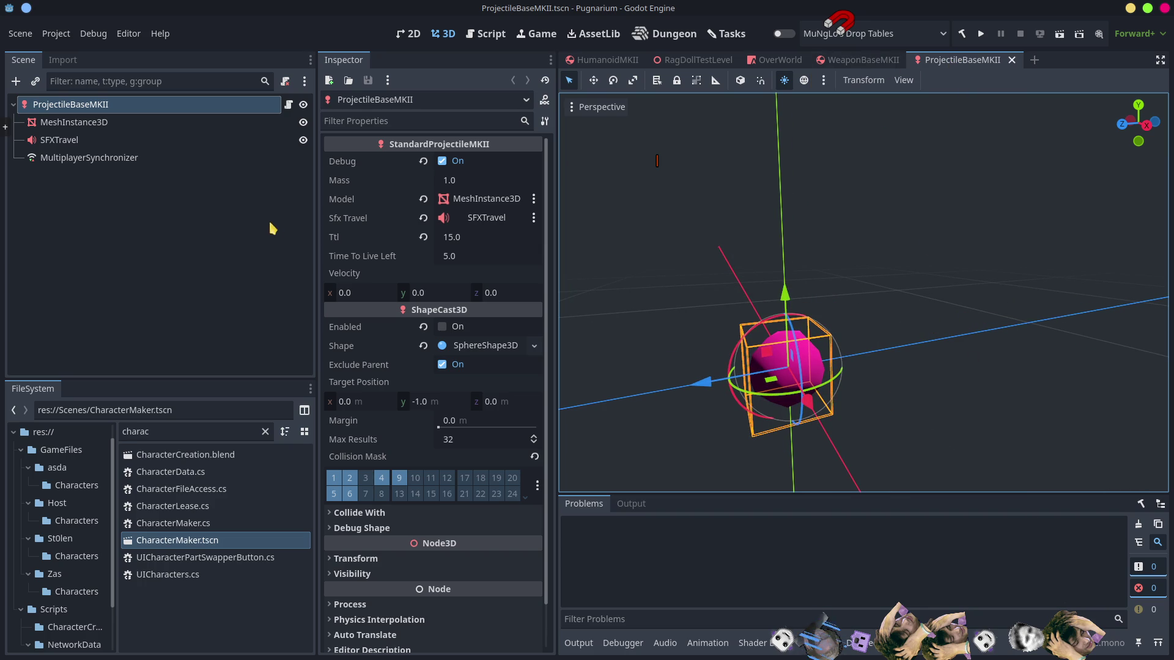
Step: Deselect the projectile node and enlarge the Problems panel below the viewport
left_click(237, 257)
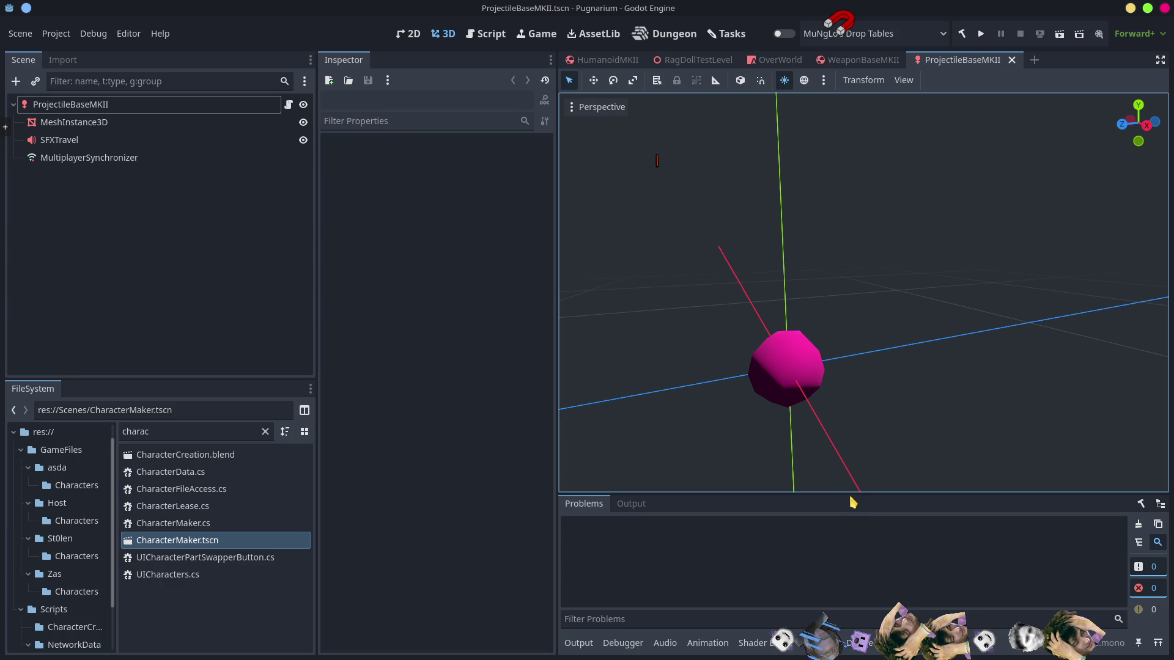
left_click_drag(858, 497, 841, 386)
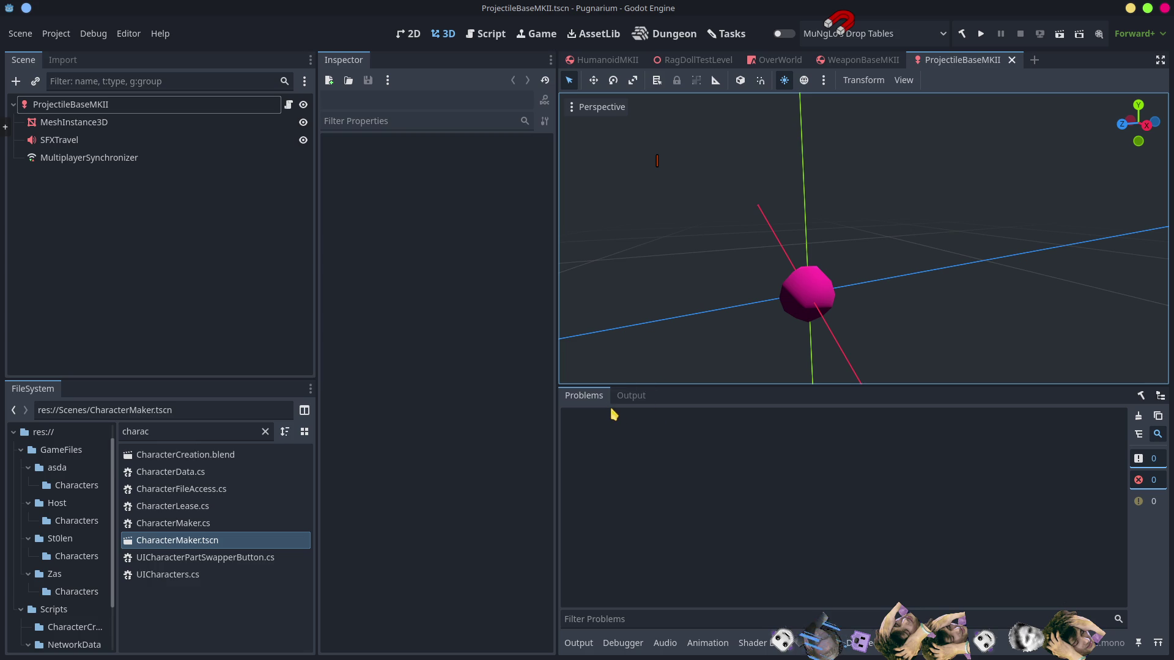
left_click(723, 514)
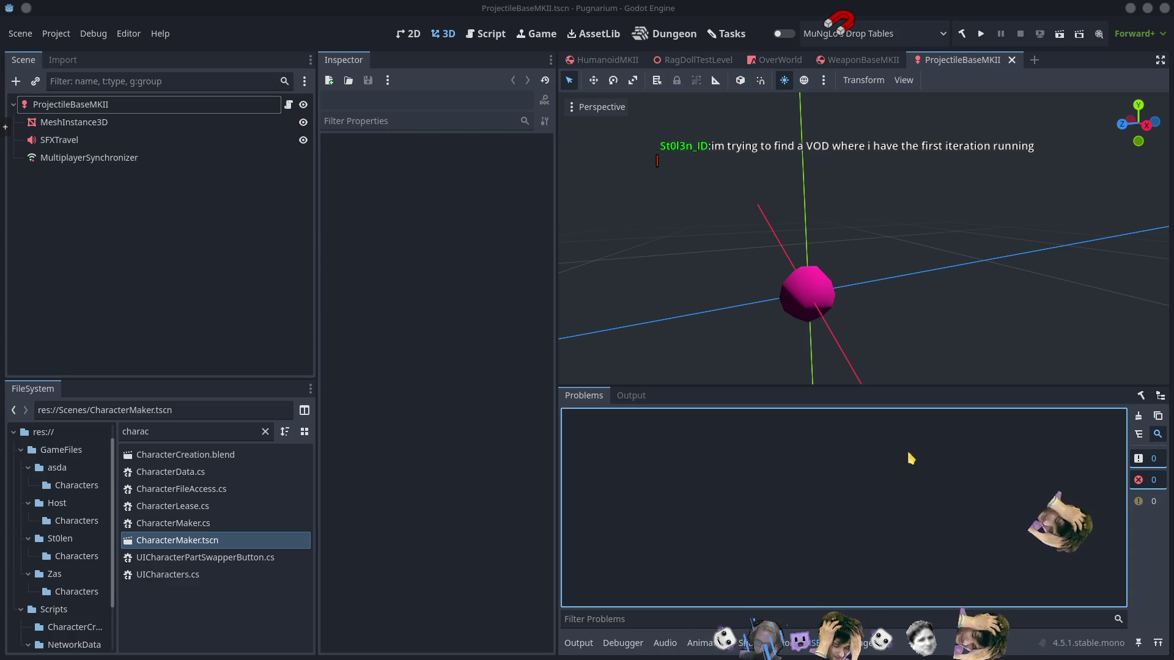
key("alt+Tab")
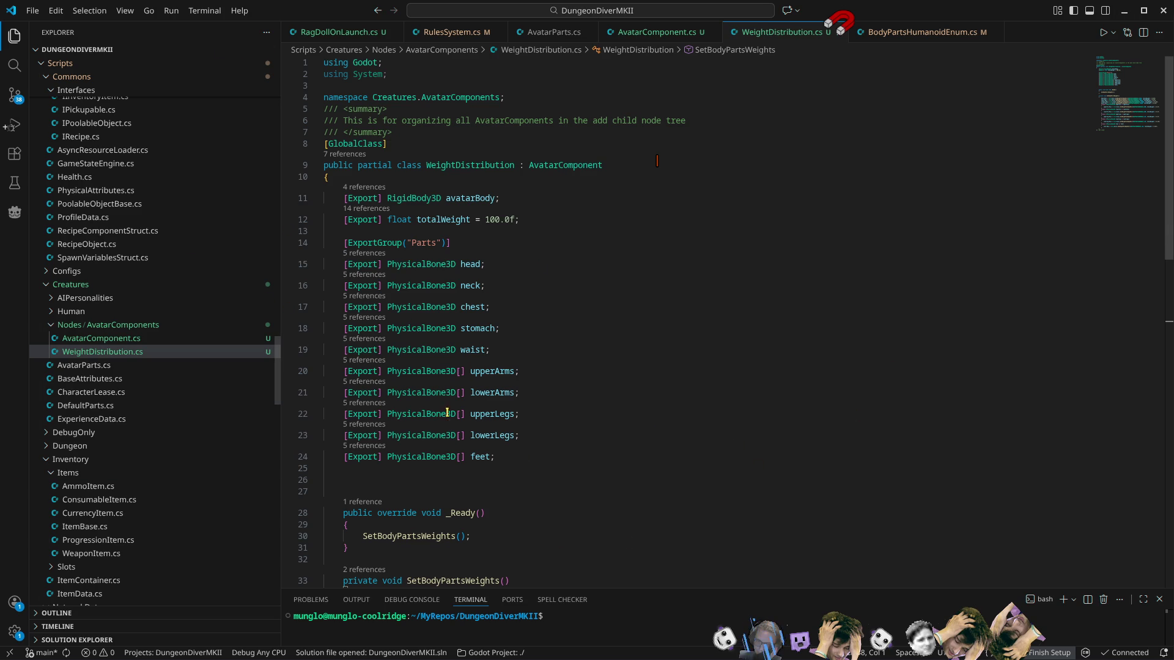
Step: Read the PhysicalBone3D documentation tooltip on line 15 of WeightDistribution.cs
mouse_move(431, 264)
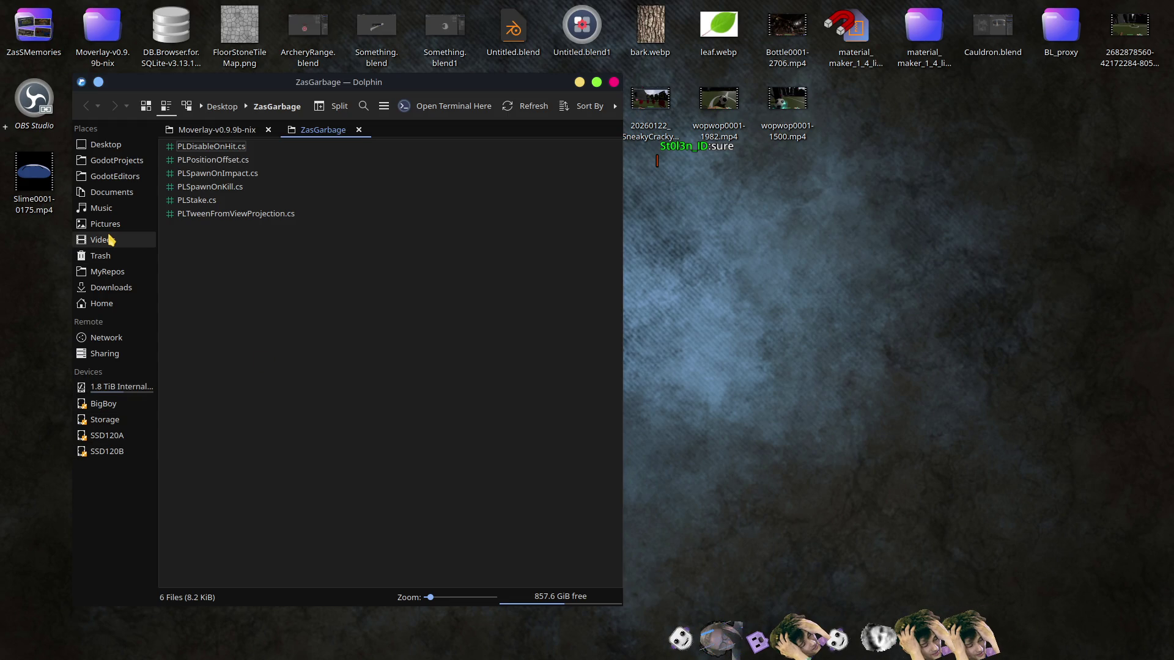
Step: Launch FeckFeckFeck.x86_64 from Home/Builds/FeckFeckFeck-1.7-nix and maximize the game window
left_click(99, 302)
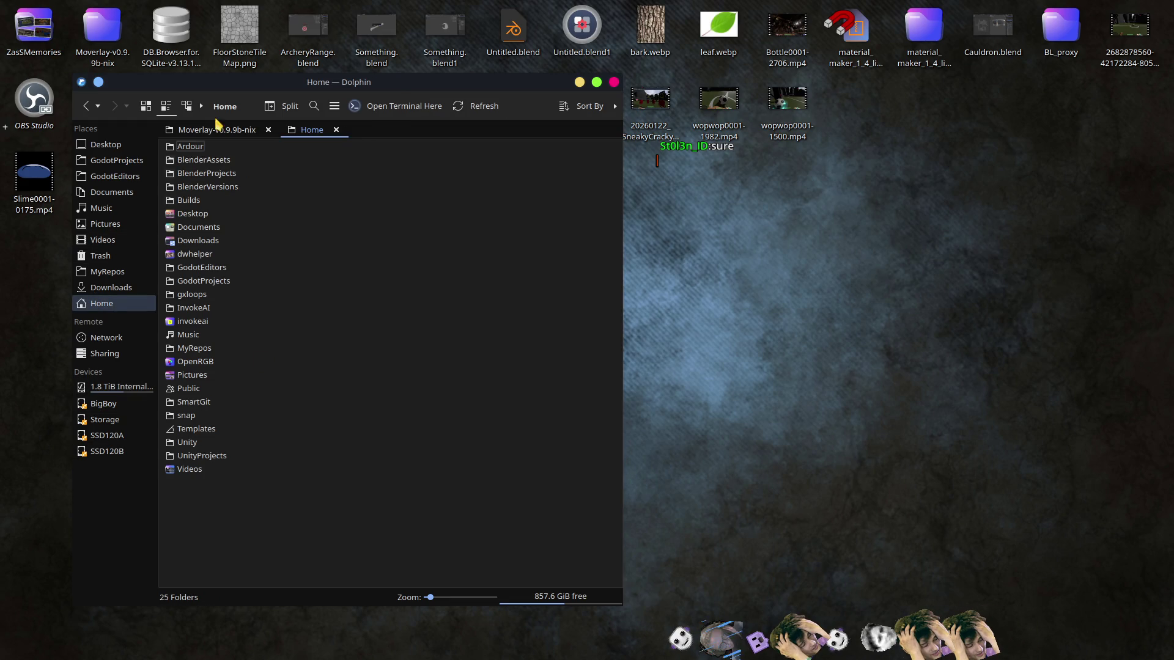
double_click(185, 199)
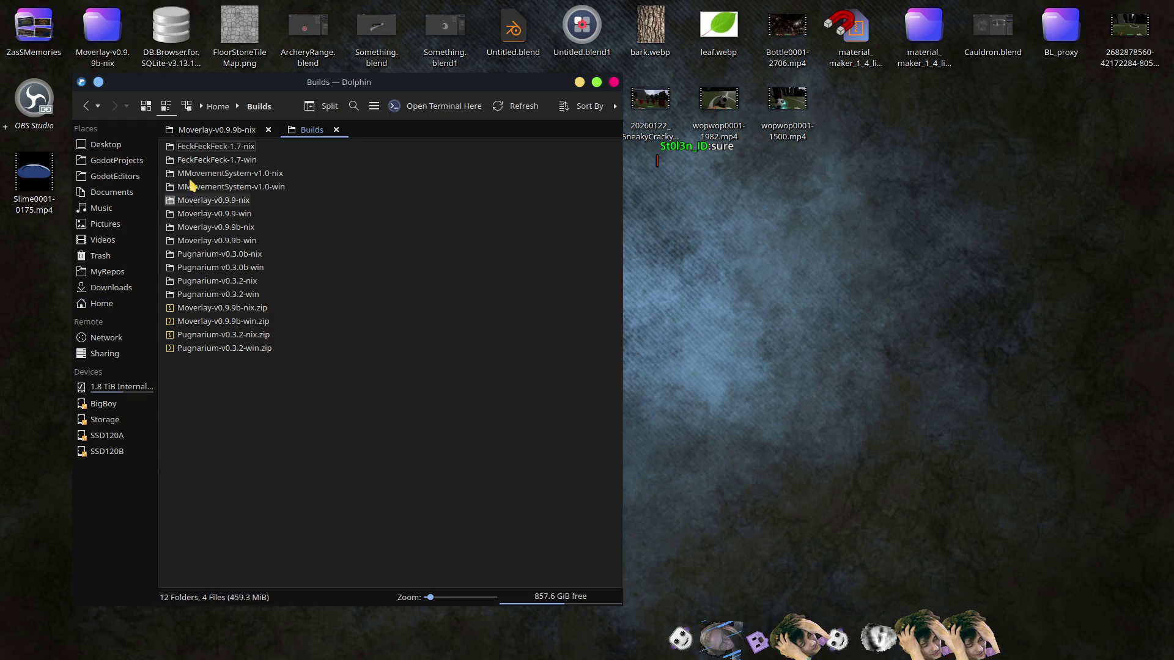
double_click(235, 149)
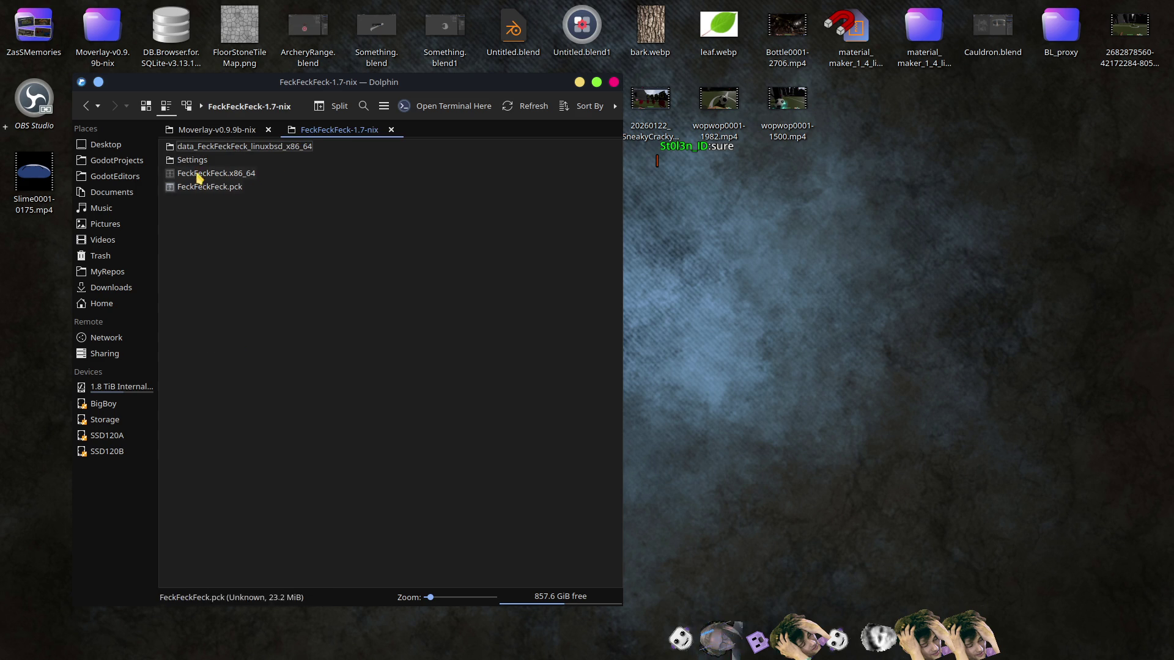
double_click(230, 174)
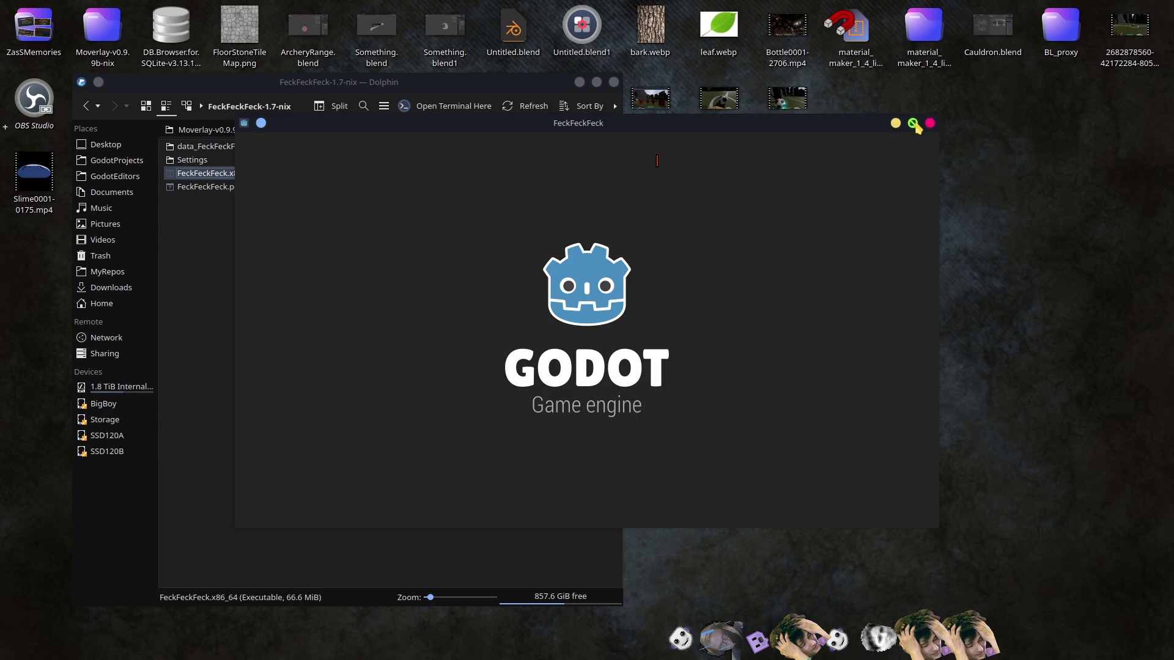
left_click(914, 124)
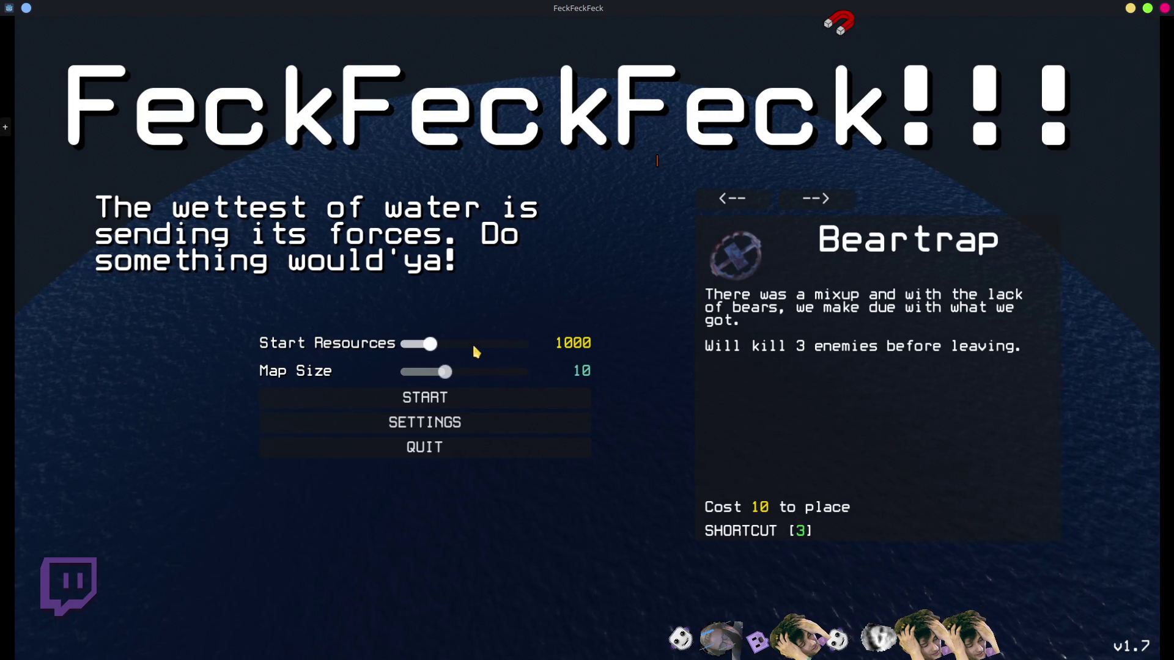
Step: Start a new game with 5000 start resources and place the base on the island
left_click_drag(431, 345, 608, 370)
left_click(421, 404)
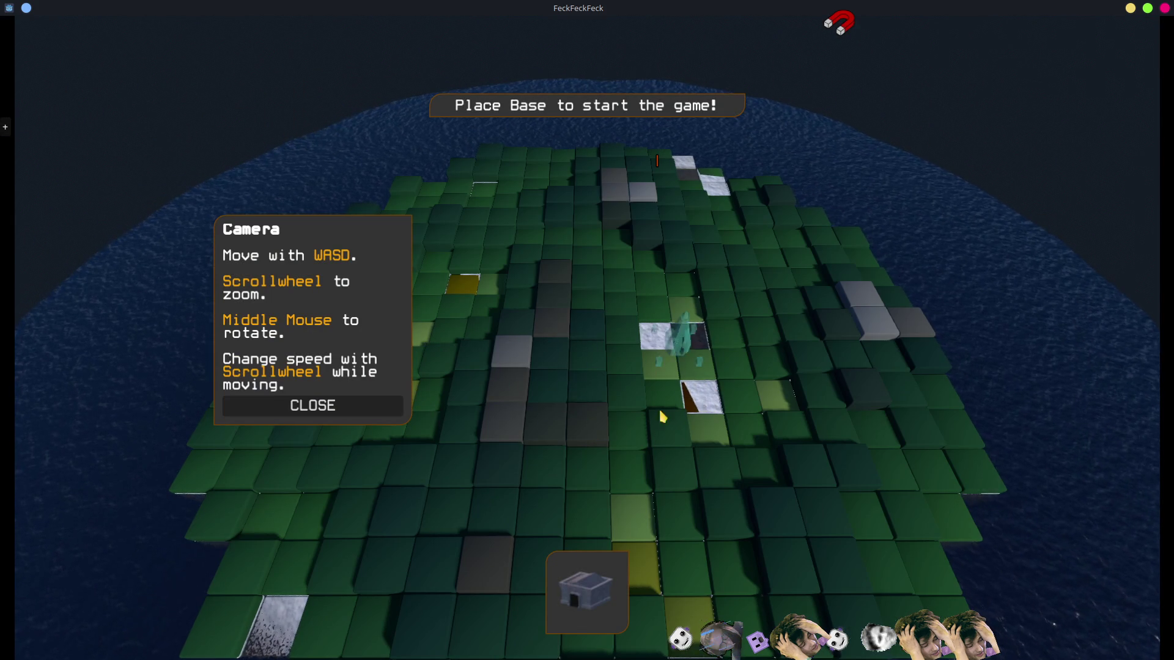
left_click(648, 482)
left_click(373, 463)
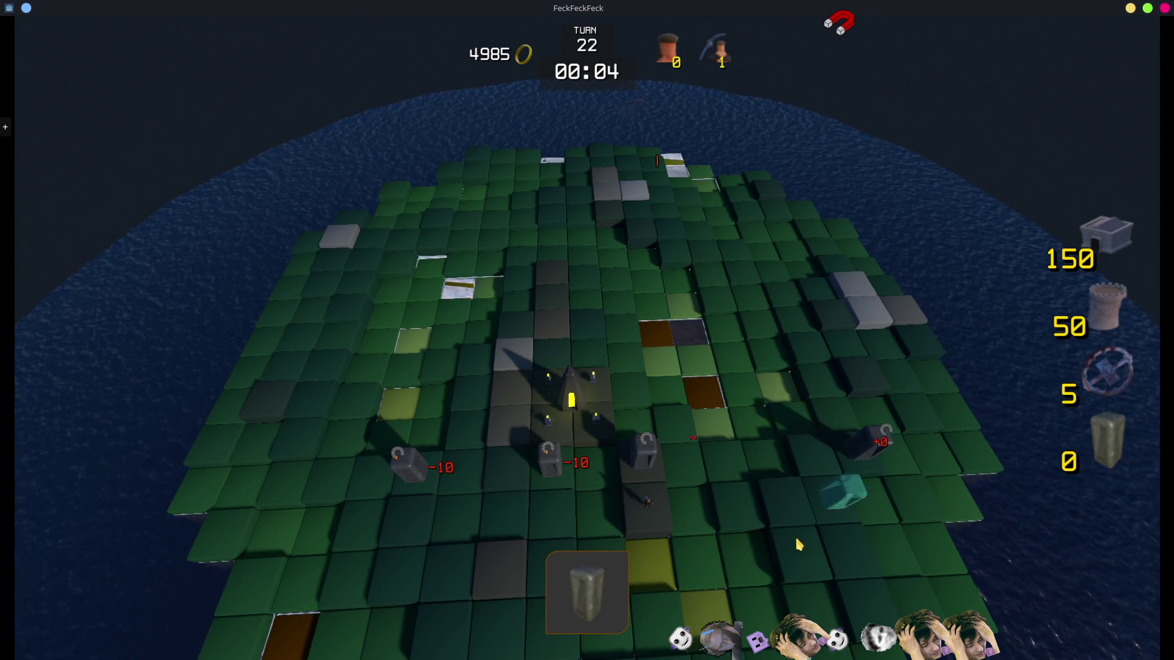
Step: Build three stone walls near the base
scroll(681, 428, "up", 5)
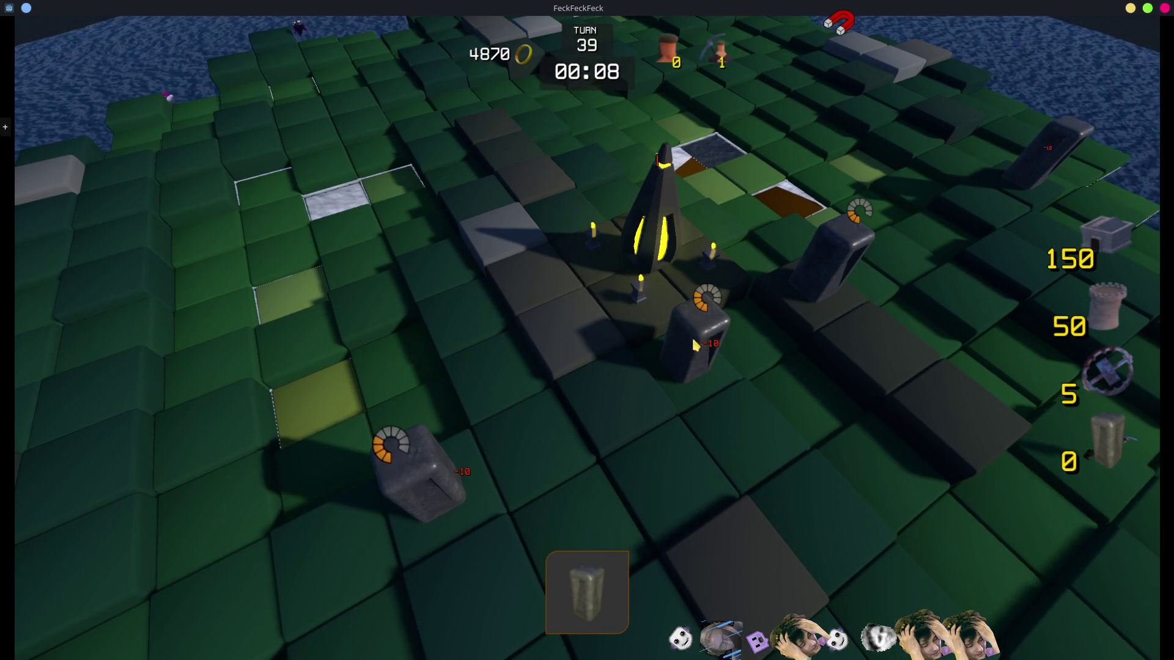
left_click(611, 391)
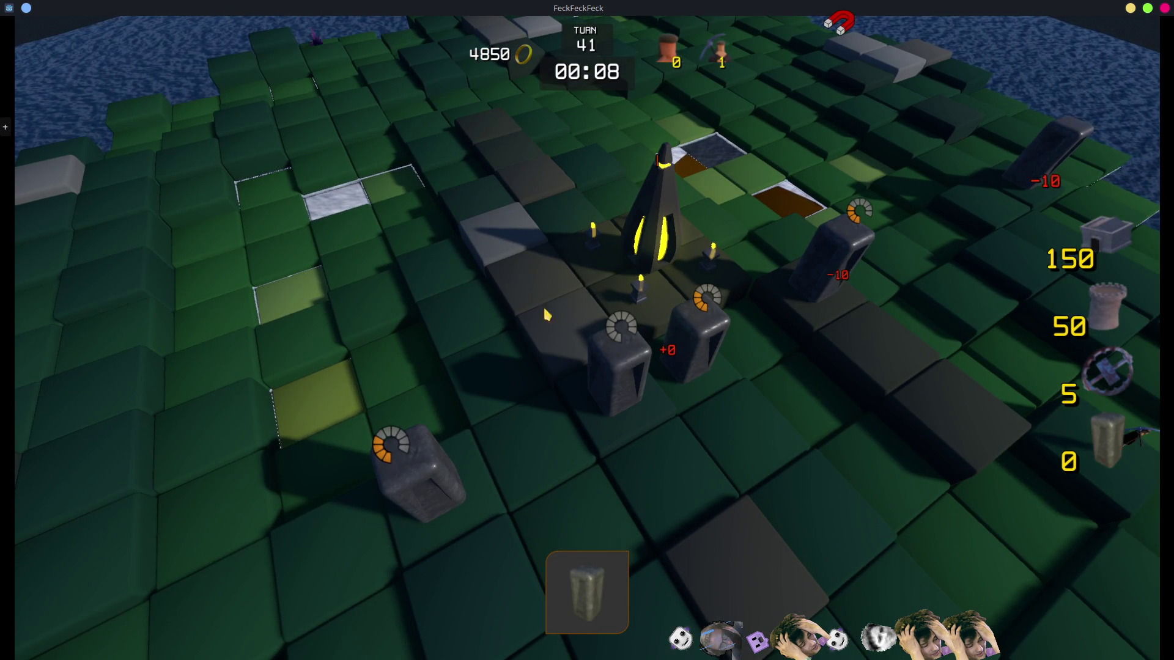
left_click(522, 278)
left_click(469, 210)
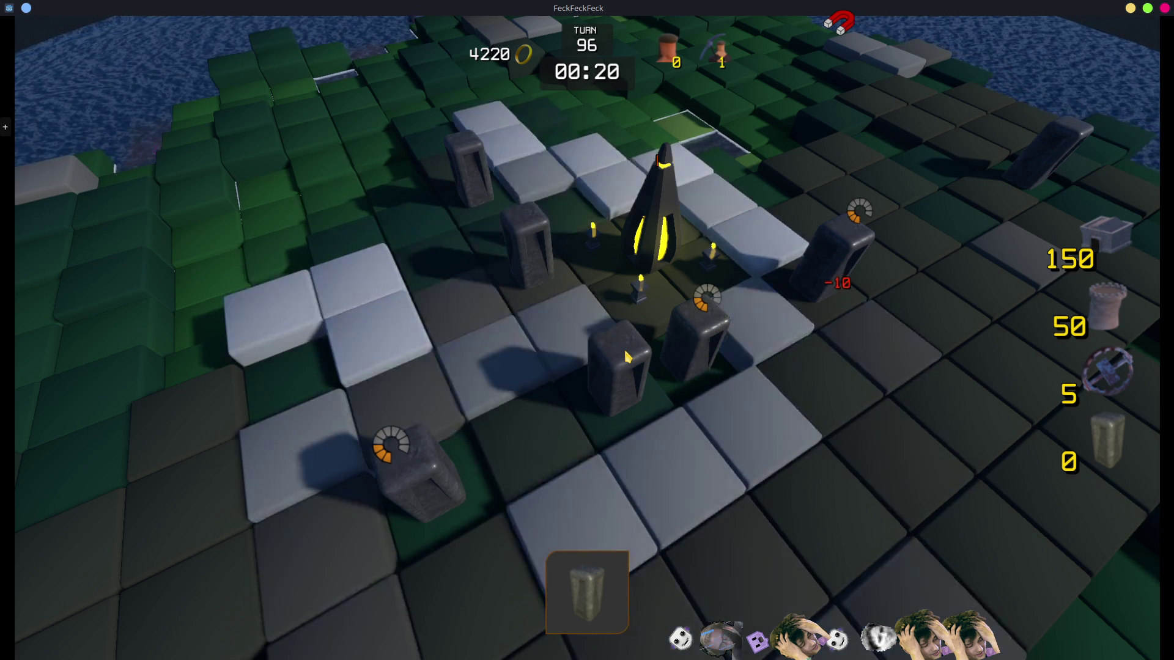
scroll(726, 364, "down", 3)
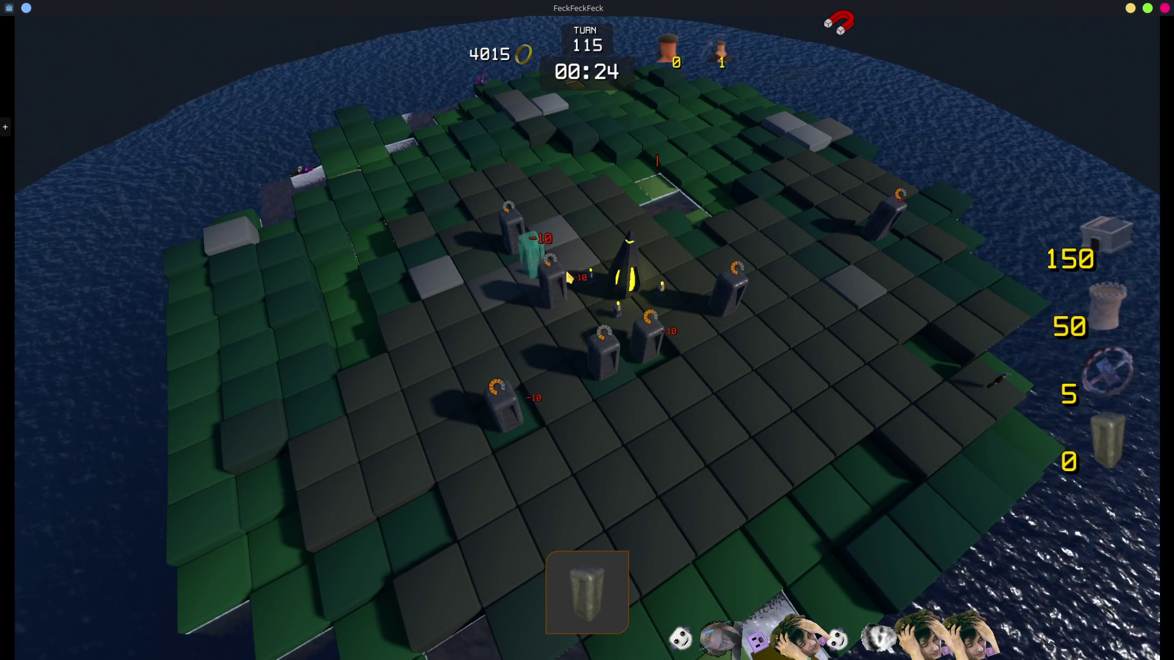
Step: Place two towers at the island's upper left, cancelling a bunker placement
key("3")
key("2")
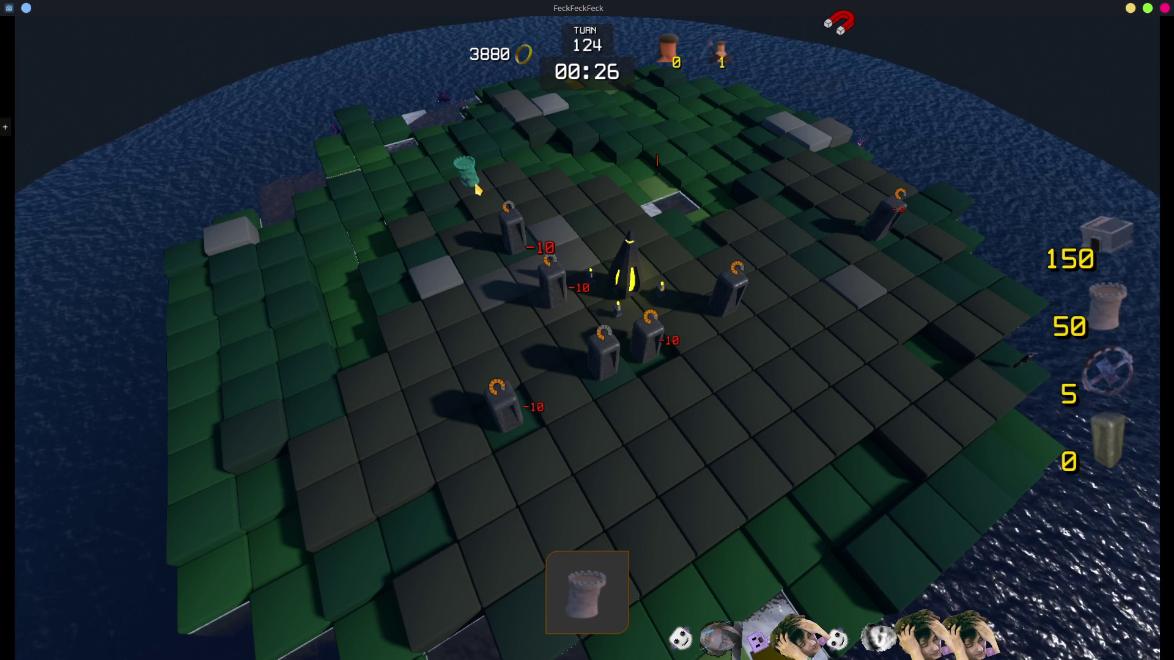
left_click(475, 189)
left_click(507, 181)
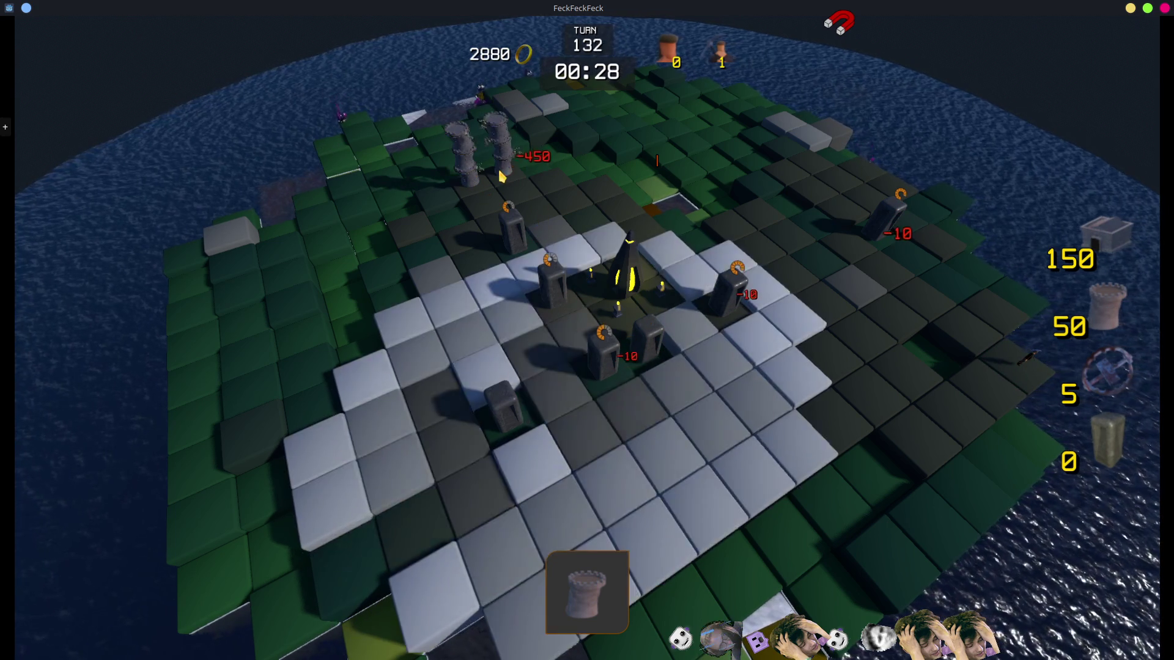
key("1")
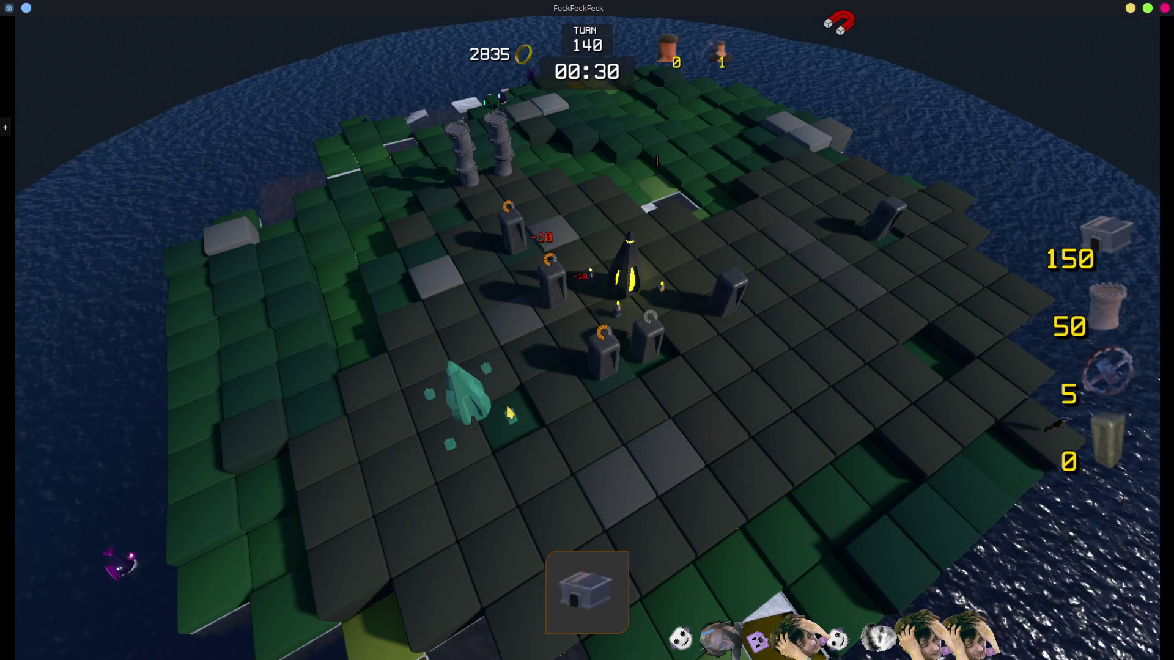
right_click(567, 269)
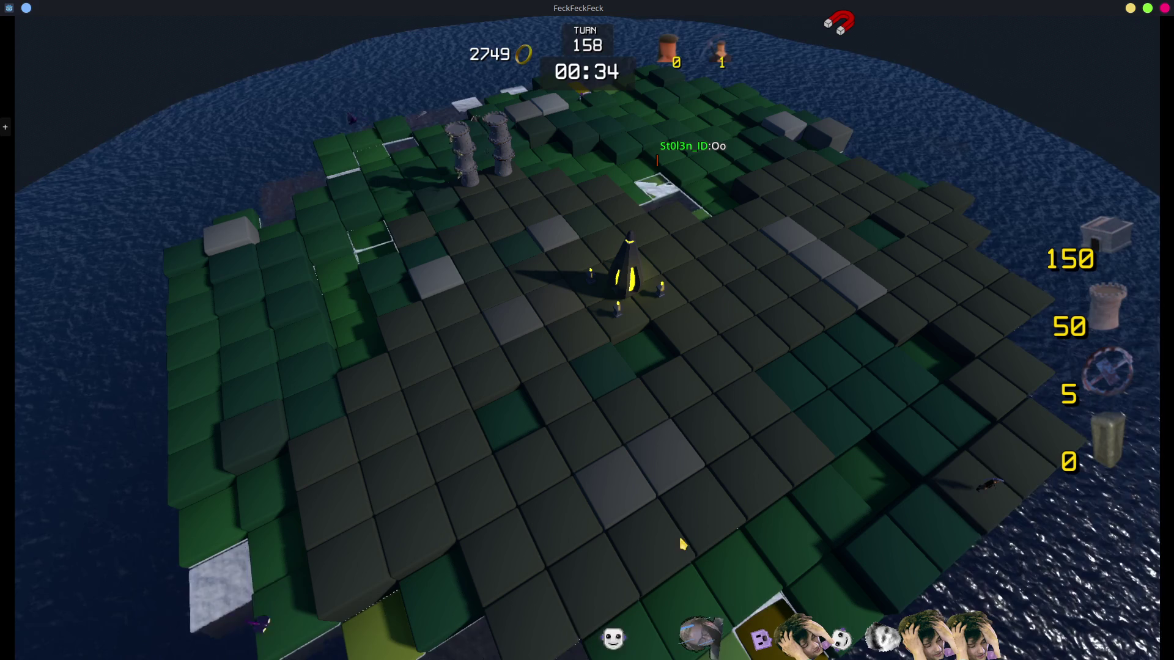
Step: Place three more towers below the base and on the island's left side
key("3")
key("2")
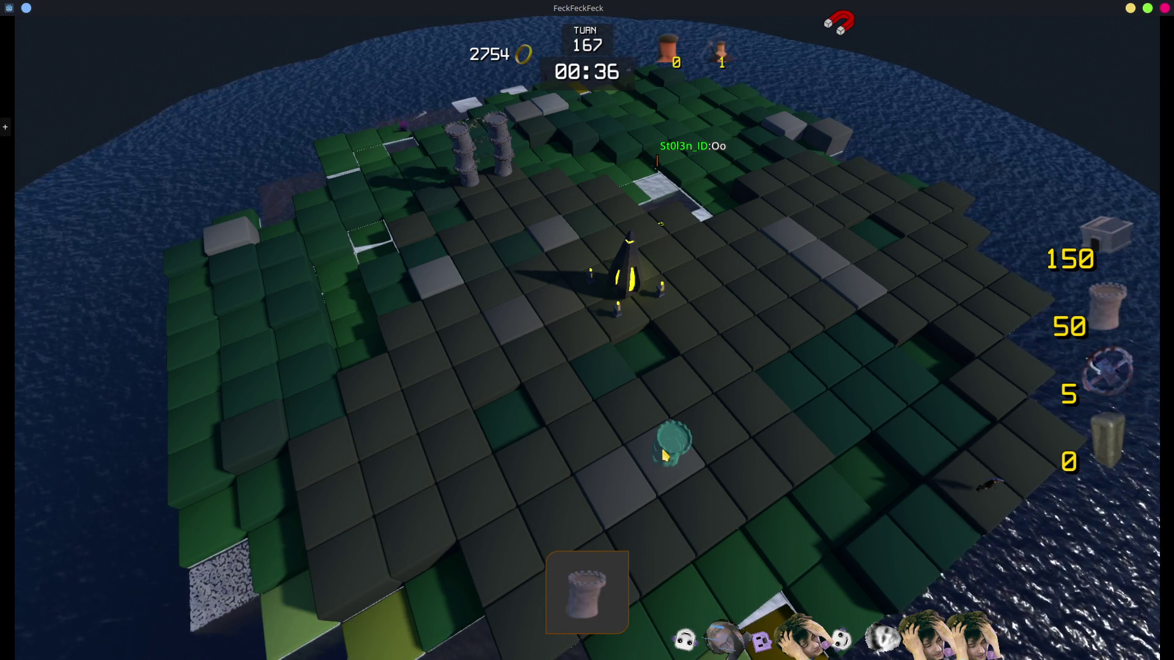
left_click(671, 465)
left_click(733, 431)
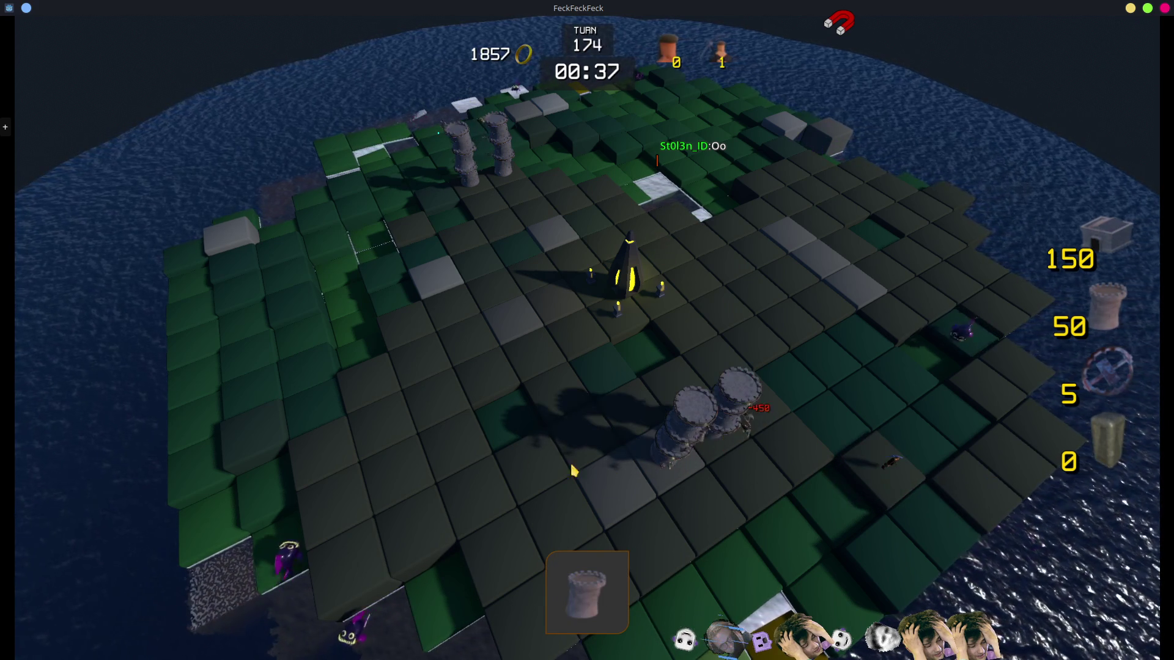
left_click(370, 384)
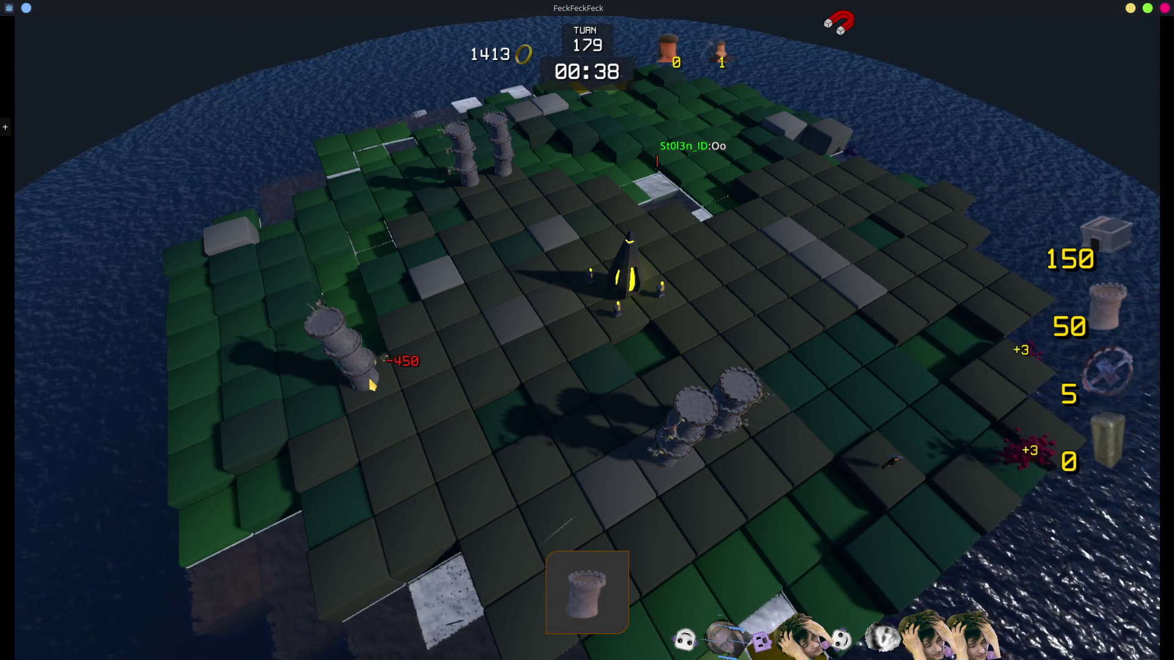
Step: Spend more gold building repeatedly on one chosen tile
left_click(518, 340)
left_click(518, 339)
left_click(518, 340)
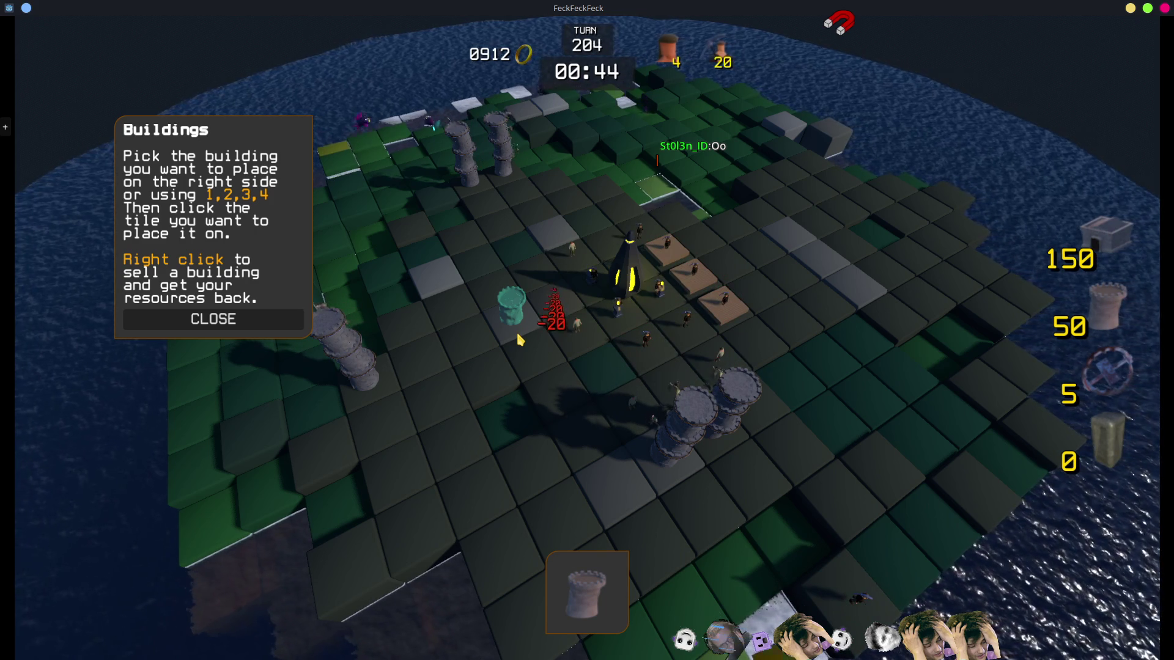
left_click(518, 340)
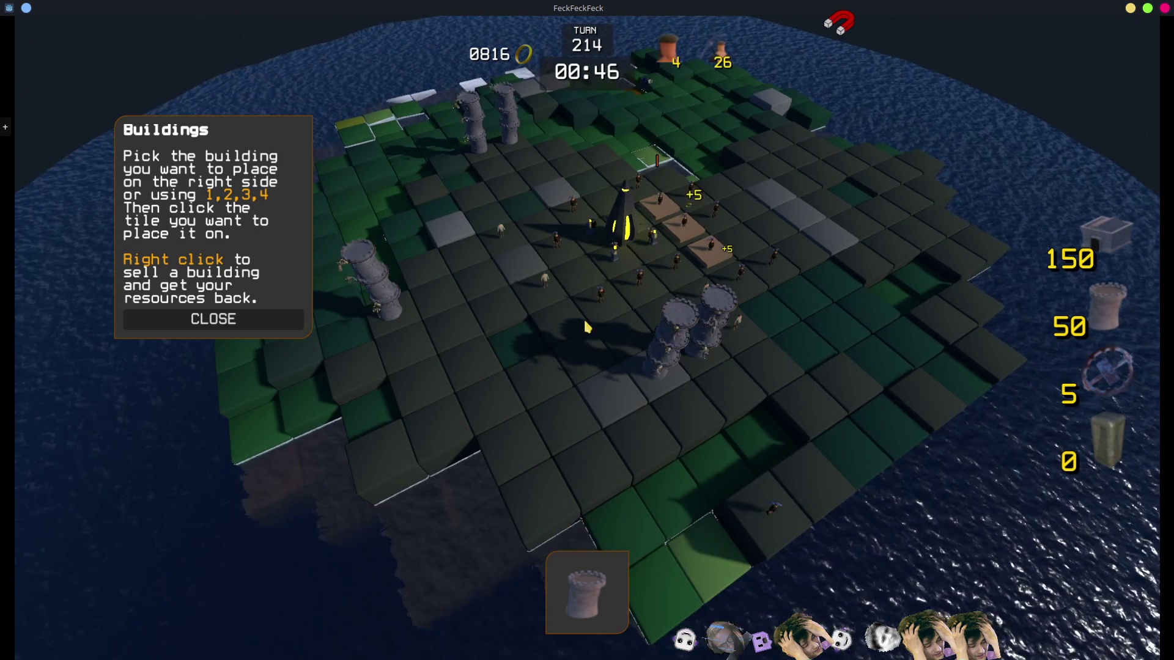
Step: Close the Buildings help panel and quit the game from its main menu
left_click(280, 318)
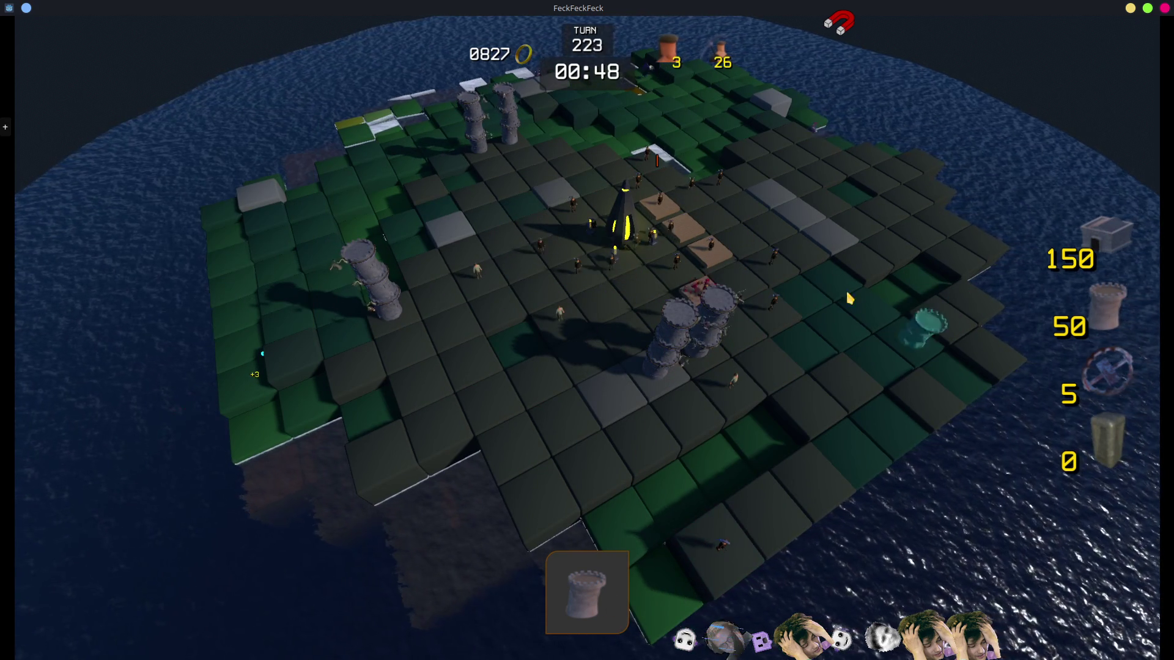
key("Escape")
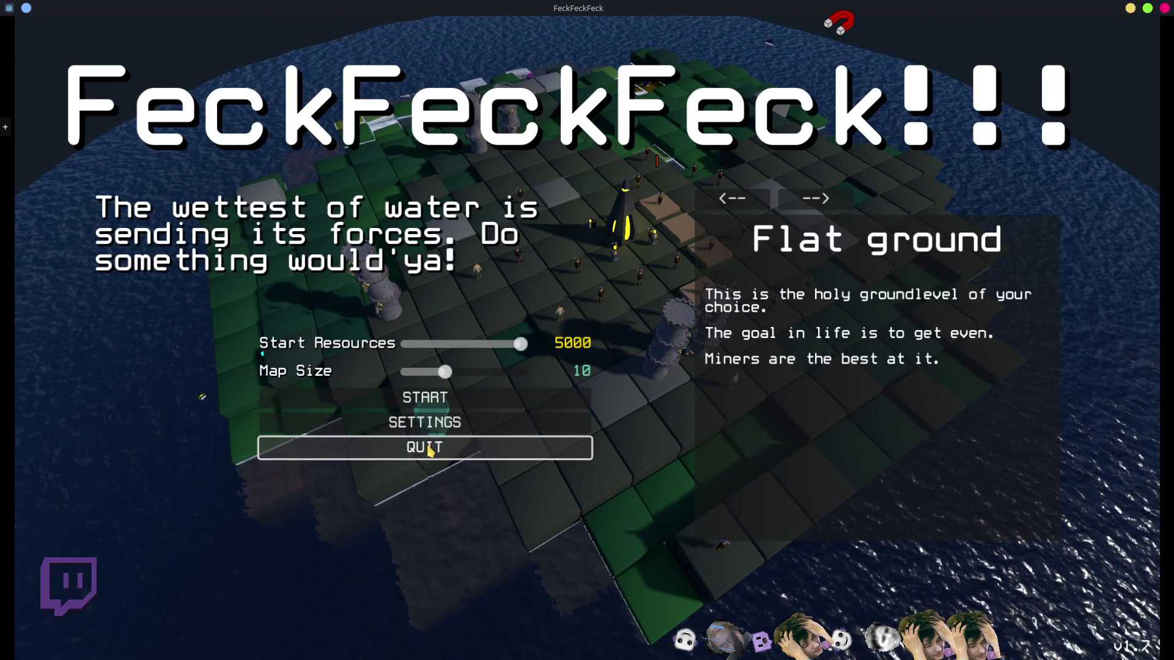
left_click(438, 451)
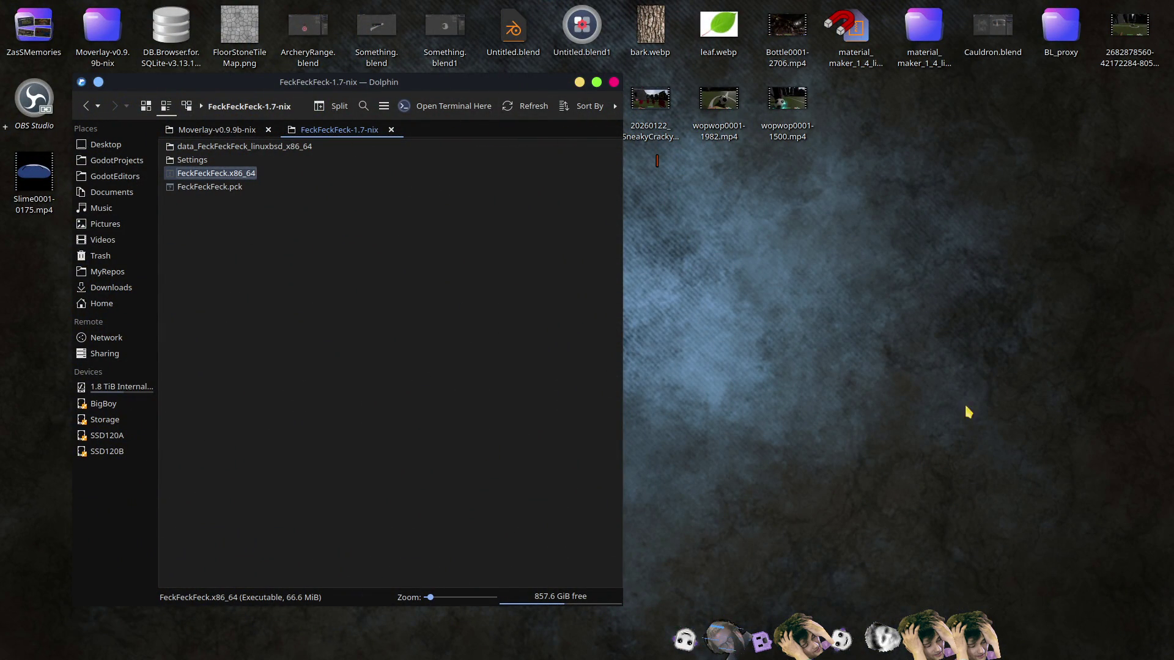
Step: Close the Dolphin window and return to WeightDistribution.cs in VS Code
left_click(614, 82)
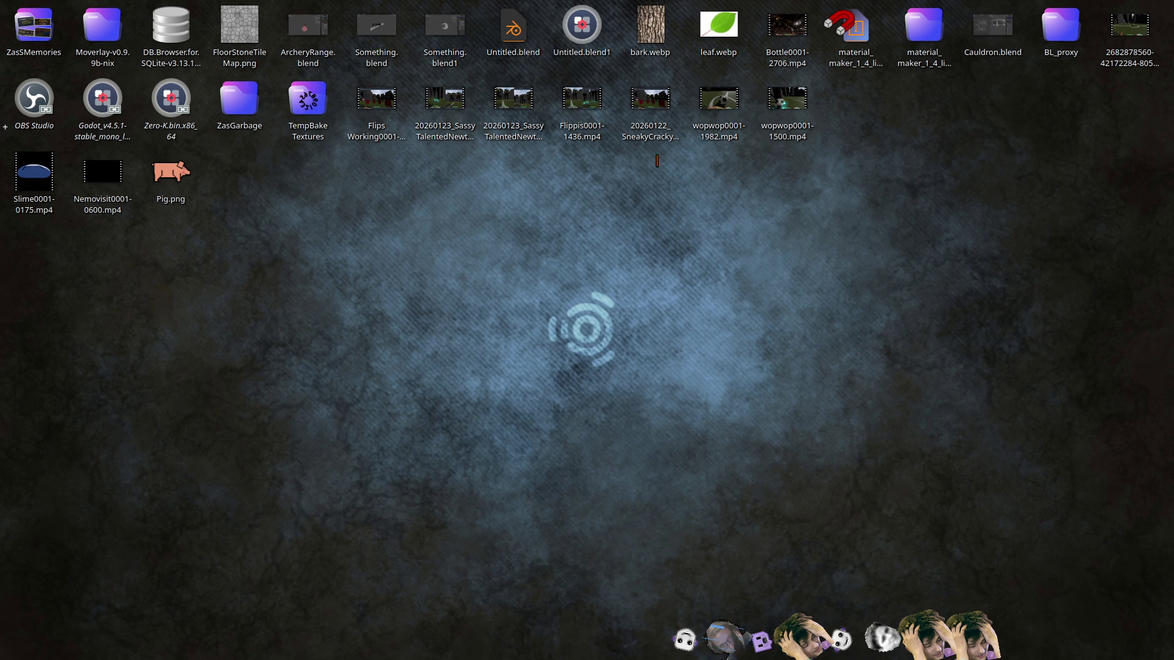
key("alt+Tab")
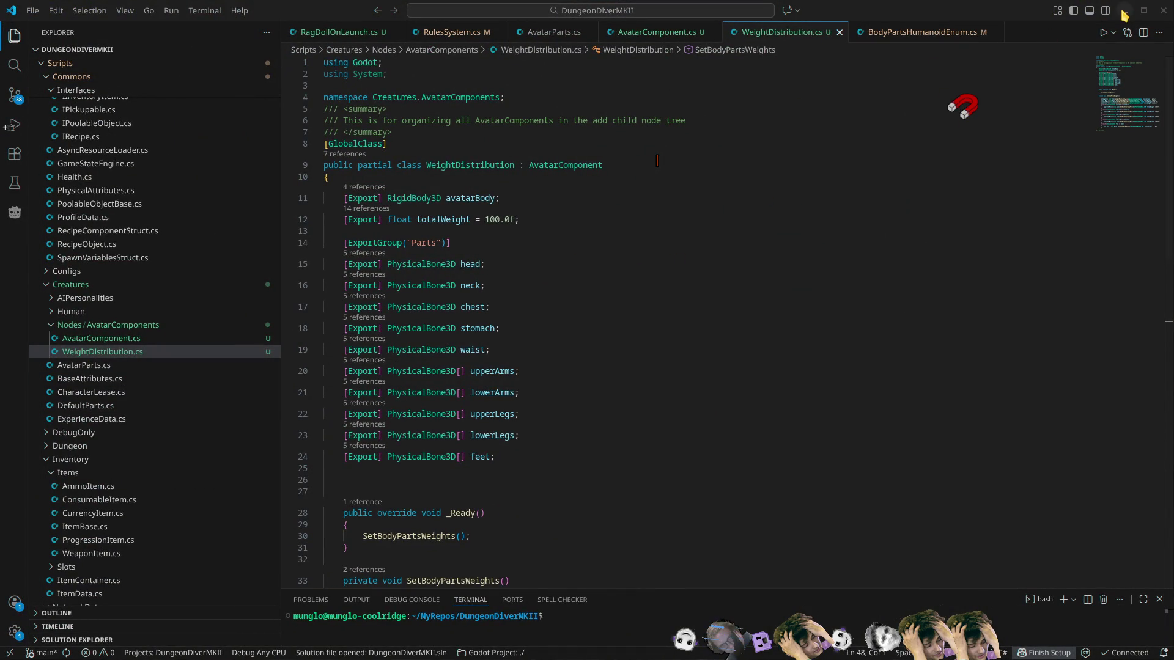
Step: Close the RulesSystem.cs and AvatarParts.cs editor tabs
middle_click(452, 35)
middle_click(457, 37)
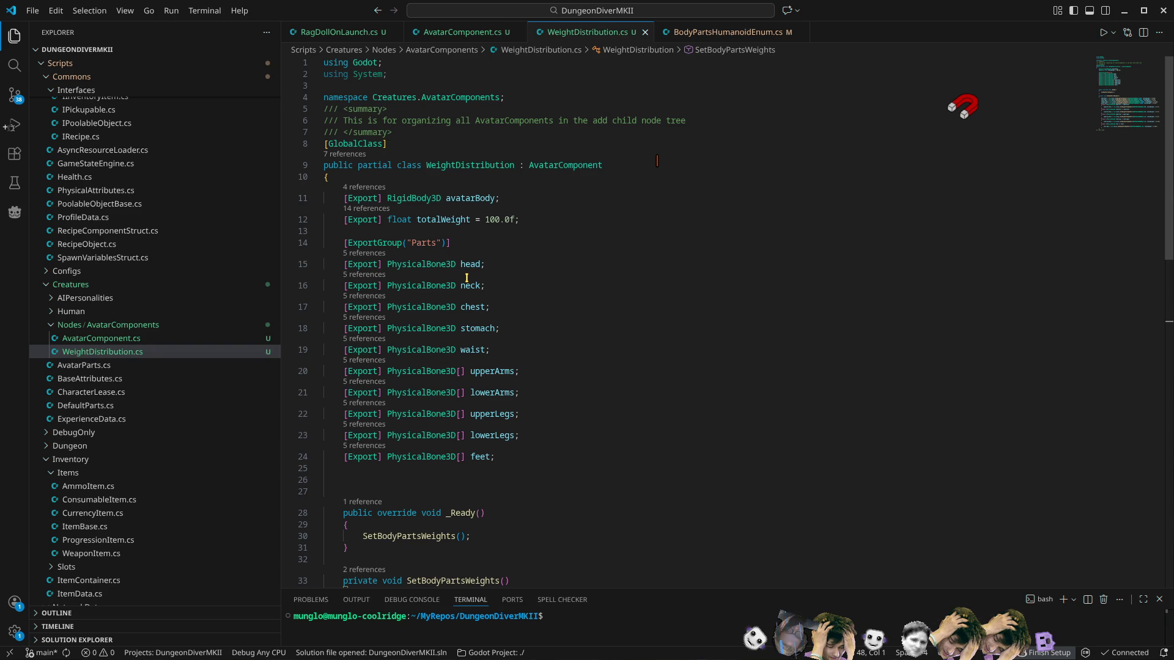
Step: Look up the PhysicalBone3D type on line 15's head field, then bring Godot forward
left_click(430, 269)
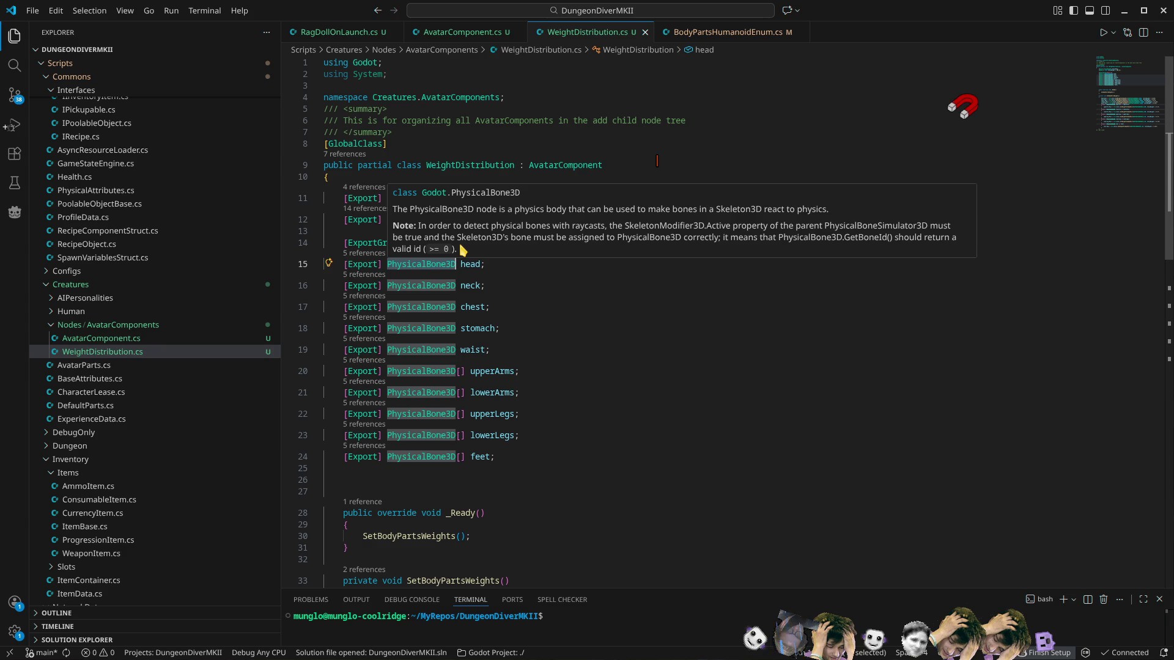
left_click(1125, 10)
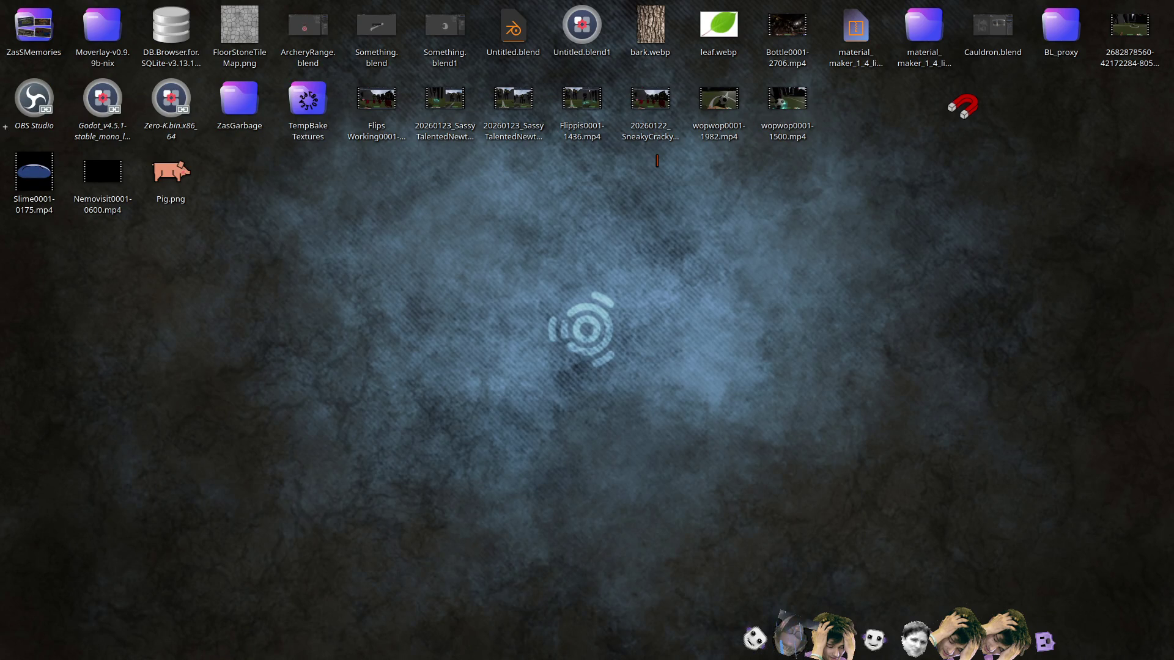
key("alt+Tab")
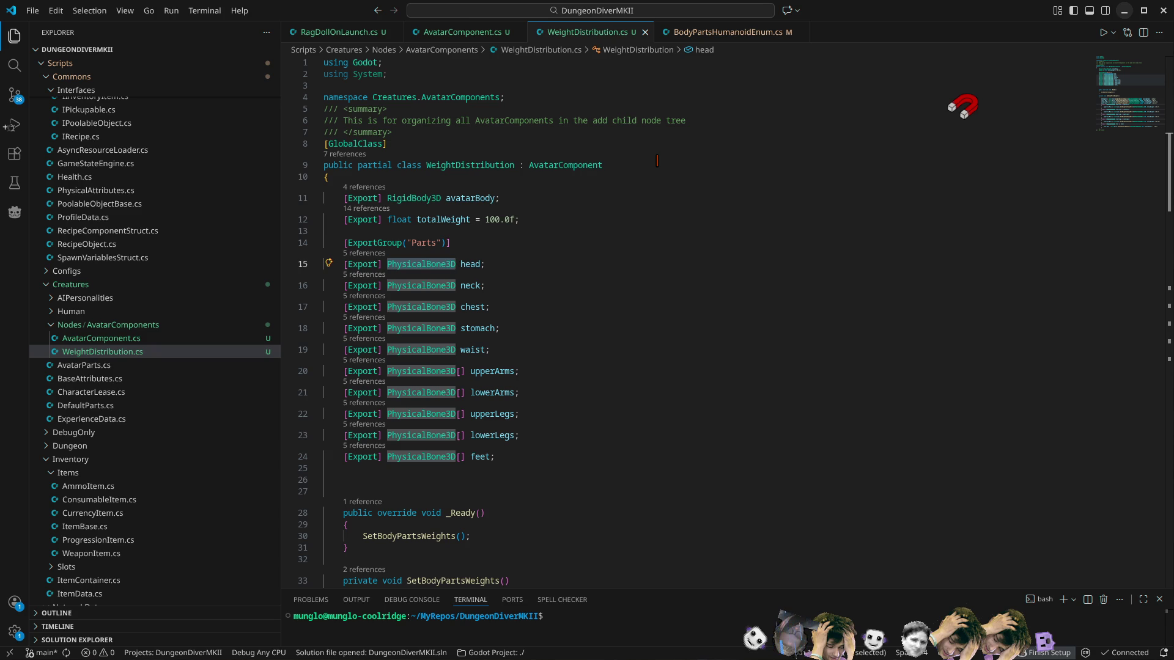
key("alt+Tab")
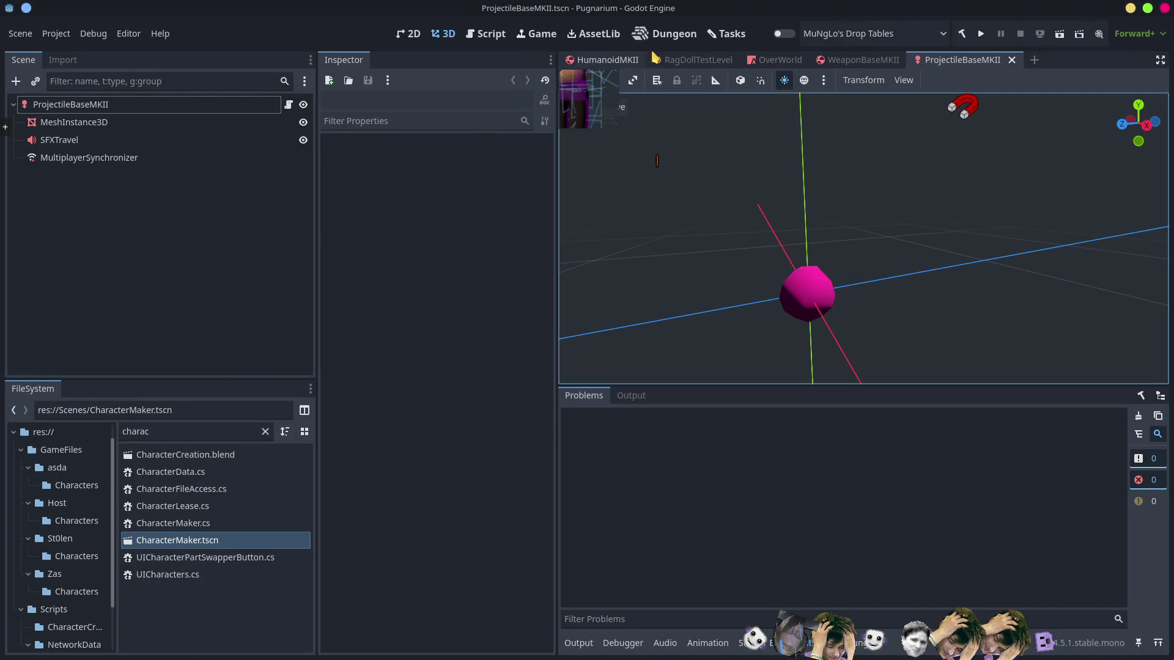
Step: In HumanoidMKII, inspect the sphere CollisionShape3D under the DEF-head physical bone
left_click(619, 64)
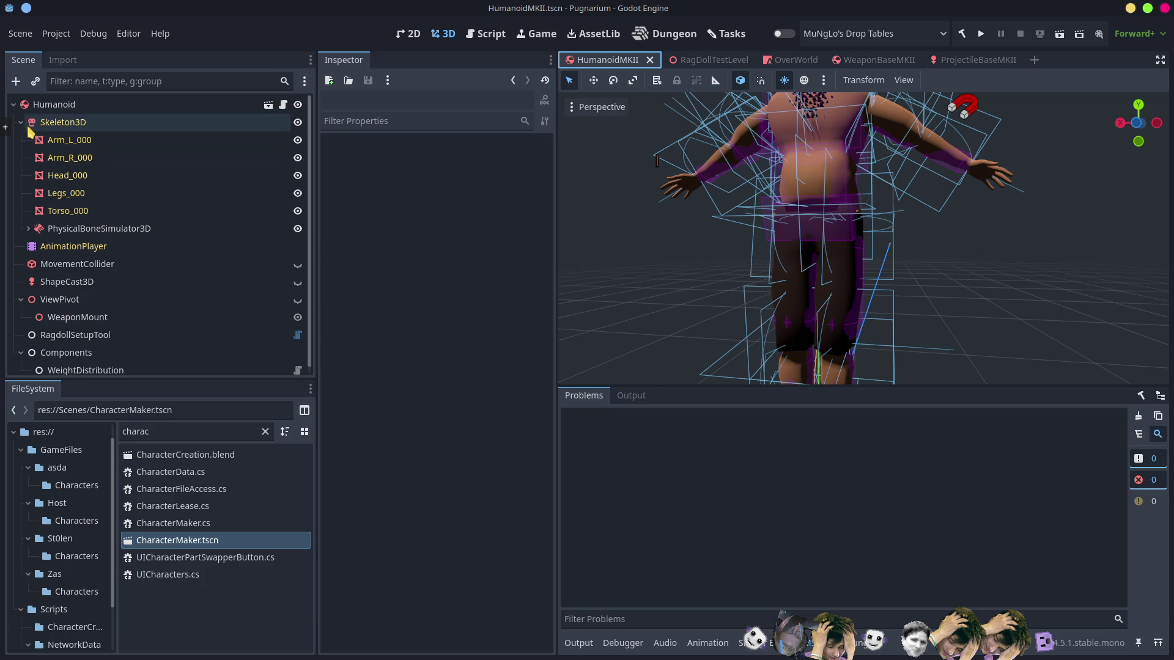
left_click(28, 228)
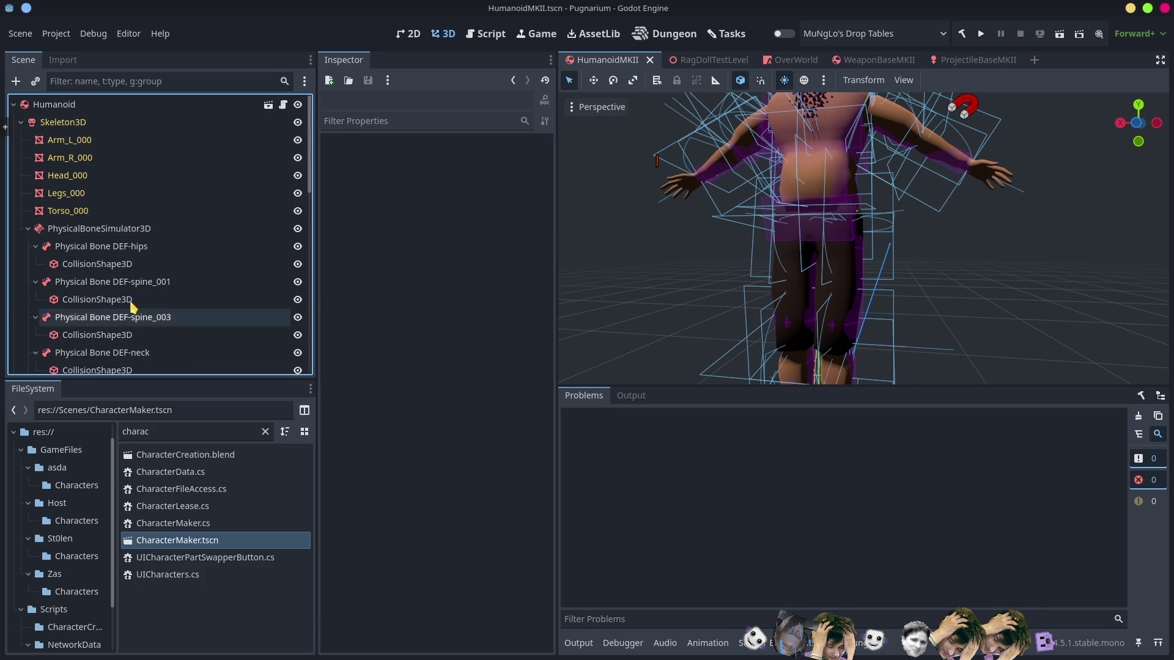
scroll(130, 309, "down", 5)
left_click(106, 233)
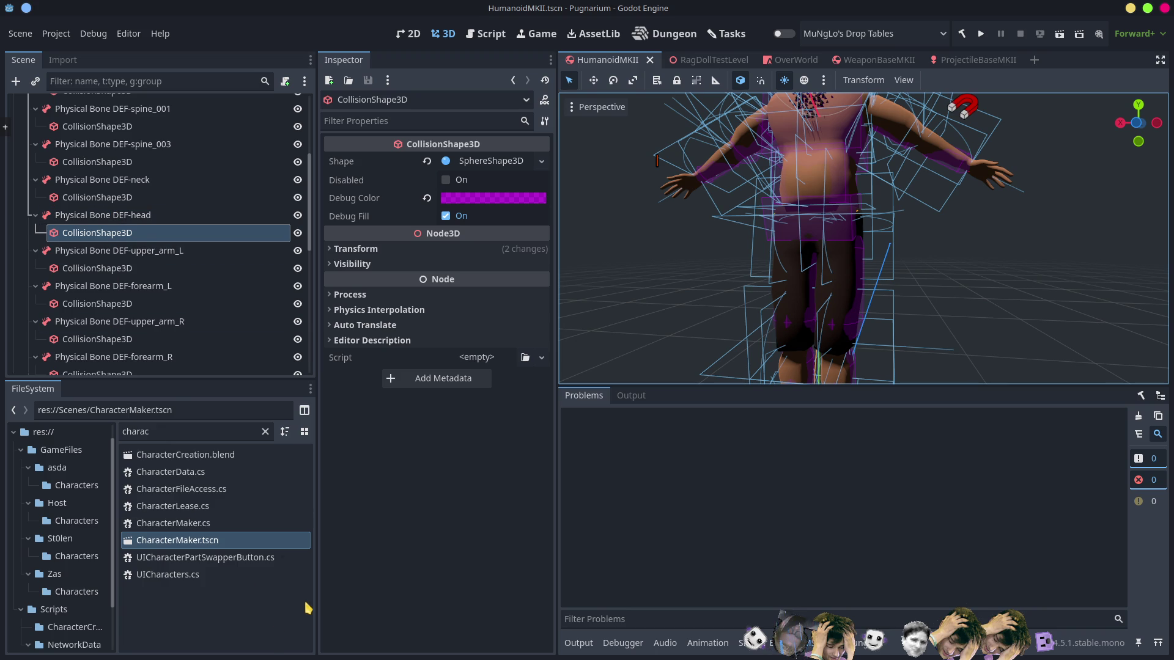
key("alt+Tab")
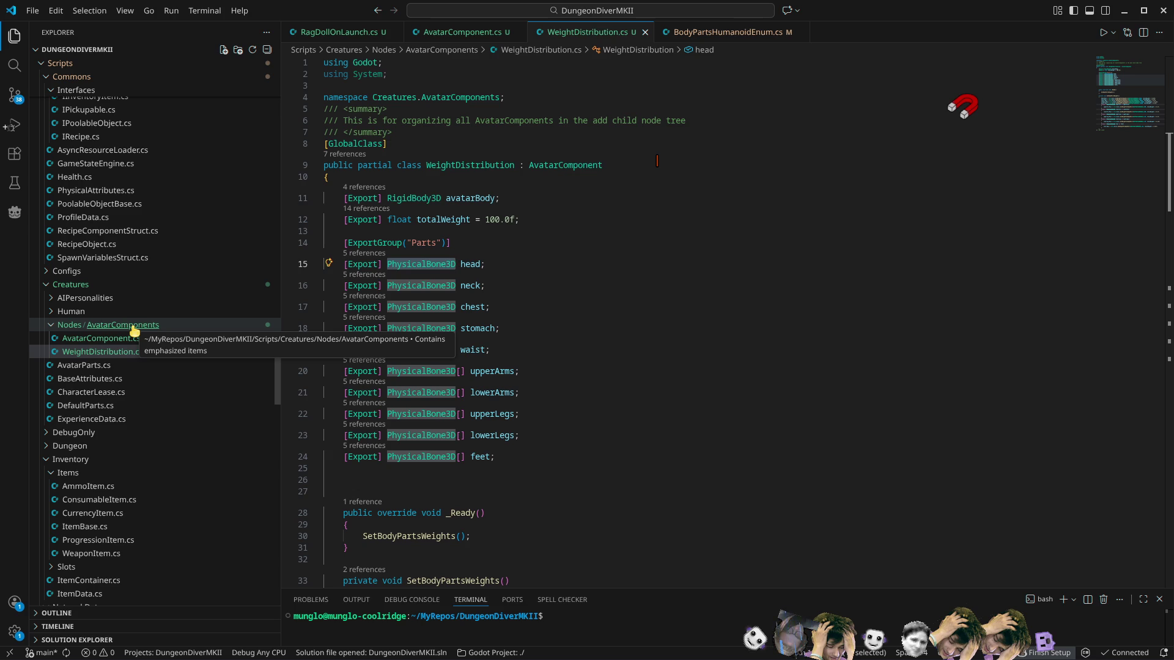
Step: Create a new PhysBoneWithHitbox.cs file in the Nodes/AvatarComponents folder
left_click(64, 332)
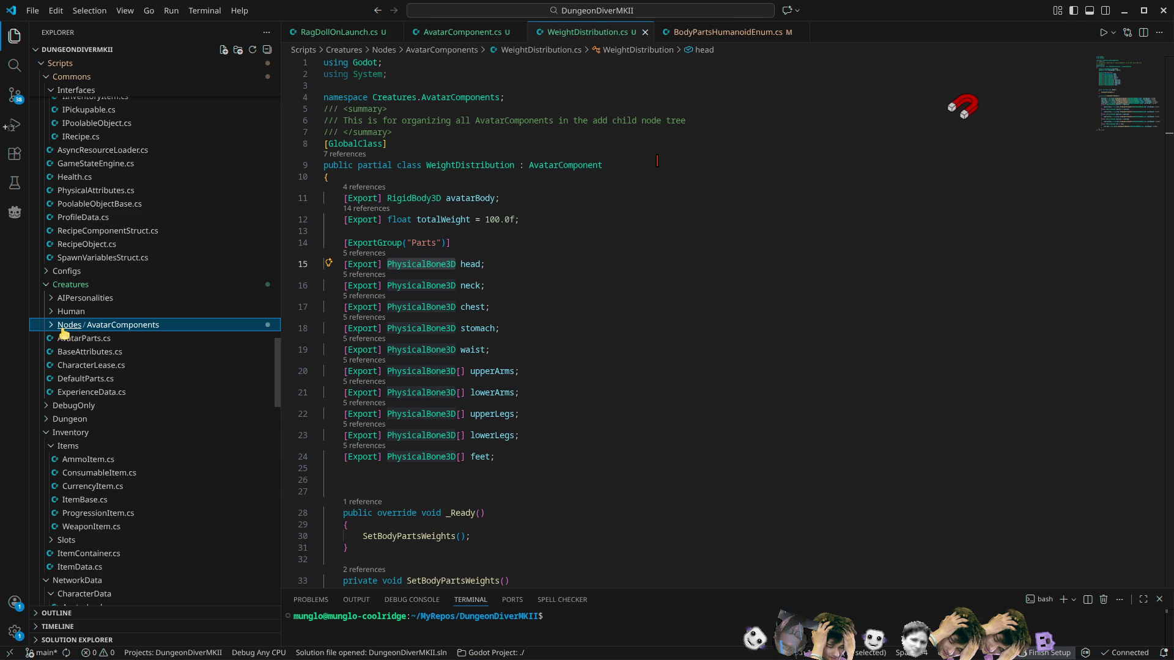
right_click(67, 330)
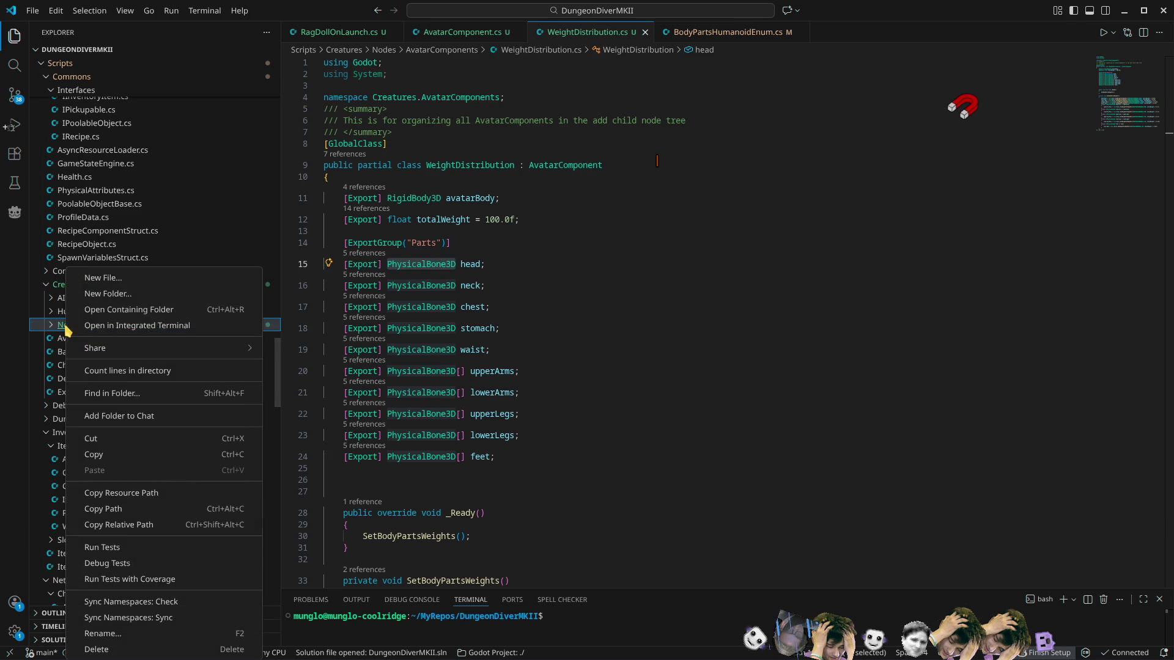
left_click(120, 285)
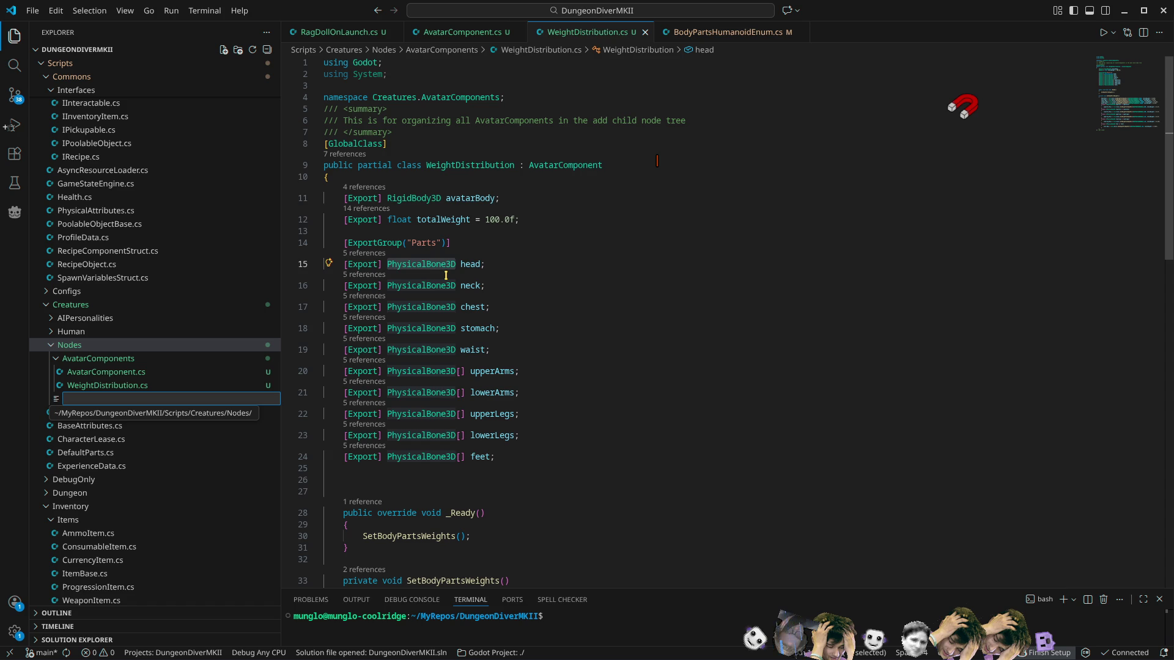
type("Phys")
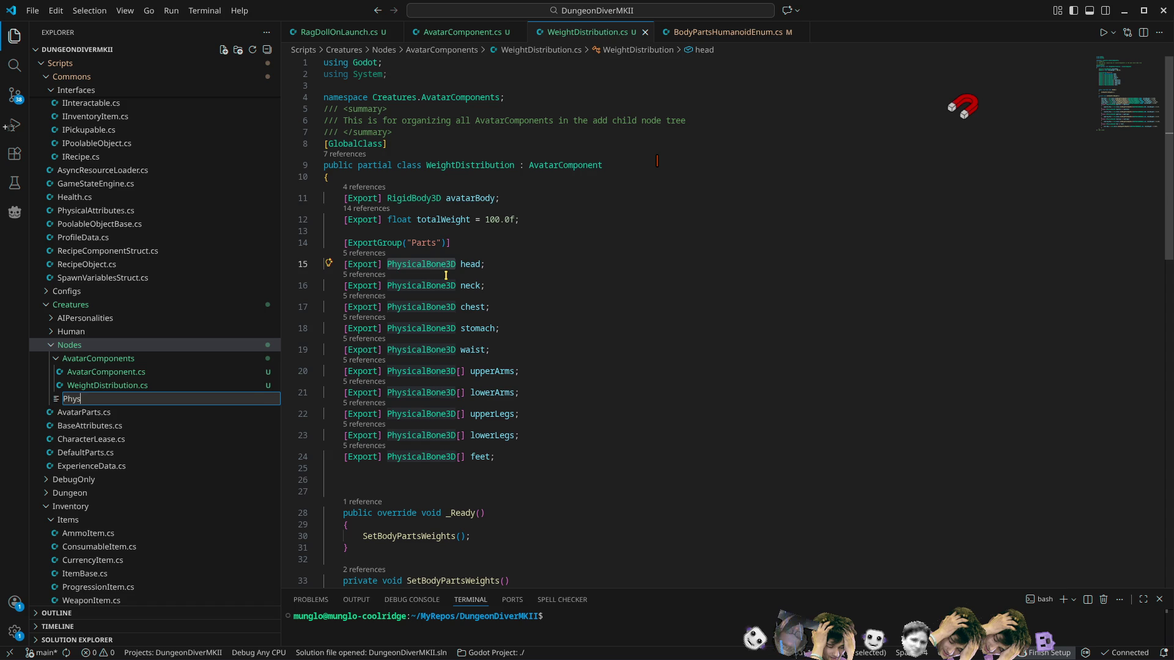
type("BoneWith")
type("Hiut")
key("BackSpace")
key("BackSpace")
type("tbox")
type(".cs")
key("Return")
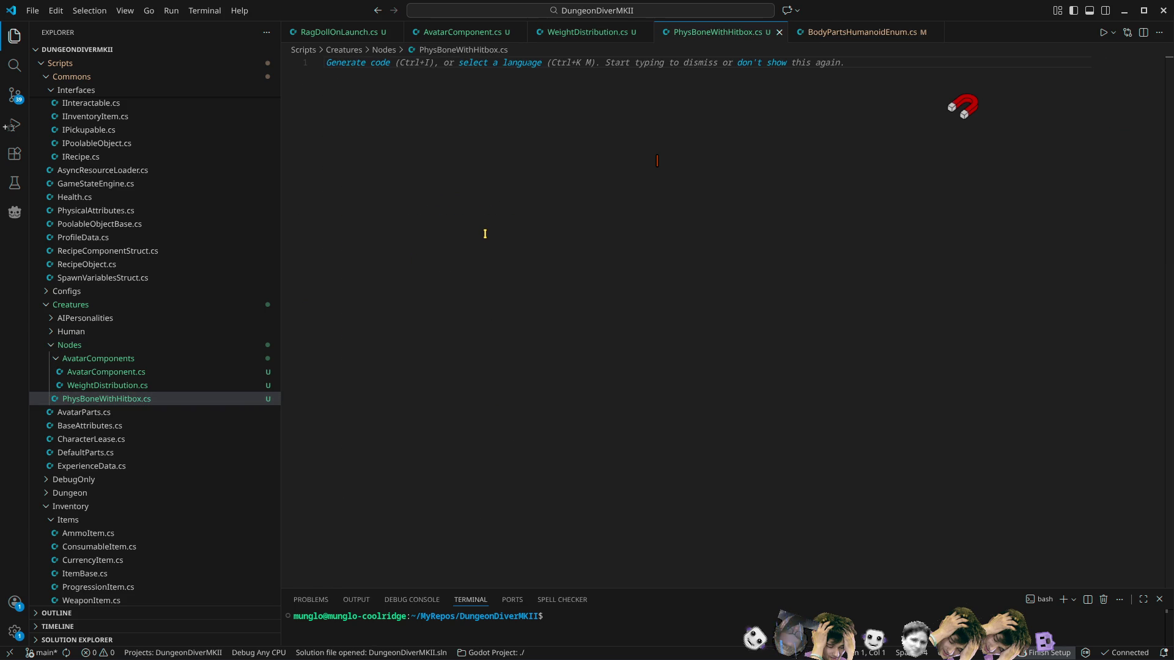
Step: Add 'using Godot;' and the file-scoped 'namespace Creatures;' declaration
type("using ")
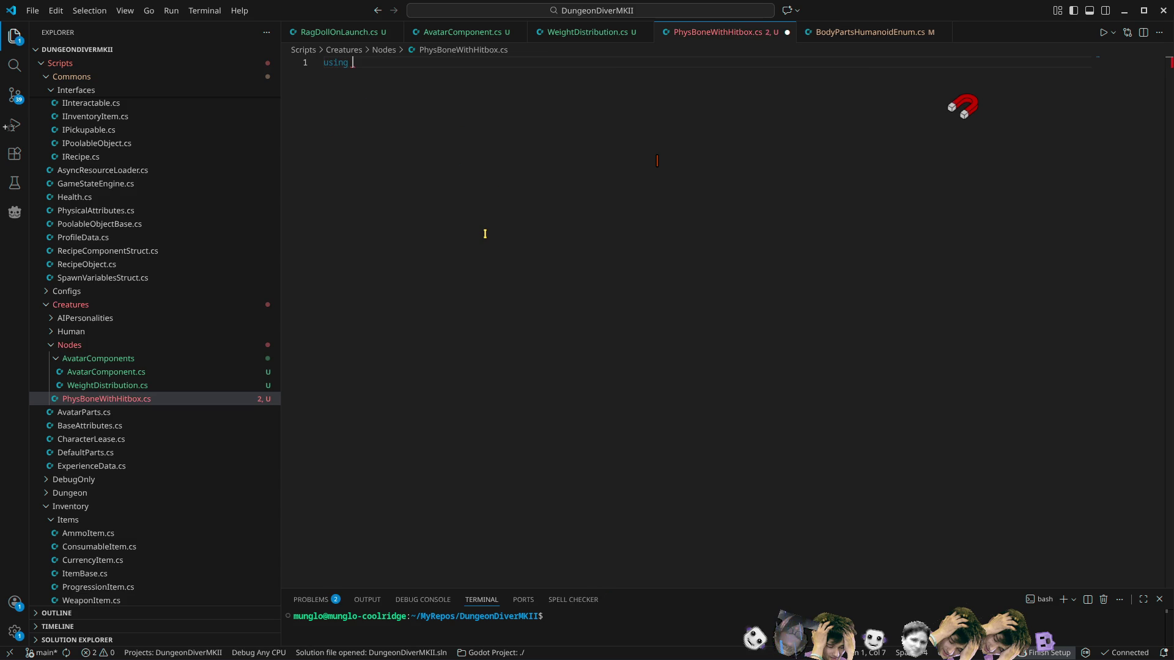
type("Godot;")
key("Return")
key("Return")
type("name")
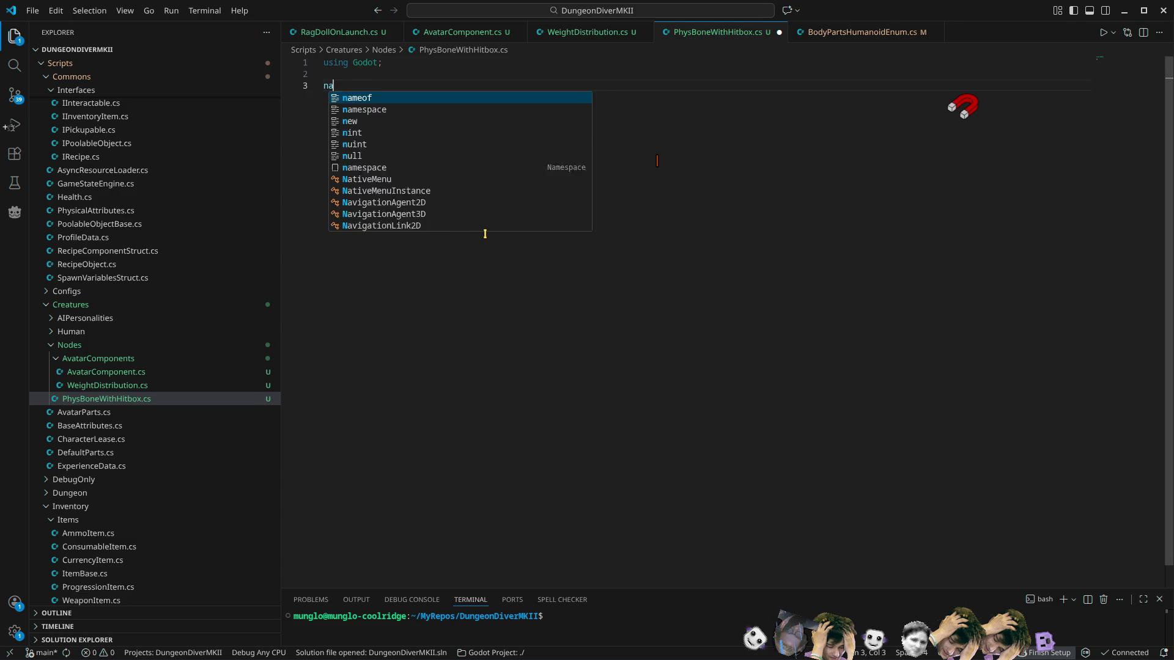
key("Down")
key("Return")
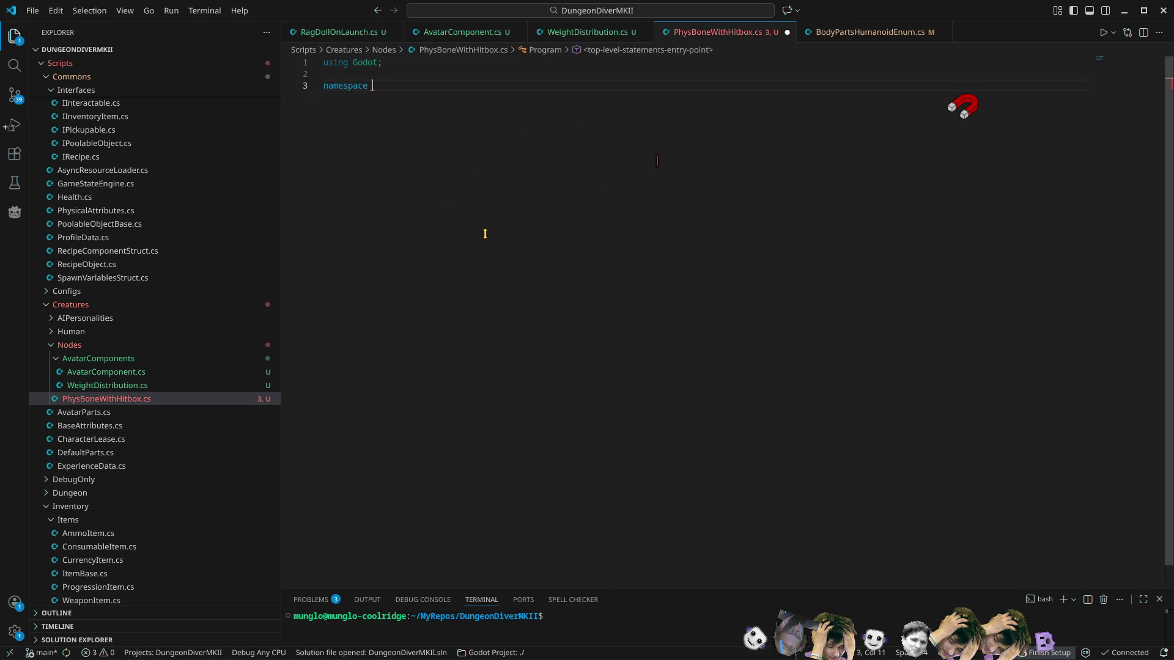
type("Cre")
key("Return")
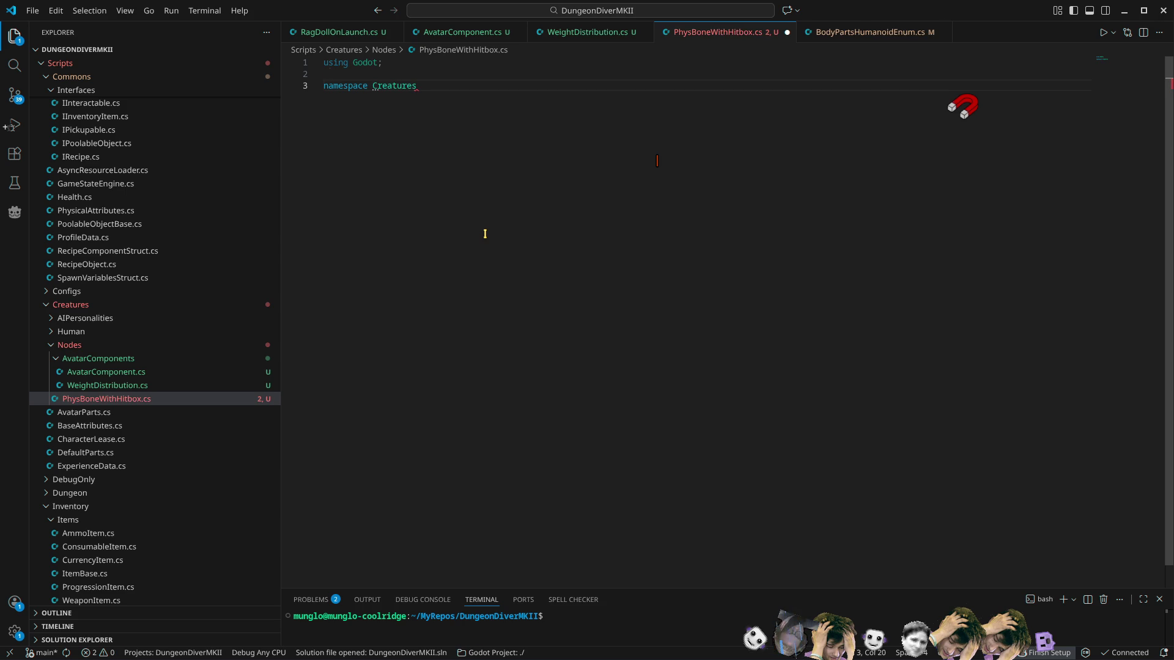
type(";")
key("Return")
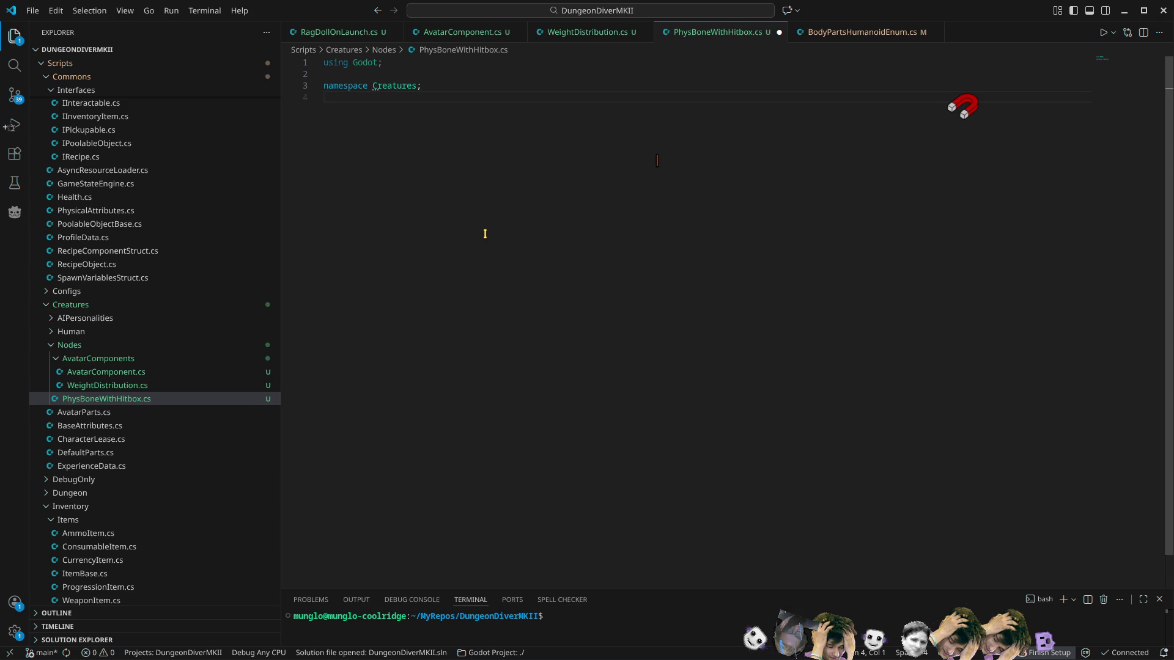
key("Return")
Step: Declare 'public partial class PhysBoneWithHitBox : PhysicalBone3D, ICanTakeDamage'
type("public part")
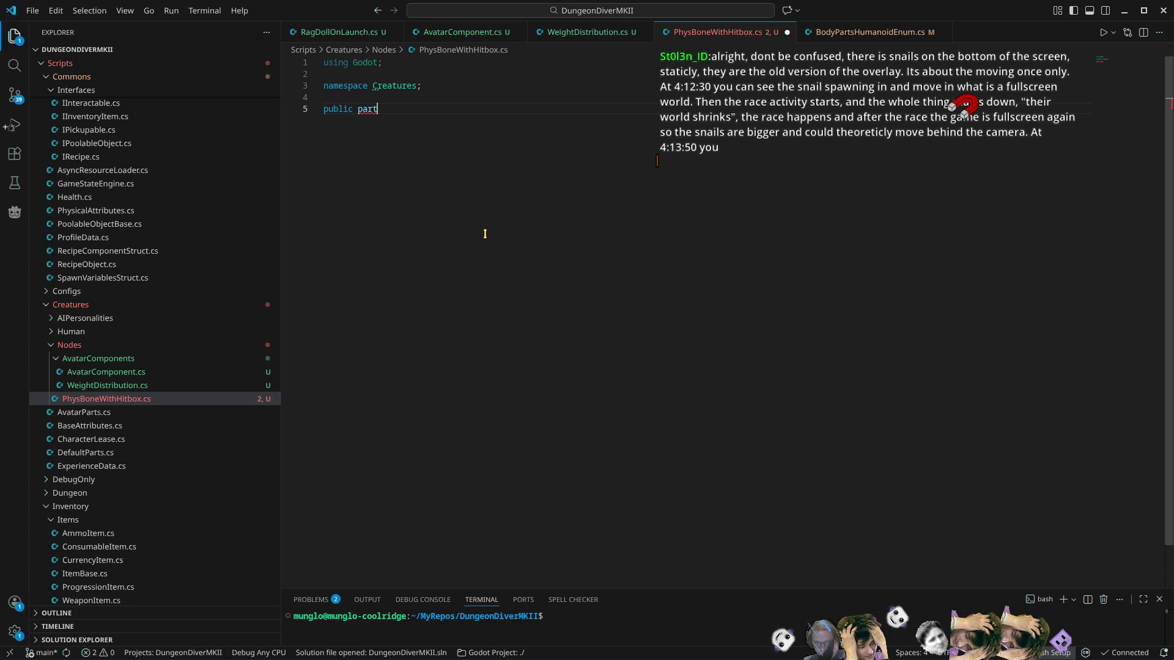
type("ial")
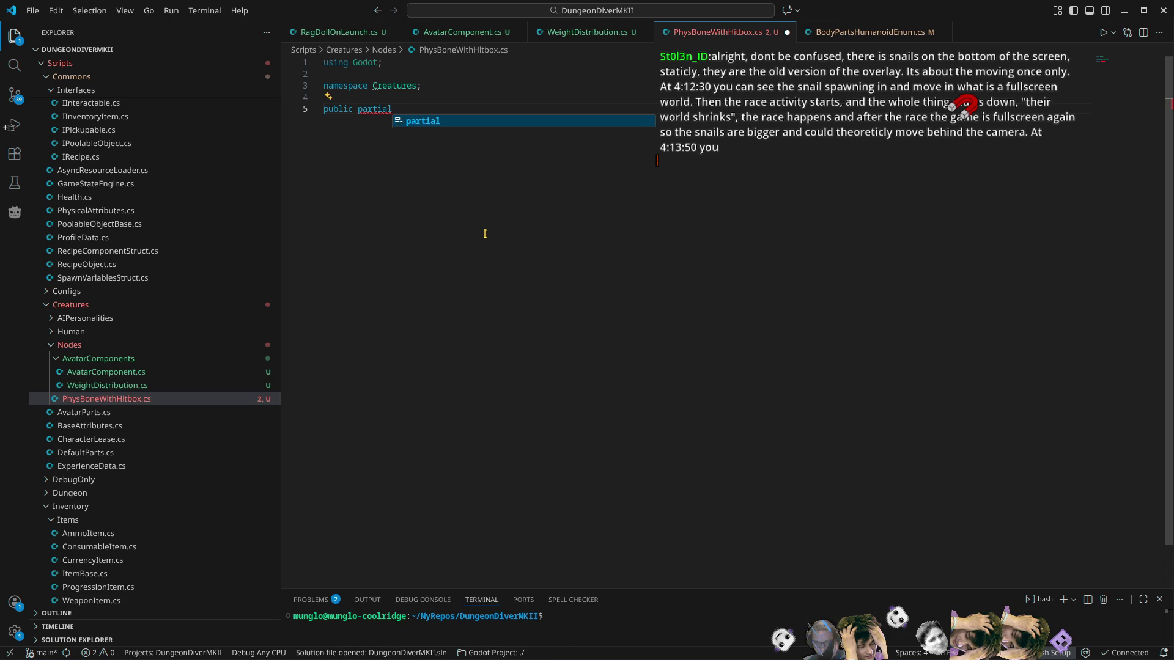
type(" class ")
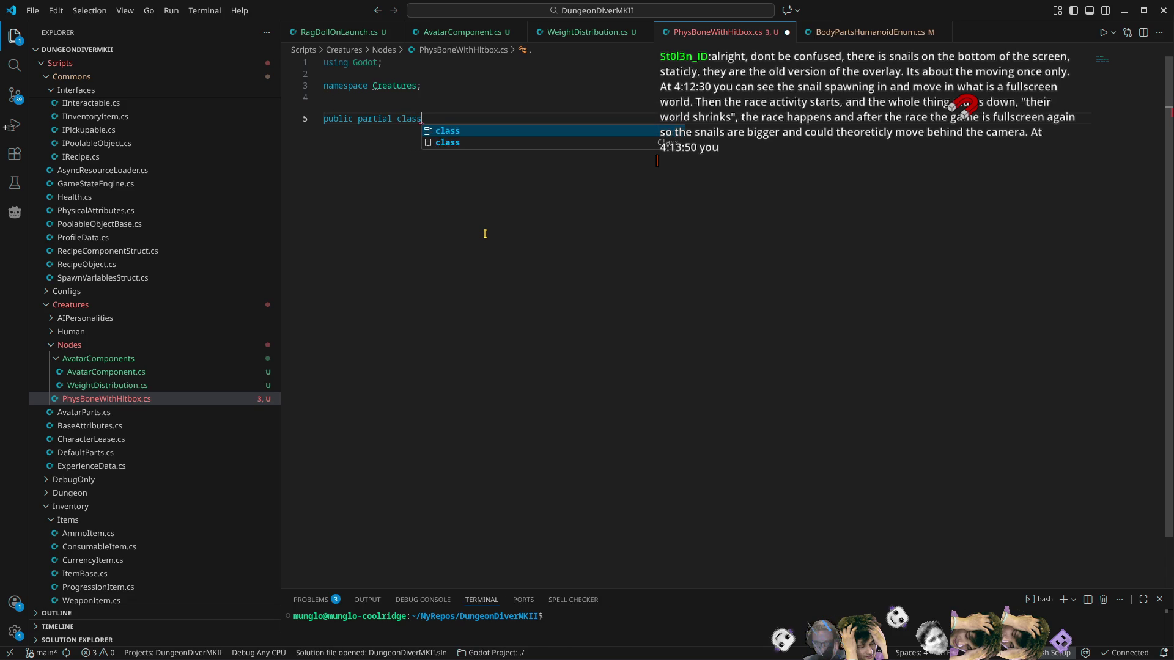
type("P")
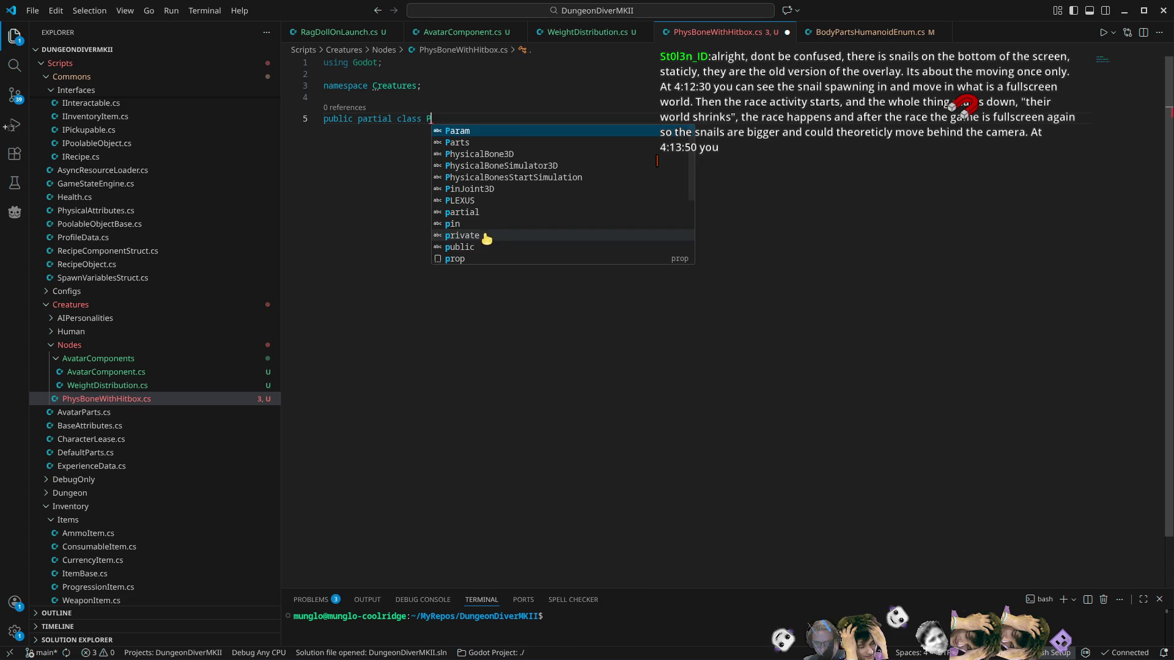
type("hysBone")
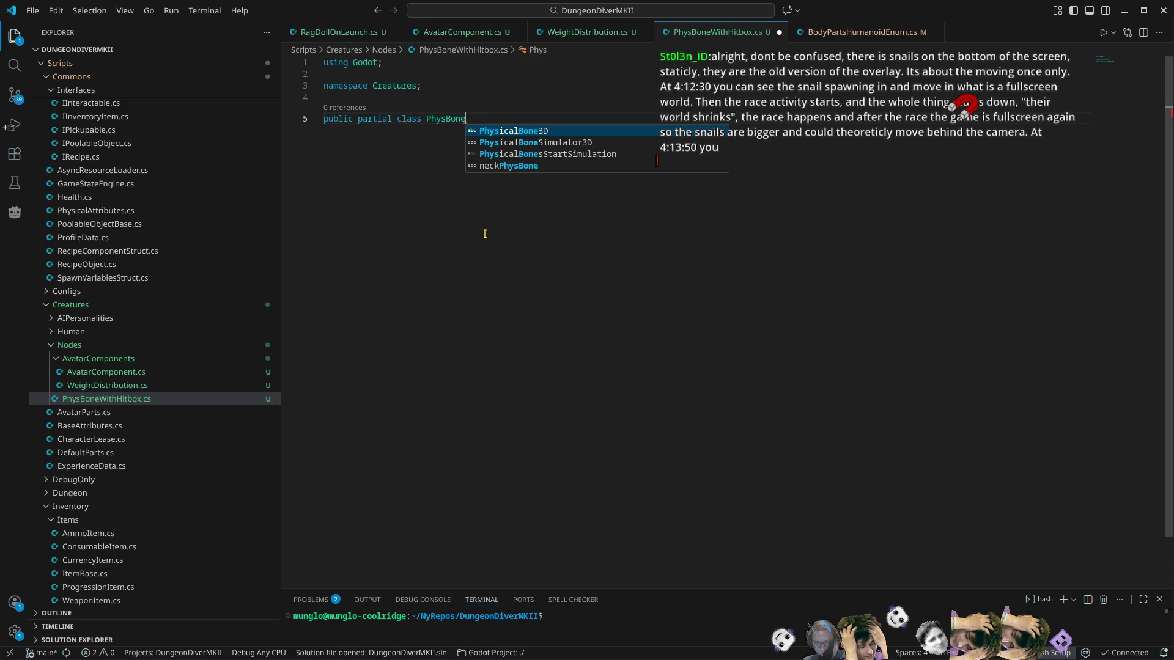
type("With")
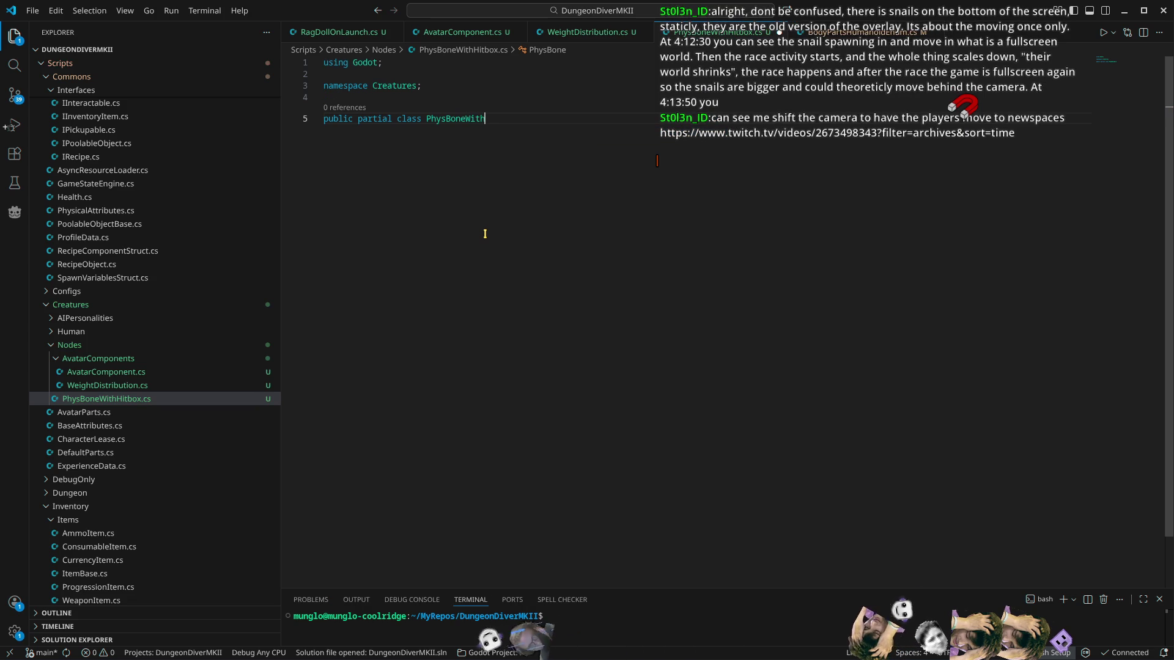
type("HitBox")
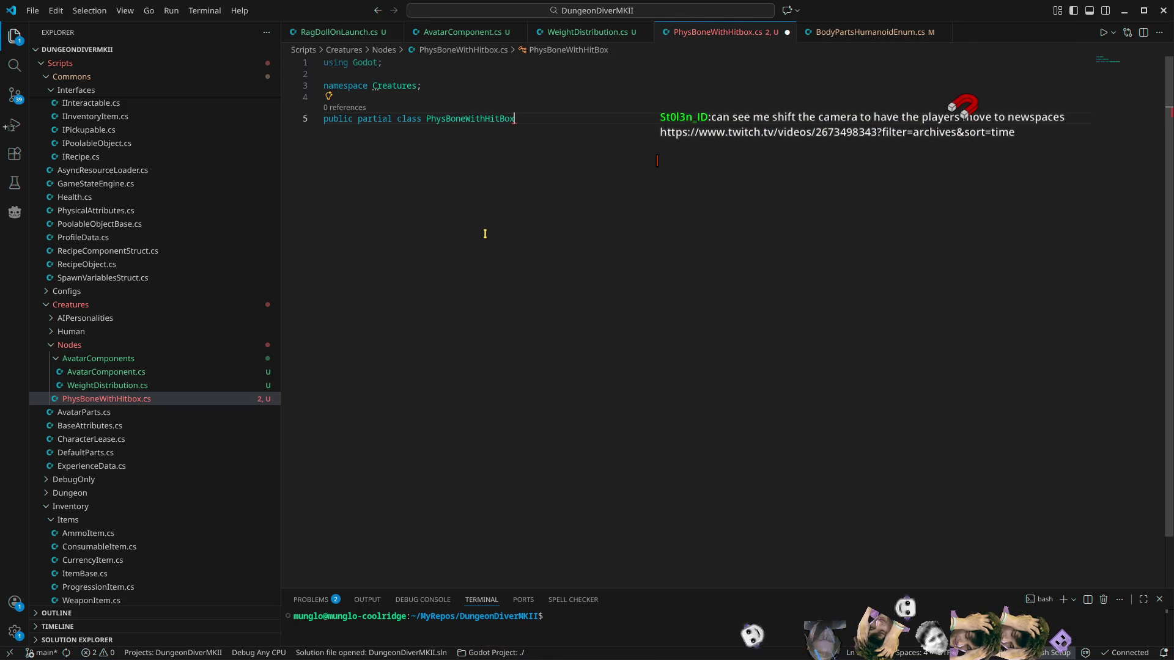
type(" : Physical")
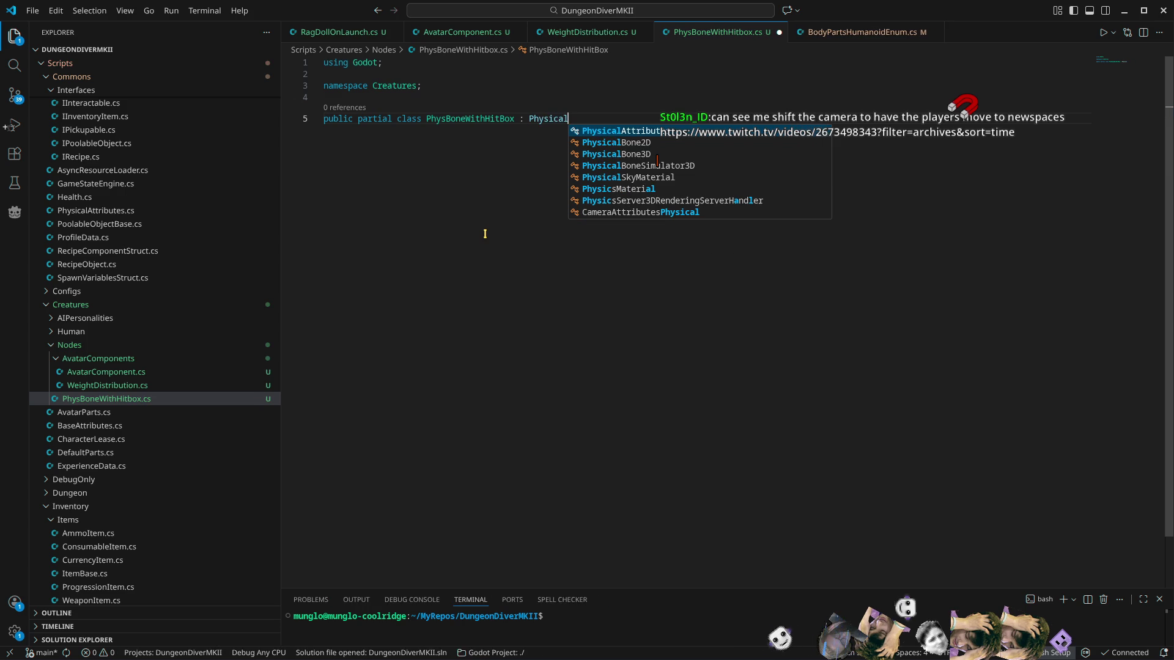
key("Down")
key("Down")
key("Return")
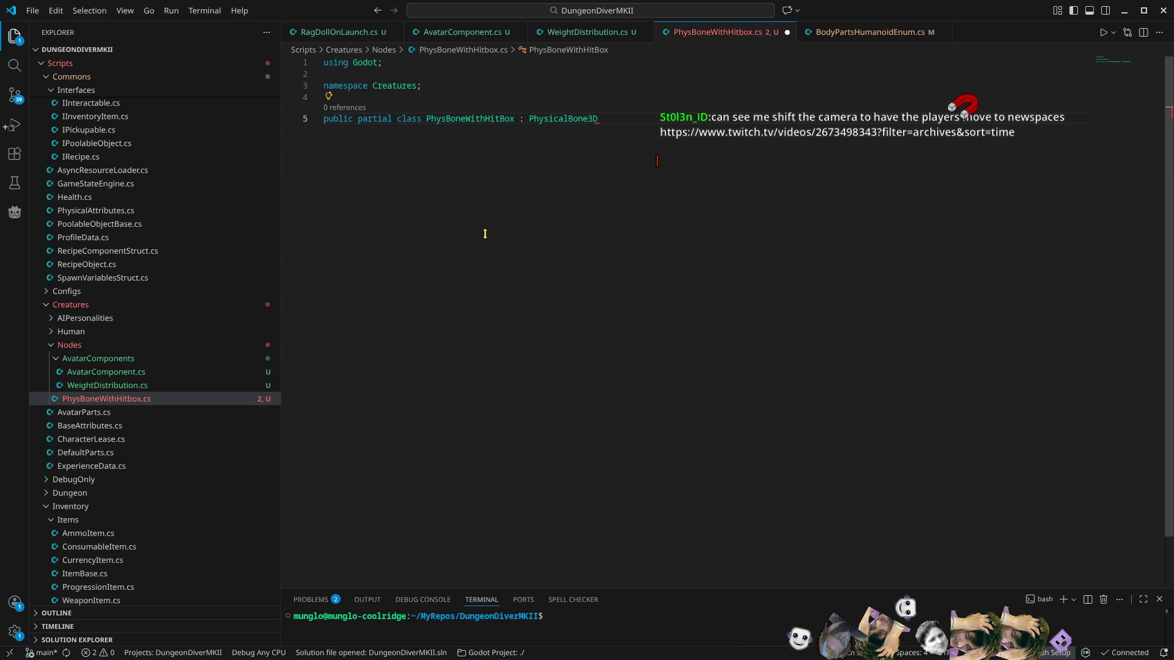
type(", I")
type("Cant")
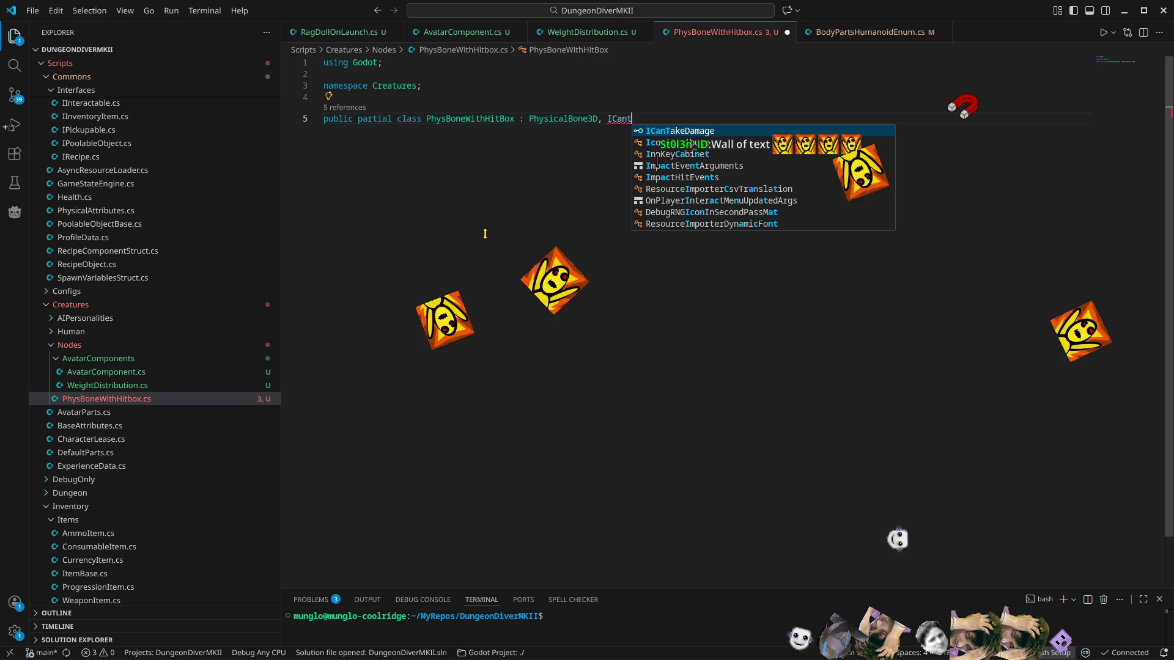
key("Return")
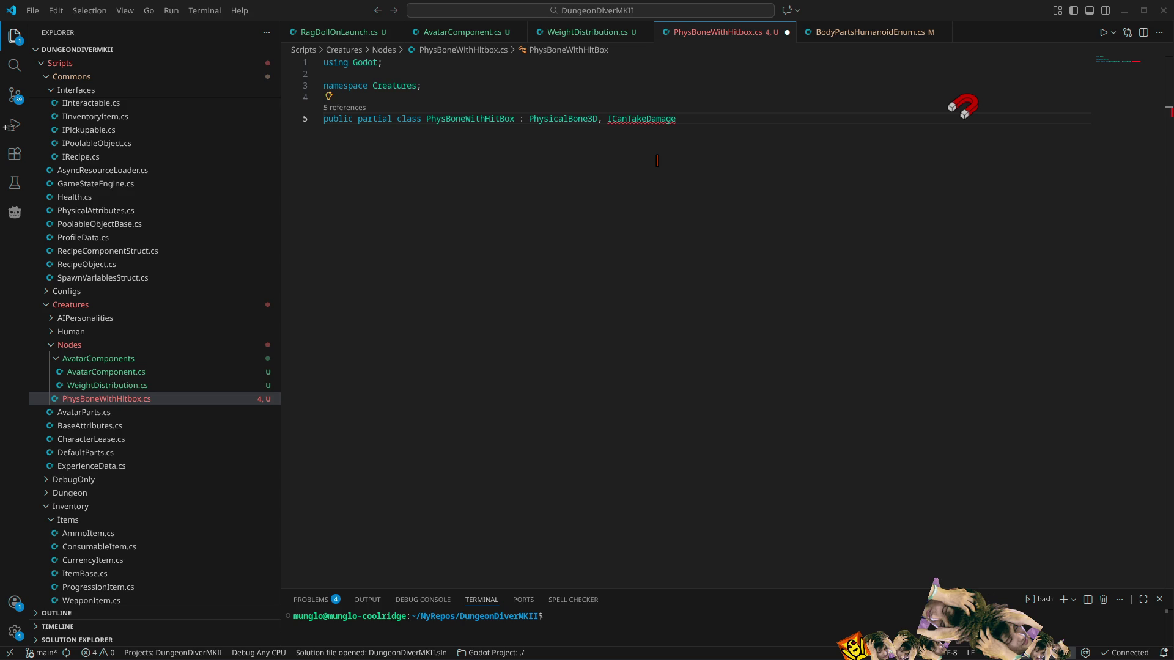
Step: Switch from VS Code to the browser playing the Twitch VOD "Rewrite all the things, again"
key("alt+Tab")
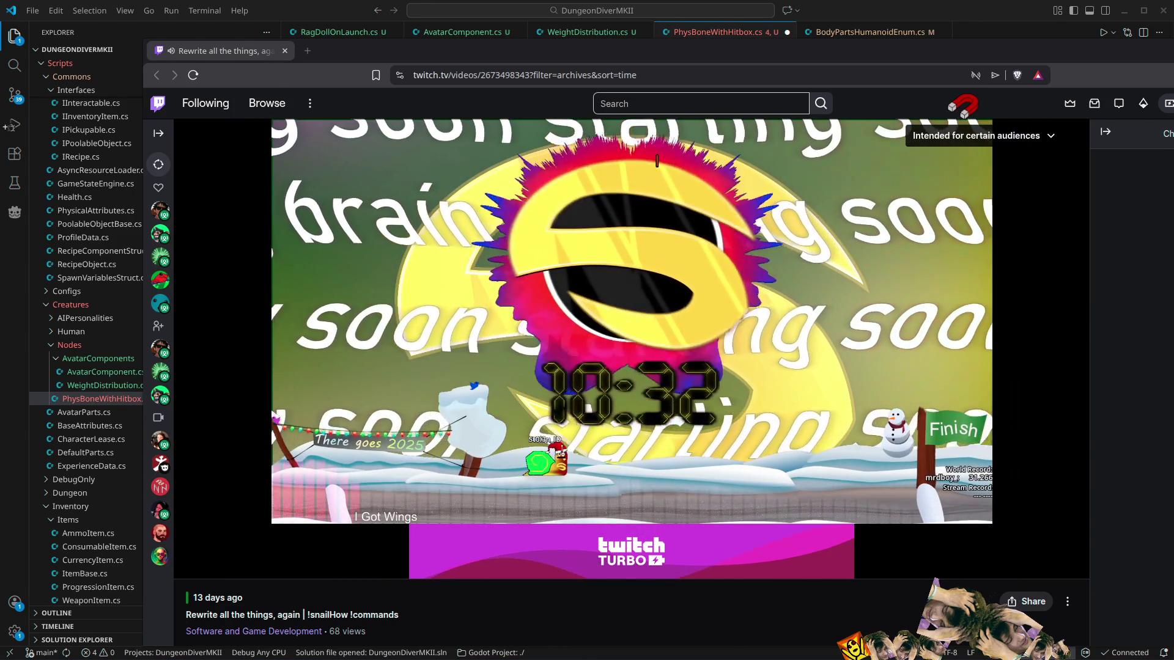
Step: Pause the Twitch VOD at 16 seconds, on the 'starting soon' countdown screen
mouse_move(864, 265)
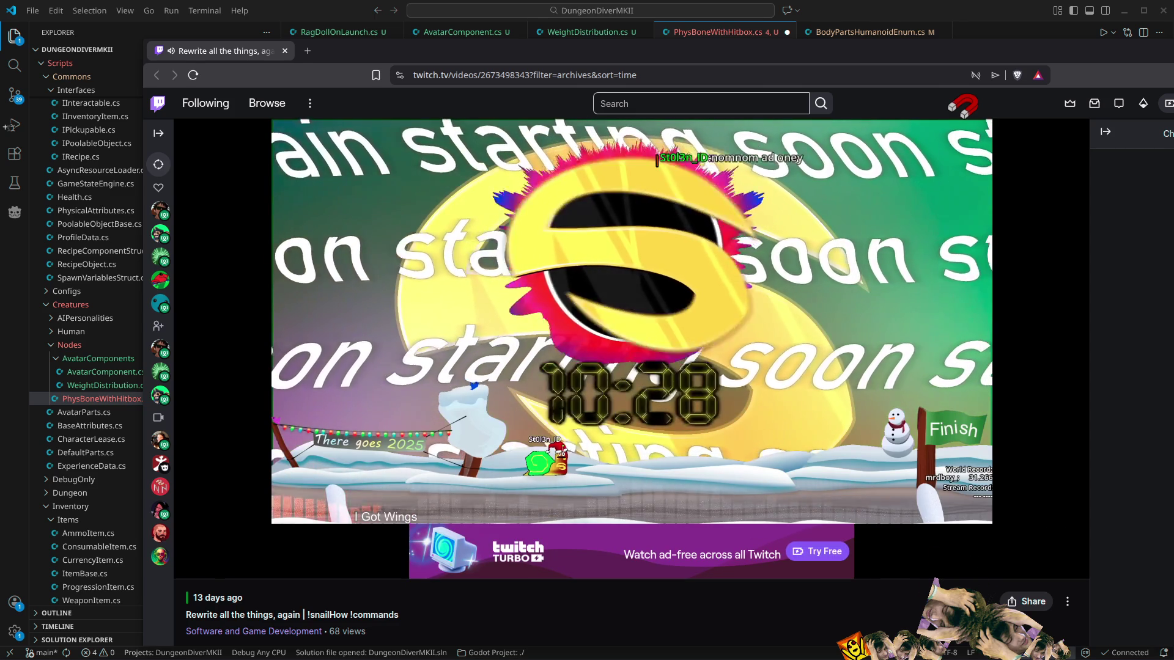
mouse_move(617, 502)
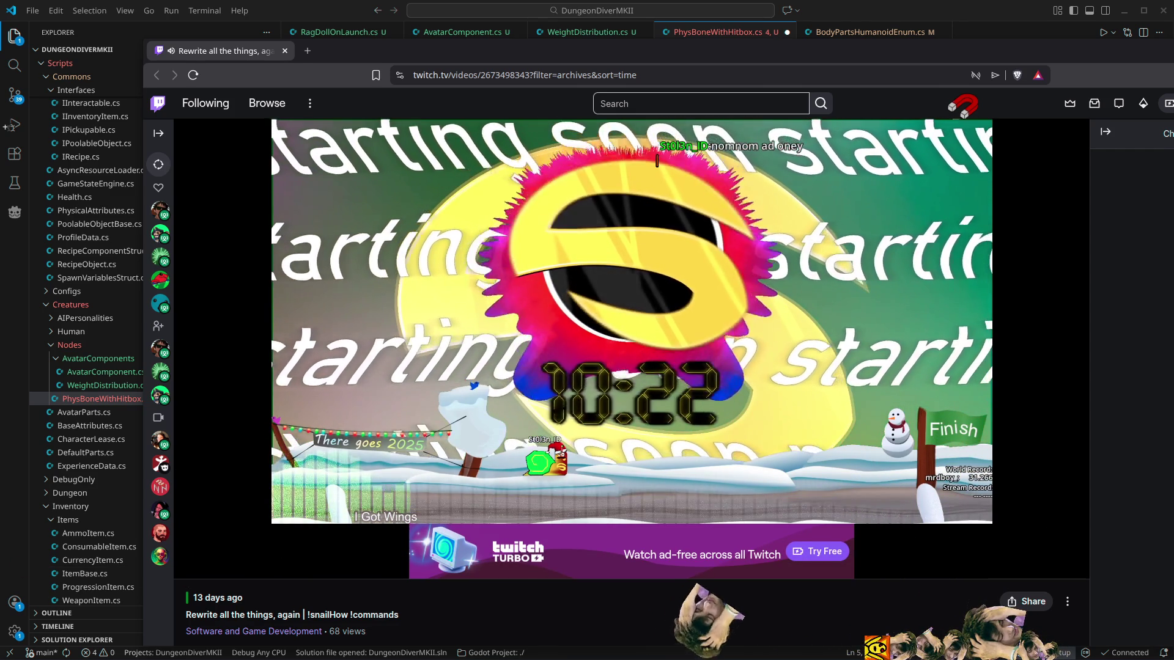
mouse_move(232, 535)
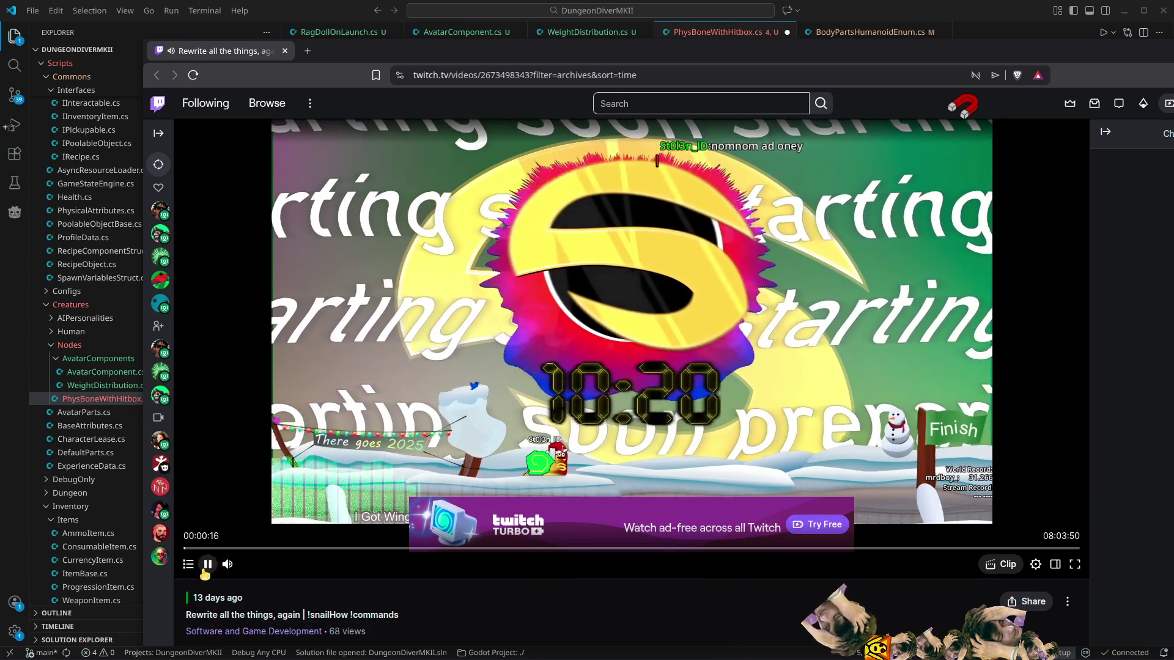
left_click(208, 563)
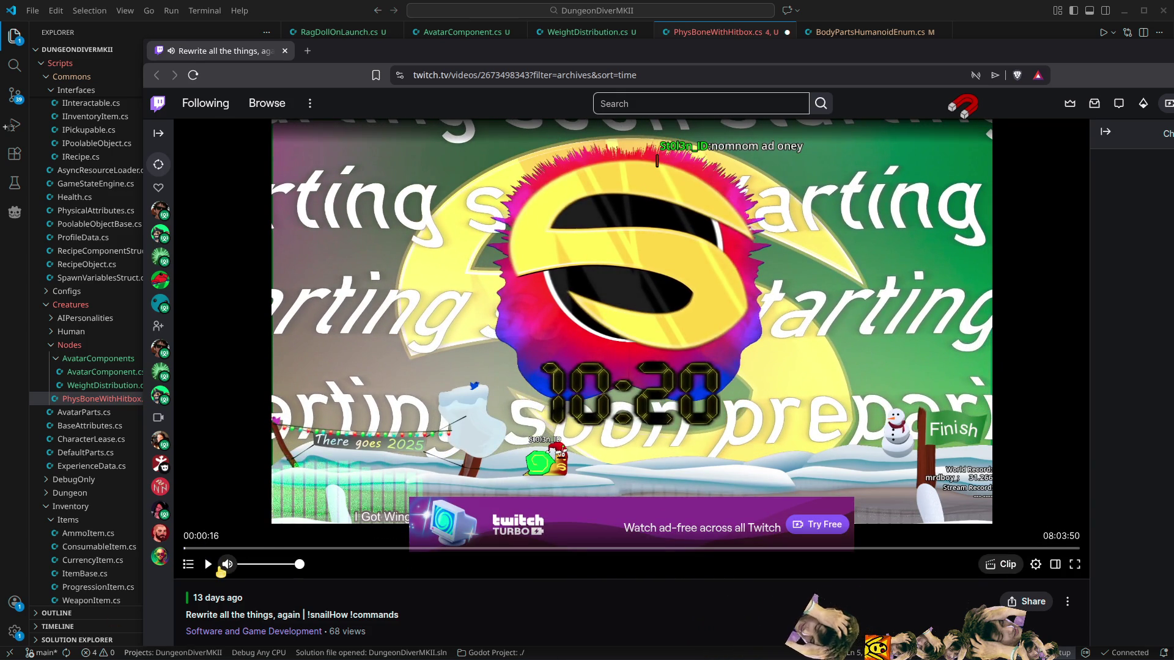
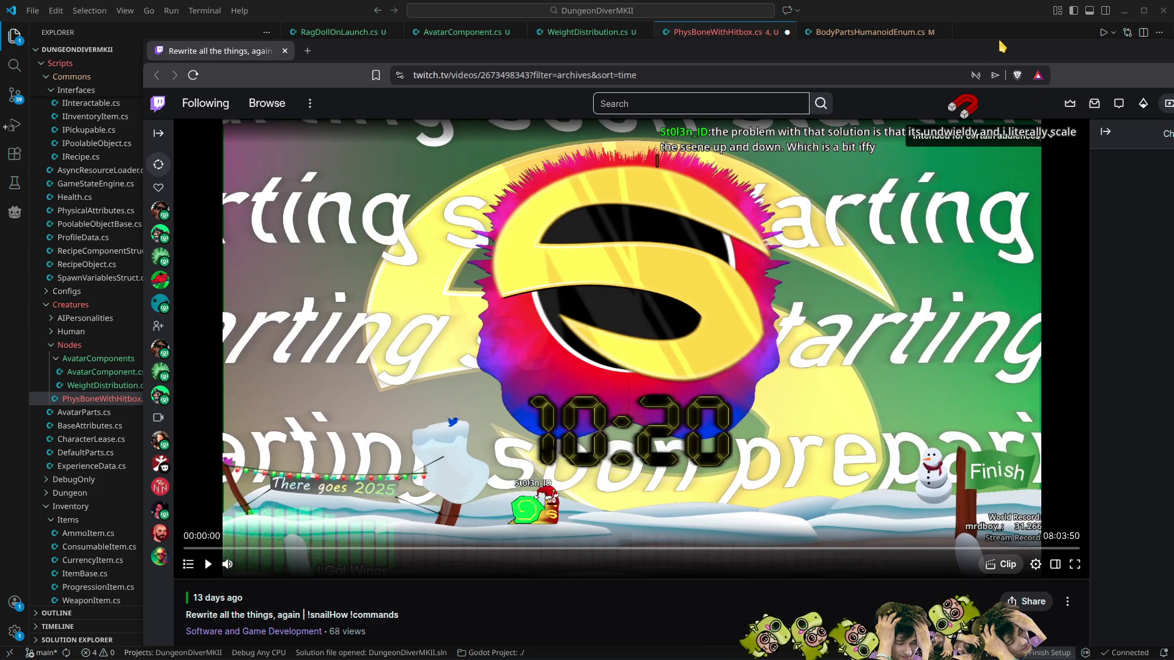
Step: Maximize the Brave window showing the 'Rewrite all the things, again' Twitch broadcast
mouse_move(999, 35)
left_mouse_down()
mouse_move(1007, 61)
mouse_move(1012, 45)
left_mouse_up()
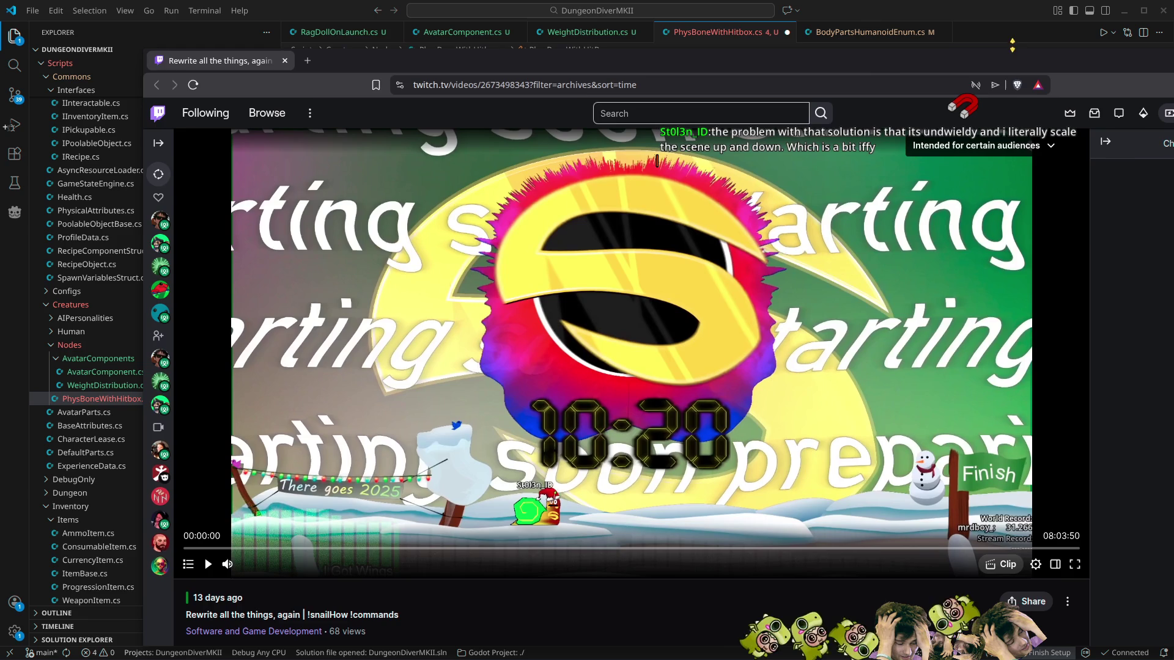
mouse_move(893, 62)
left_mouse_down()
mouse_move(883, 30)
mouse_move(857, 26)
mouse_move(856, 1)
left_mouse_up()
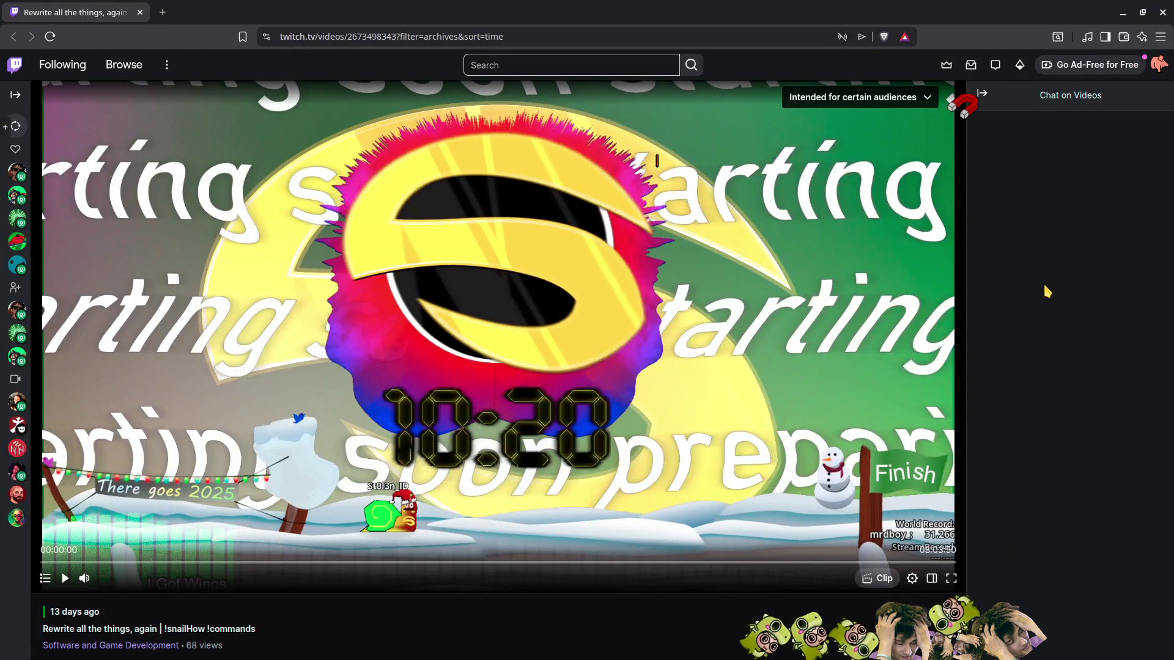
Step: Open a new tab and go to the Gmail inbox via the mail.google.com suggestion
left_click(164, 12)
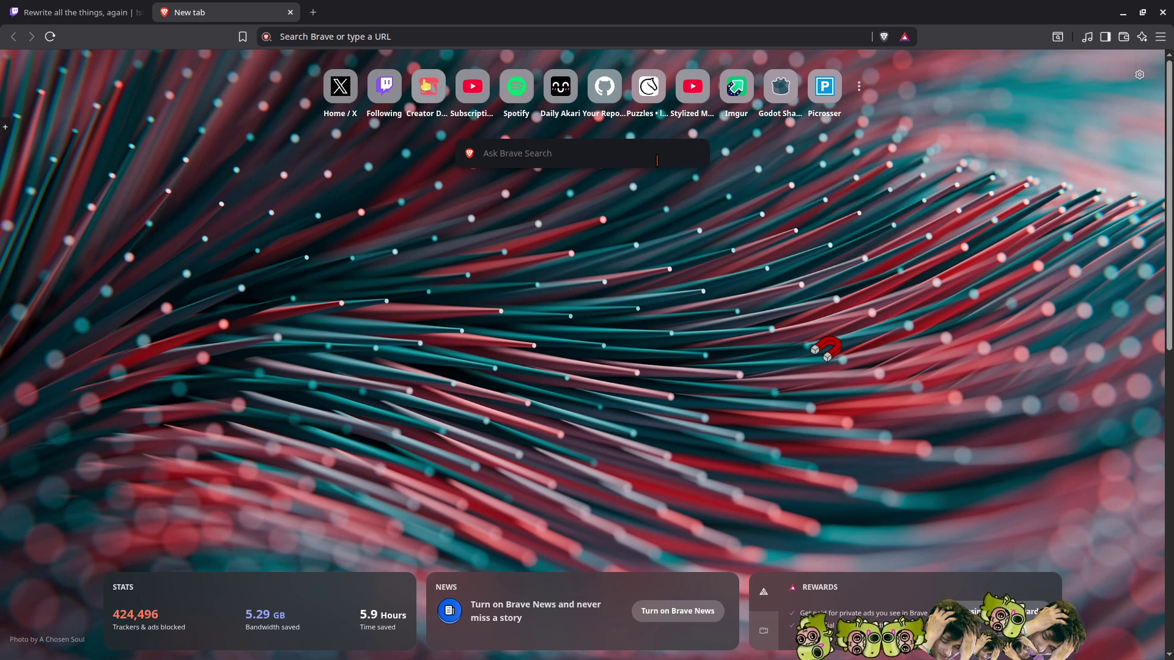
left_click(352, 31)
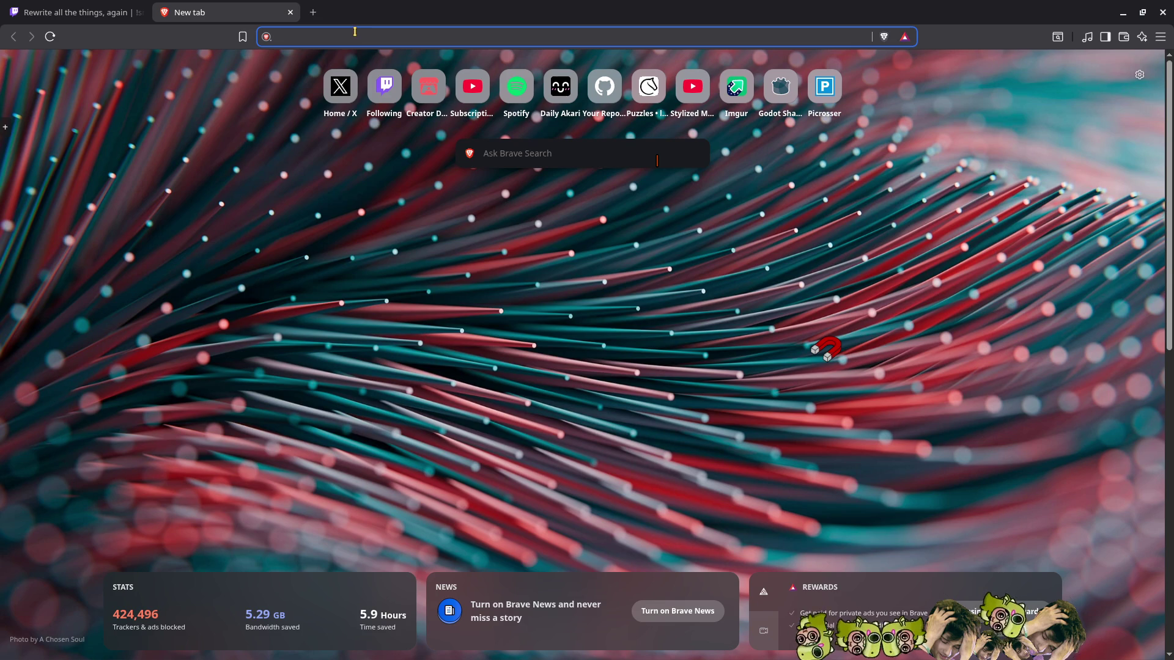
type("mail.google.com/mail/u/0/#inbox")
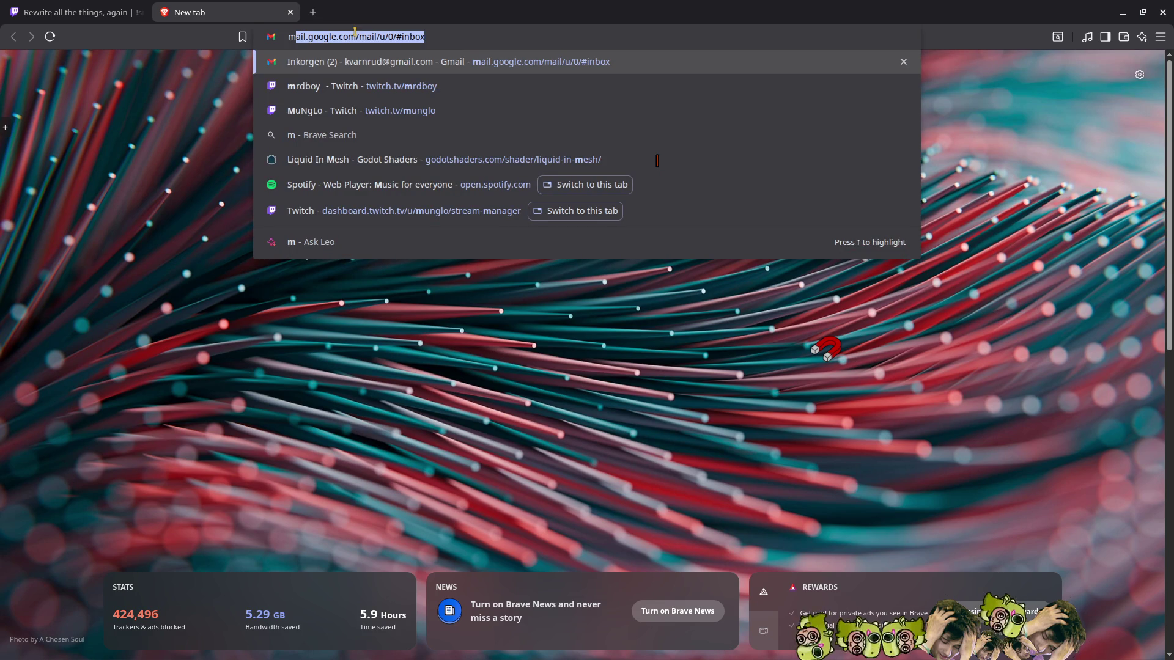
key("Return")
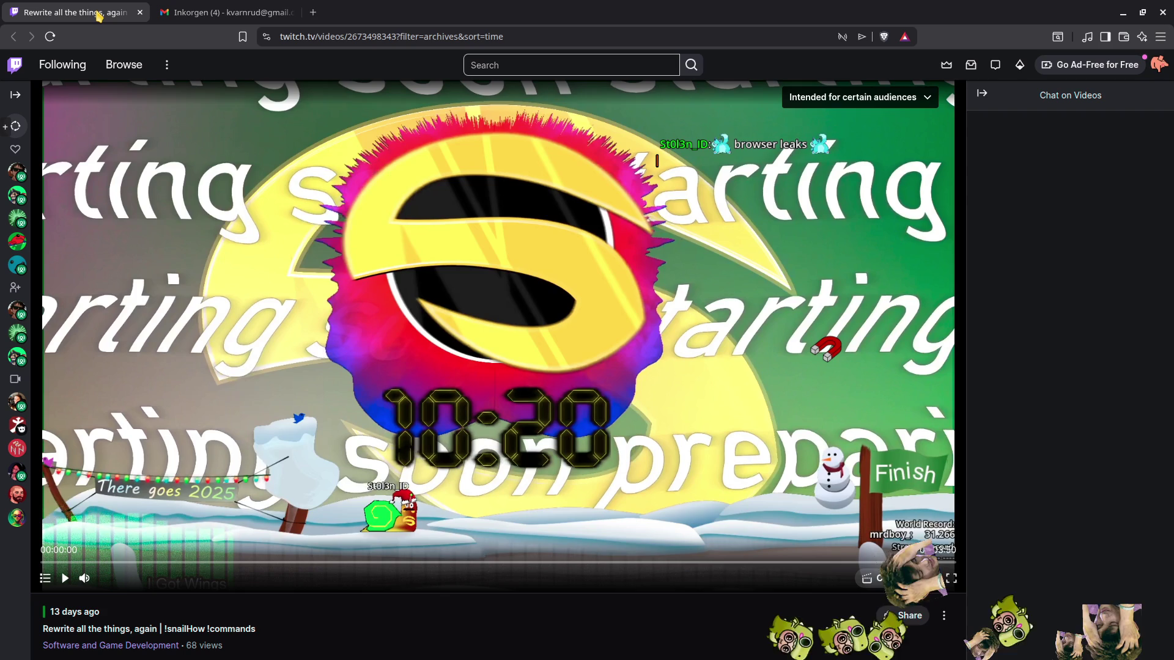
Step: Switch back to the Twitch tab and close the Gmail tab
left_click(116, 12)
middle_click(228, 5)
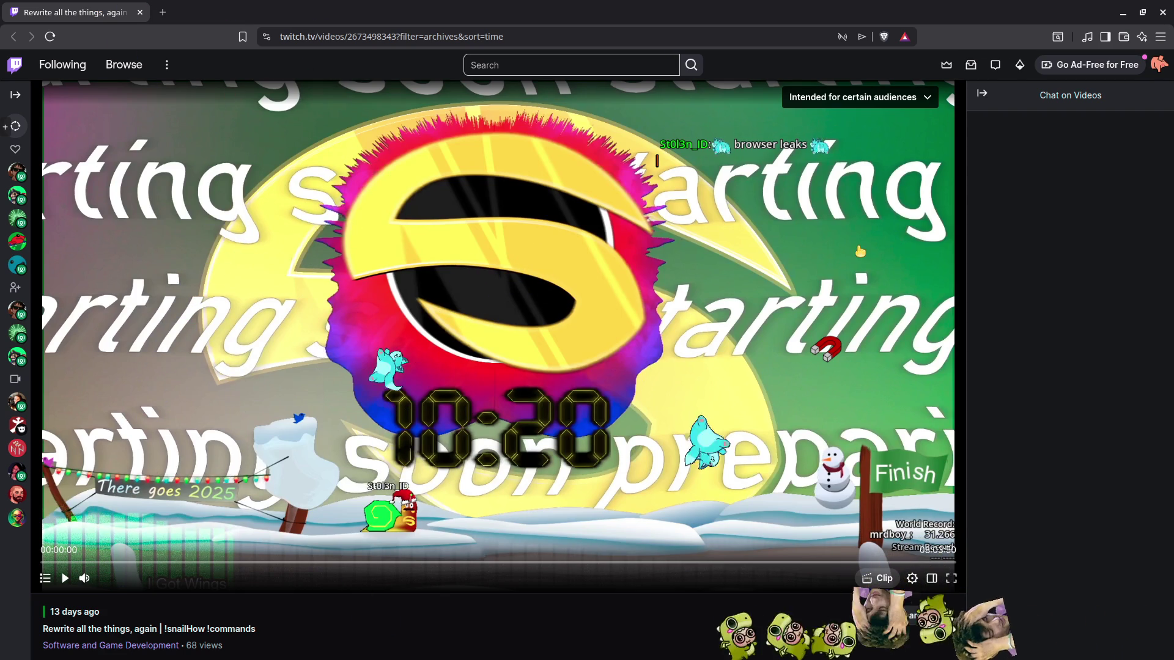